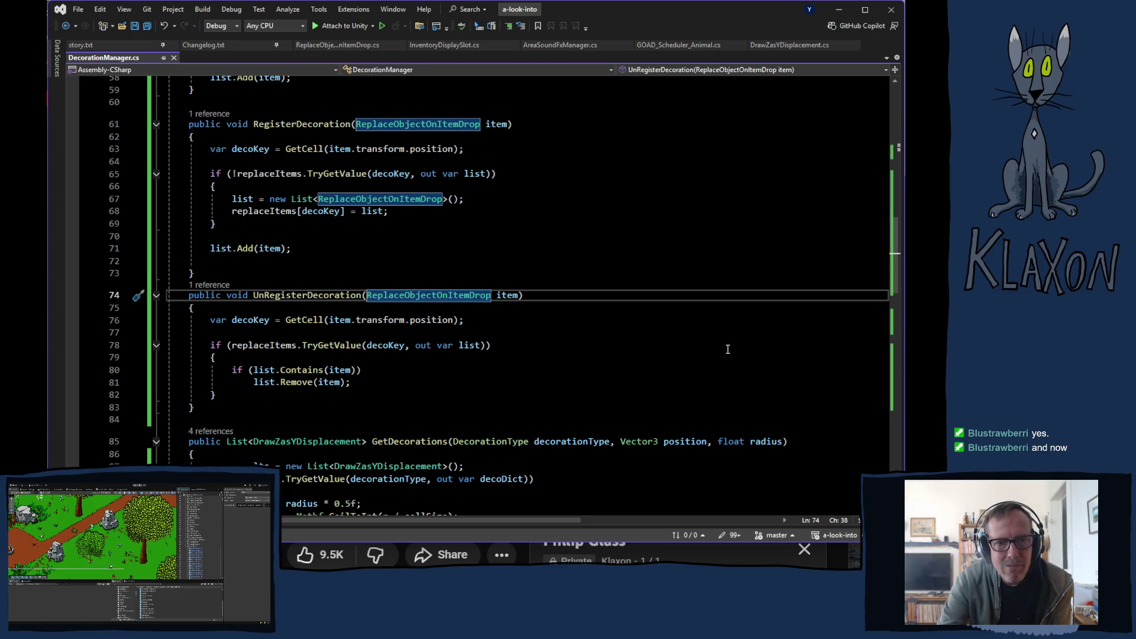
{"action": "scroll", "coordinate": [469, 306], "scroll_direction": "up", "scroll_amount": 3}
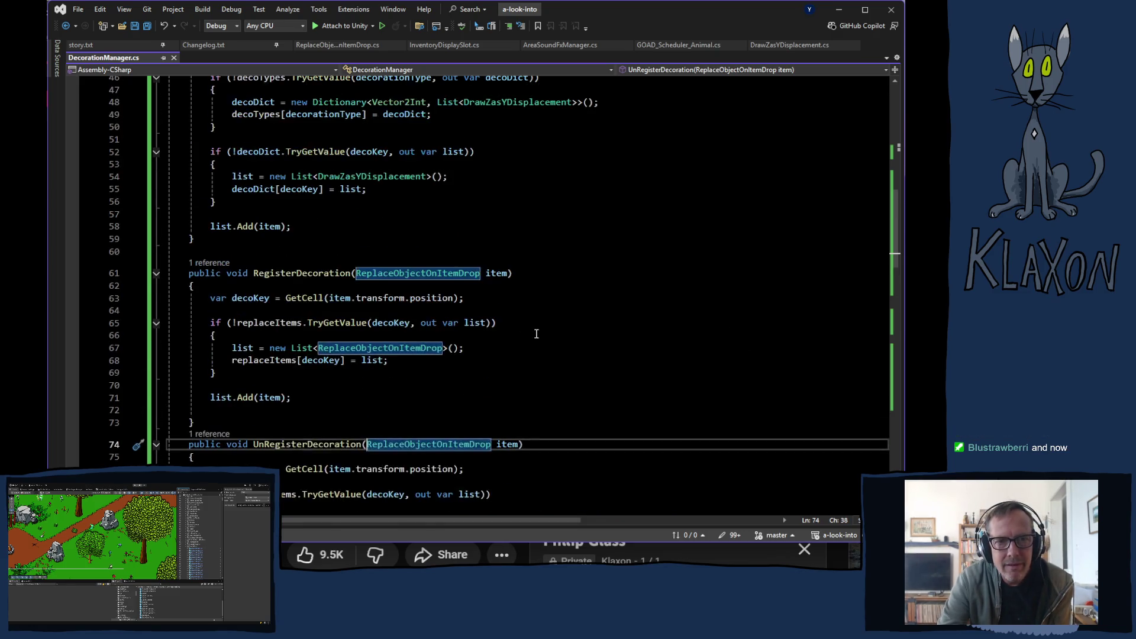
{"action": "scroll", "coordinate": [426, 313], "scroll_direction": "up", "scroll_amount": 4}
{"action": "scroll", "coordinate": [382, 319], "scroll_direction": "up", "scroll_amount": 1}
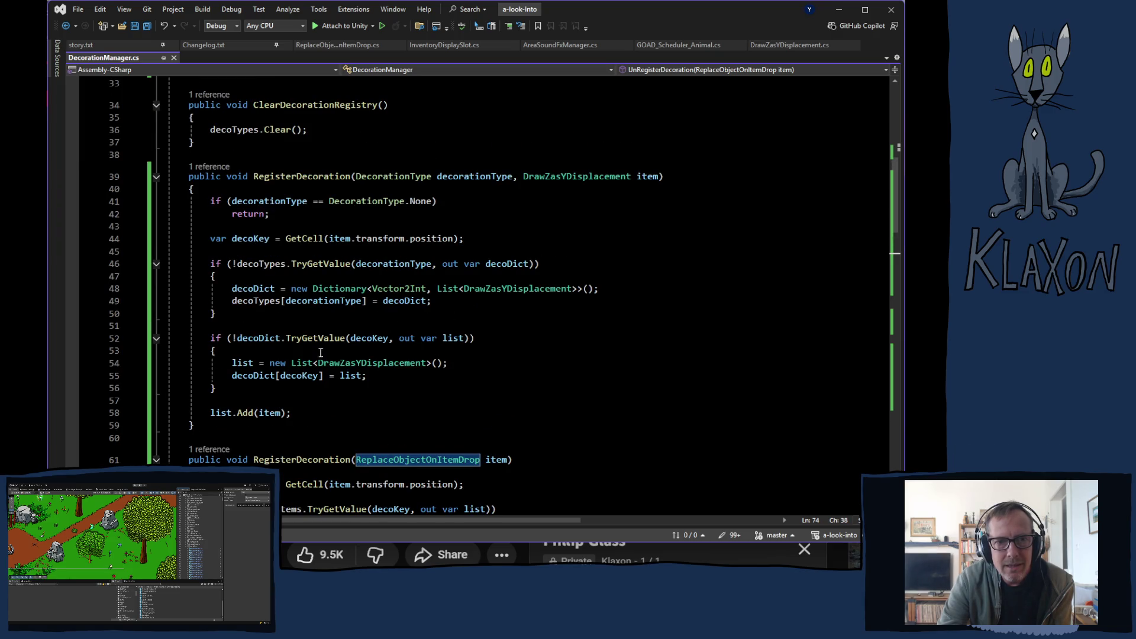
{"action": "scroll", "coordinate": [319, 323], "scroll_direction": "up", "scroll_amount": 2}
{"action": "scroll", "coordinate": [266, 322], "scroll_direction": "up", "scroll_amount": 4}
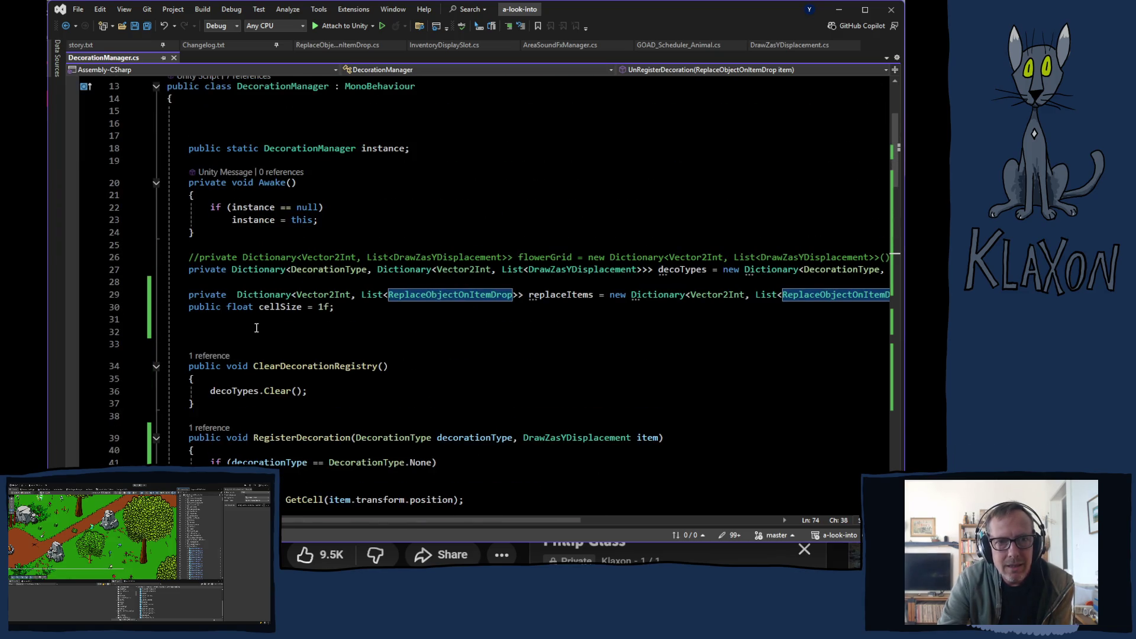
{"action": "scroll", "coordinate": [256, 328], "scroll_direction": "down", "scroll_amount": 4}
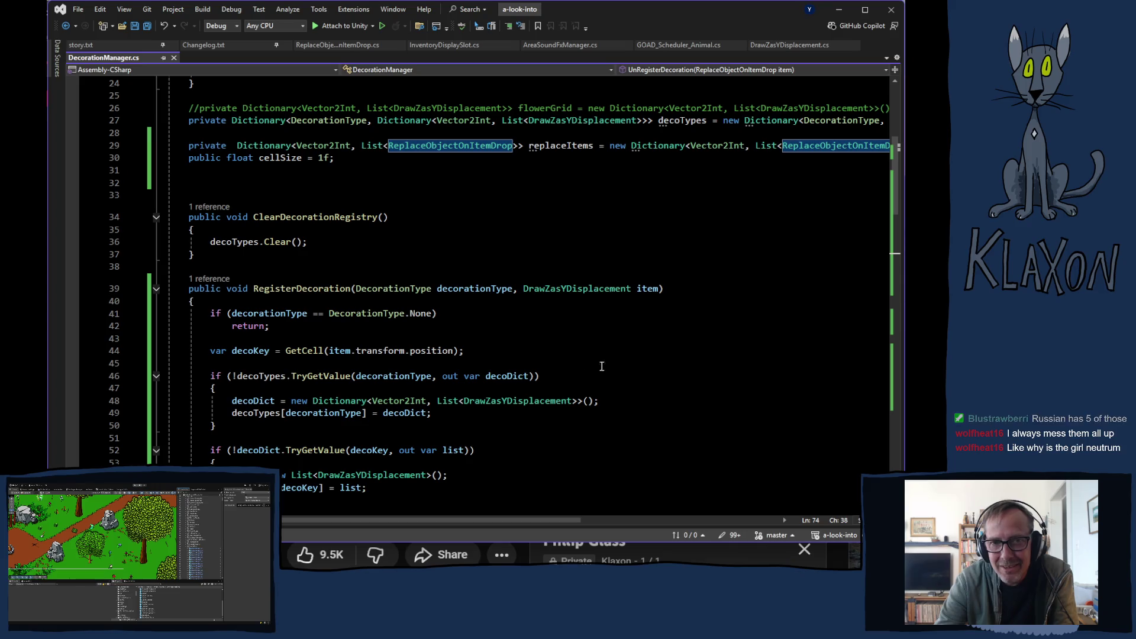
{"action": "scroll", "coordinate": [457, 349], "scroll_direction": "up", "scroll_amount": 7}
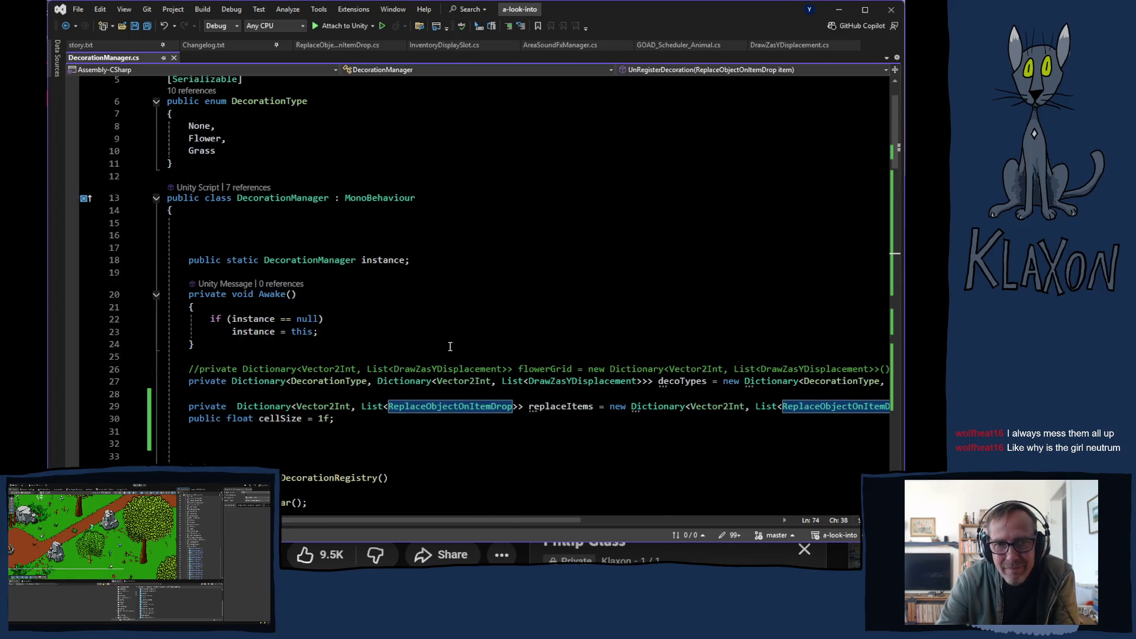
{"action": "scroll", "coordinate": [469, 343], "scroll_direction": "down", "scroll_amount": 7}
{"action": "scroll", "coordinate": [468, 343], "scroll_direction": "down", "scroll_amount": 2}
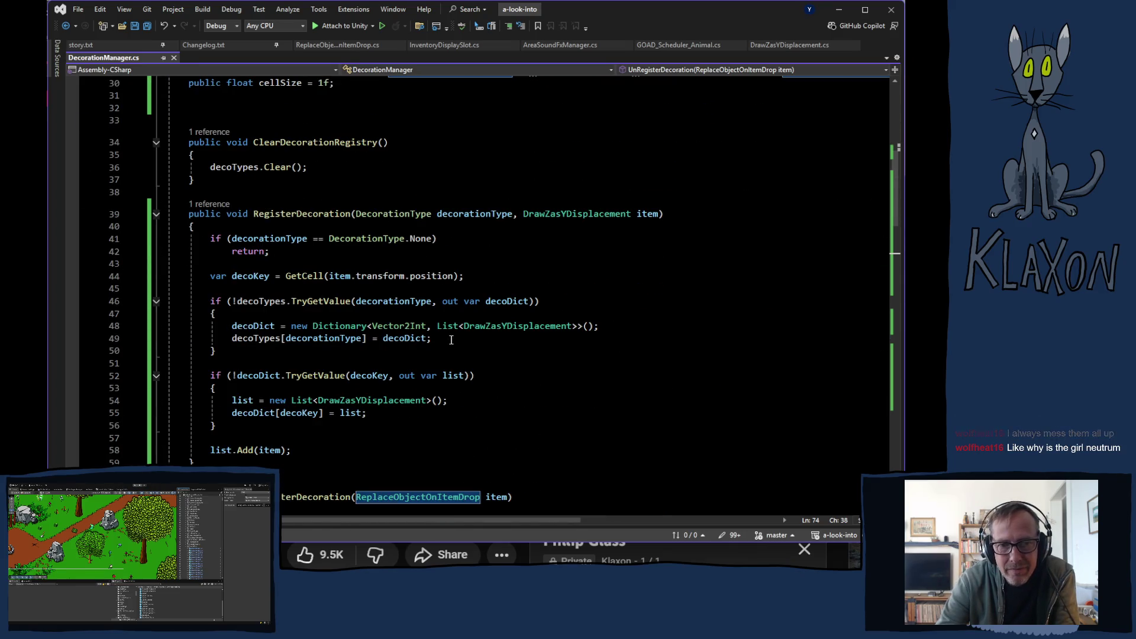
{"action": "scroll", "coordinate": [450, 338], "scroll_direction": "down", "scroll_amount": 1}
{"action": "scroll", "coordinate": [419, 350], "scroll_direction": "down", "scroll_amount": 4}
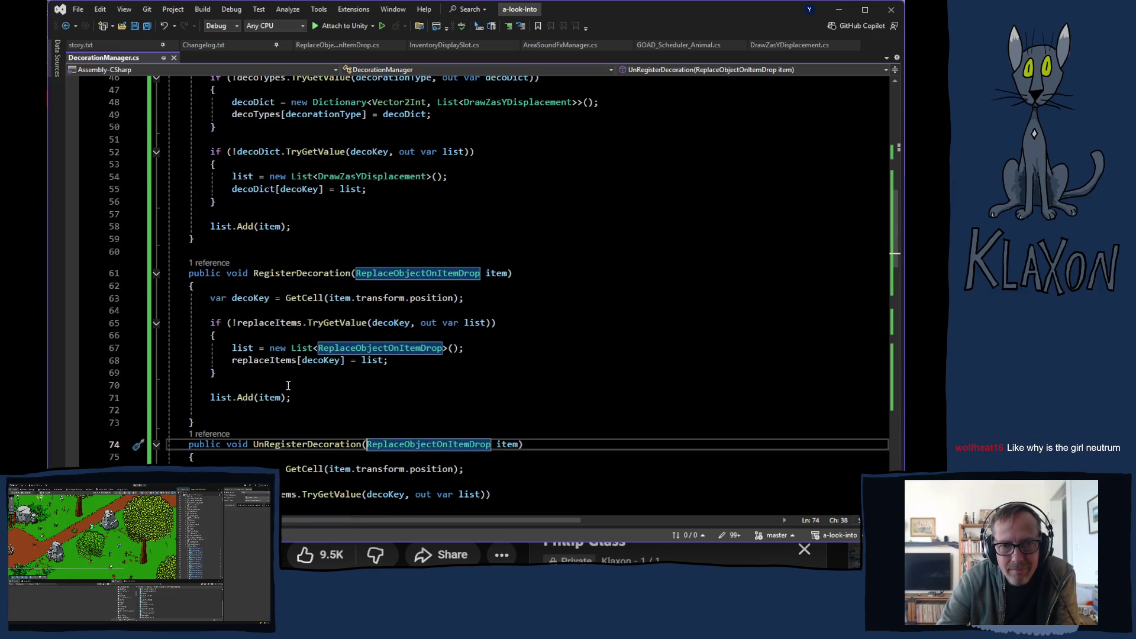
{"action": "scroll", "coordinate": [284, 368], "scroll_direction": "down", "scroll_amount": 3}
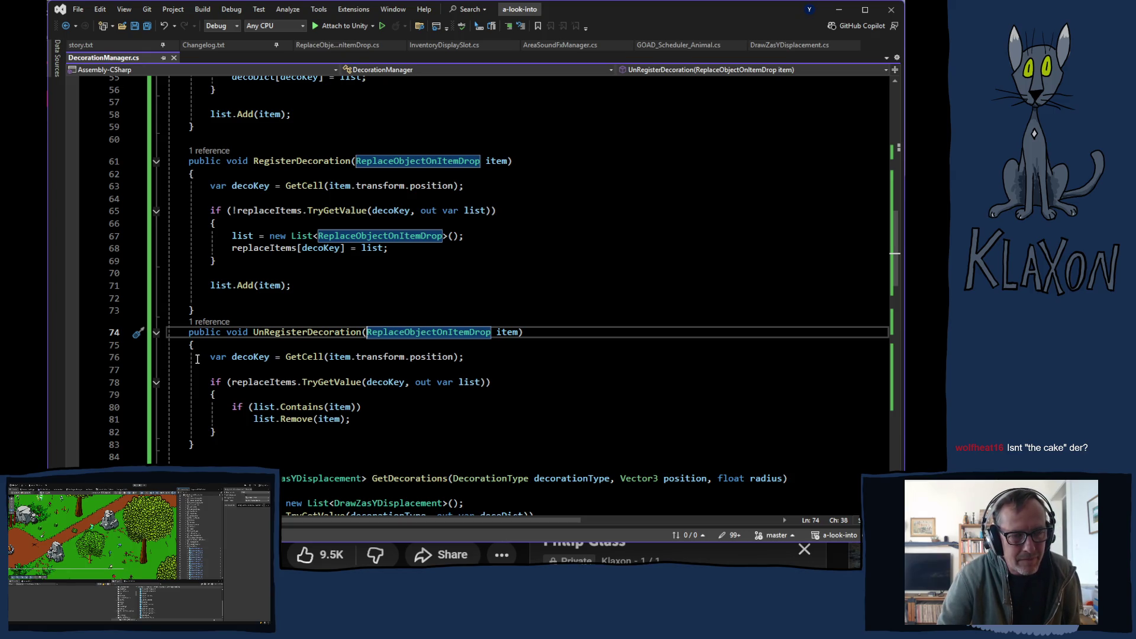
{"action": "scroll", "coordinate": [209, 331], "scroll_direction": "up", "scroll_amount": 6}
{"action": "scroll", "coordinate": [266, 326], "scroll_direction": "up", "scroll_amount": 4}
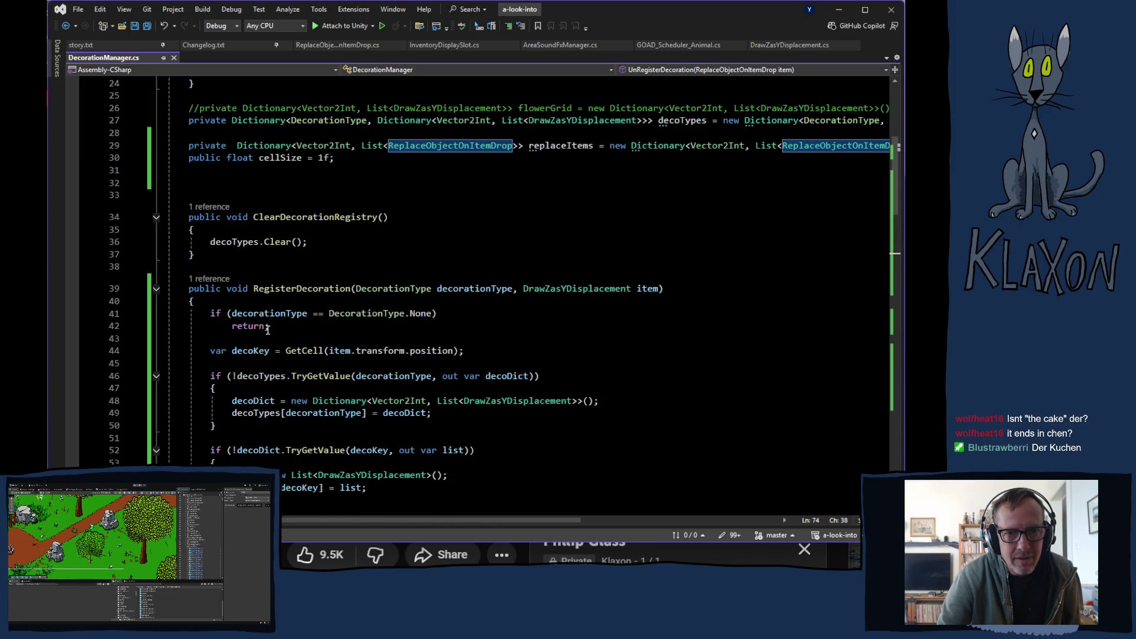
Bring up the ReplaceObjectOnItemDrop.cs script to inspect its OnDisable method.
{"action": "left_click", "coordinate": [333, 48]}
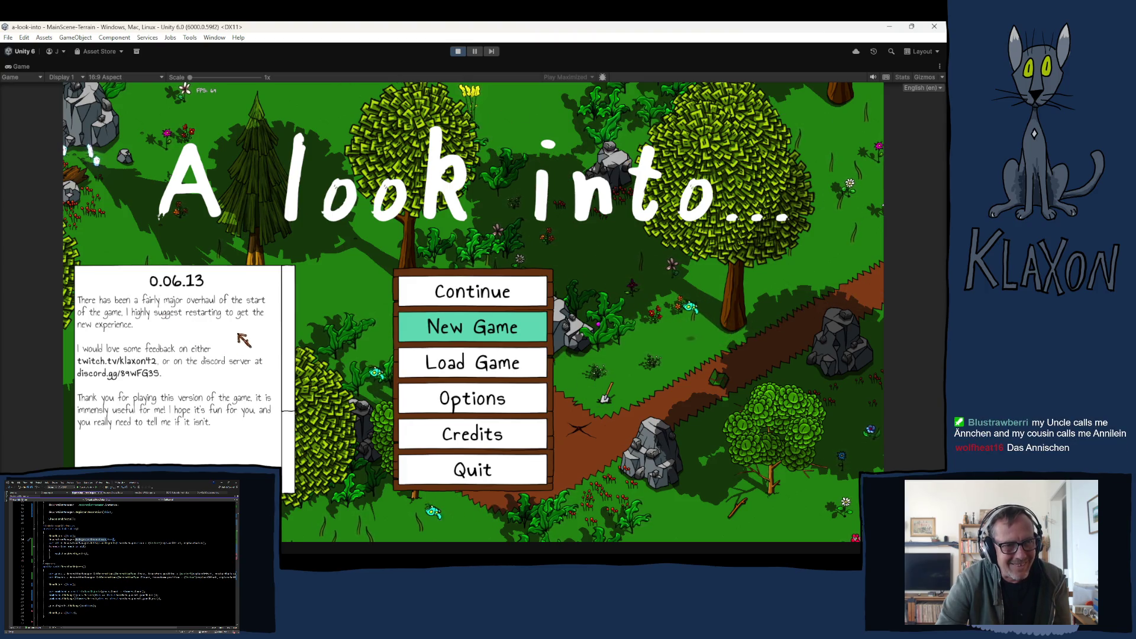
Start a new game on a fresh save and finish character creation.
{"action": "left_click", "coordinate": [449, 337]}
{"action": "left_click", "coordinate": [462, 388]}
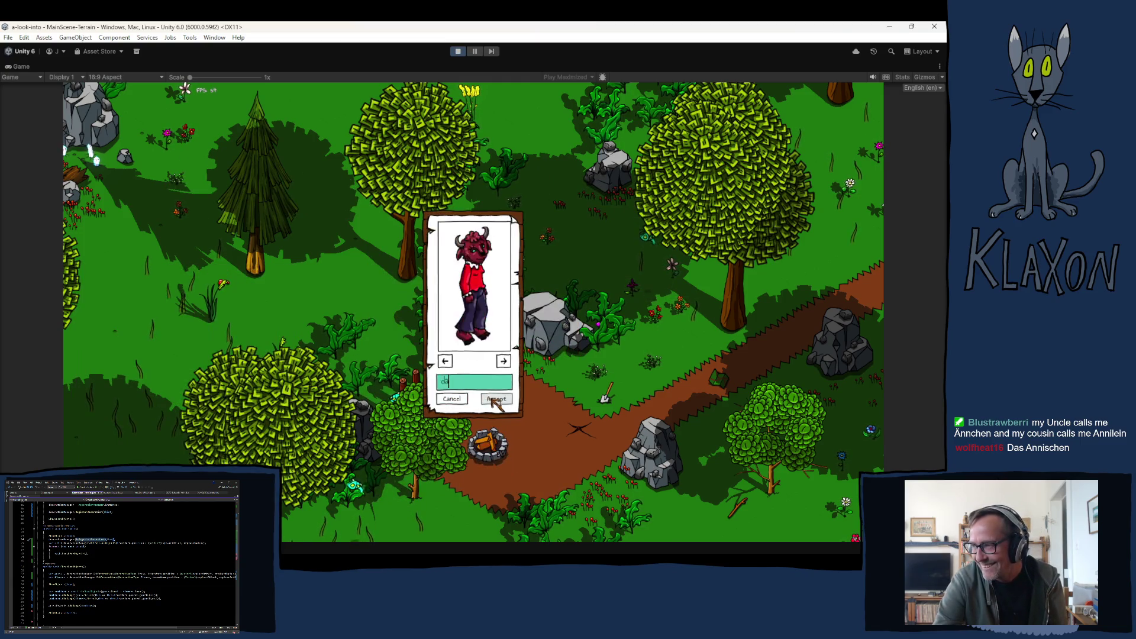
{"action": "left_click", "coordinate": [490, 398]}
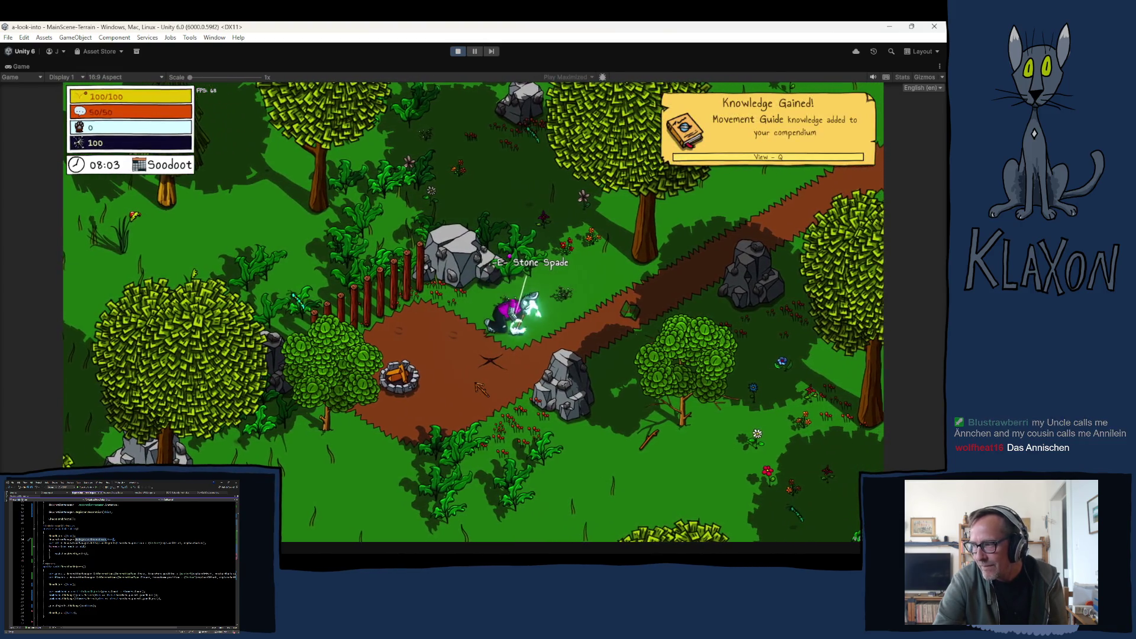
Pick up the stone spade, equip it, then drop it back onto the ground beside the character.
{"action": "key", "text": "e"}
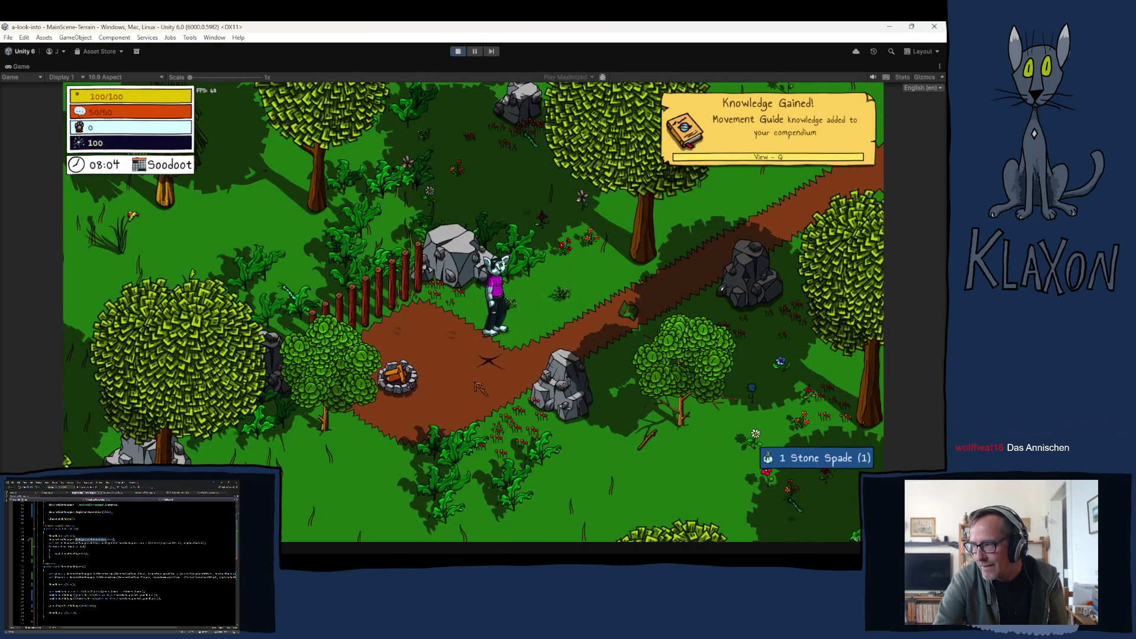
{"action": "key", "text": "Tab"}
{"action": "key", "text": "Tab"}
{"action": "key", "text": "Tab"}
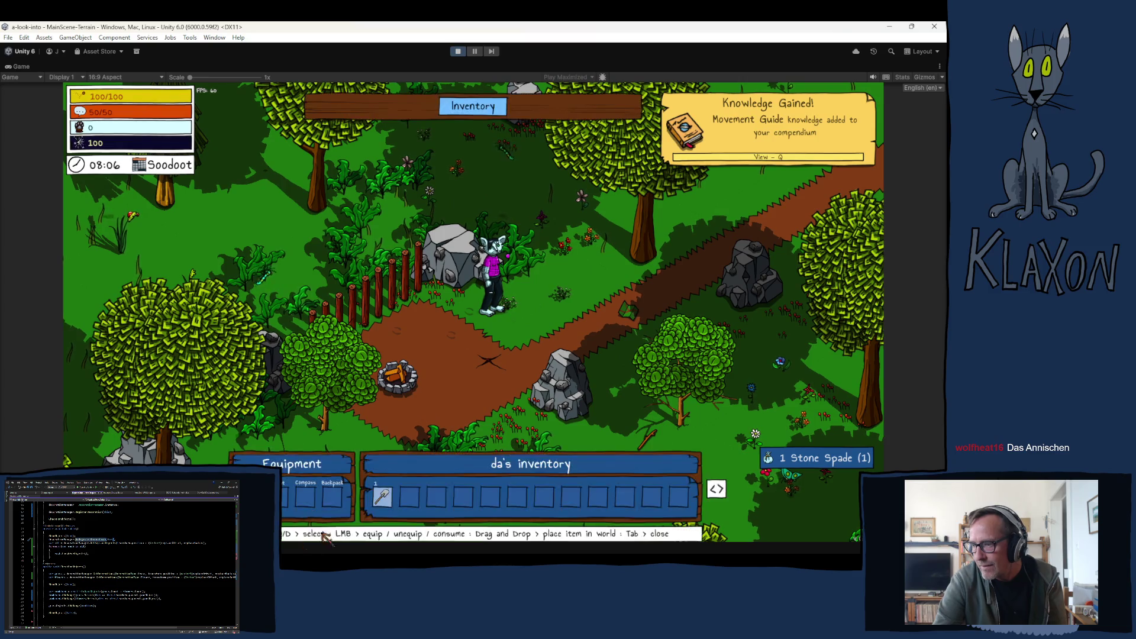
{"action": "left_click", "coordinate": [382, 495]}
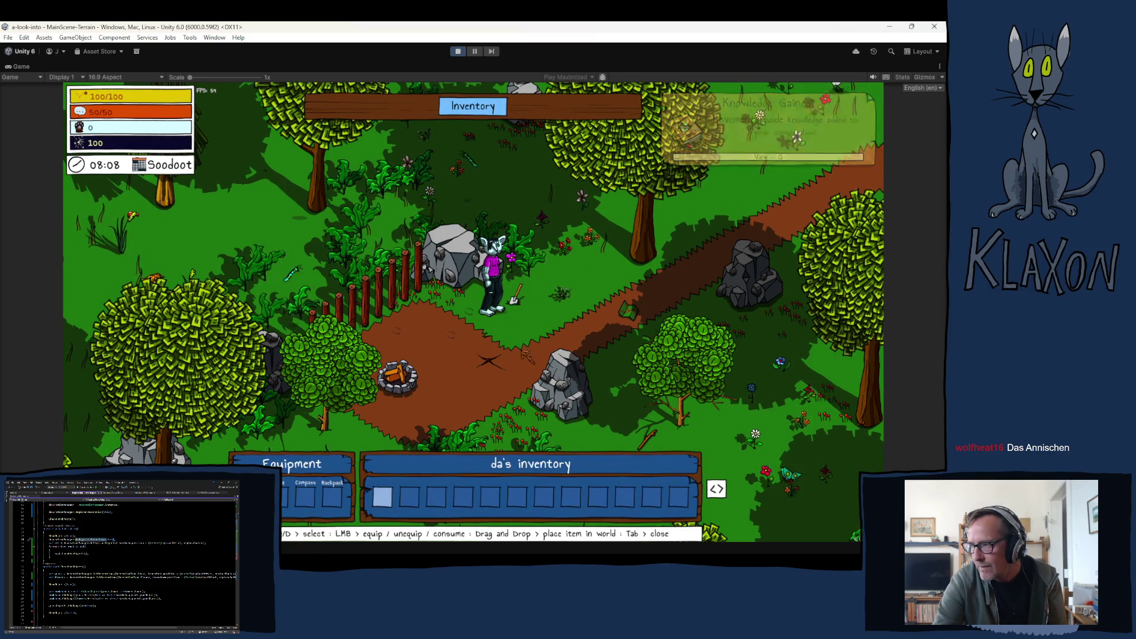
{"action": "key", "text": "Tab"}
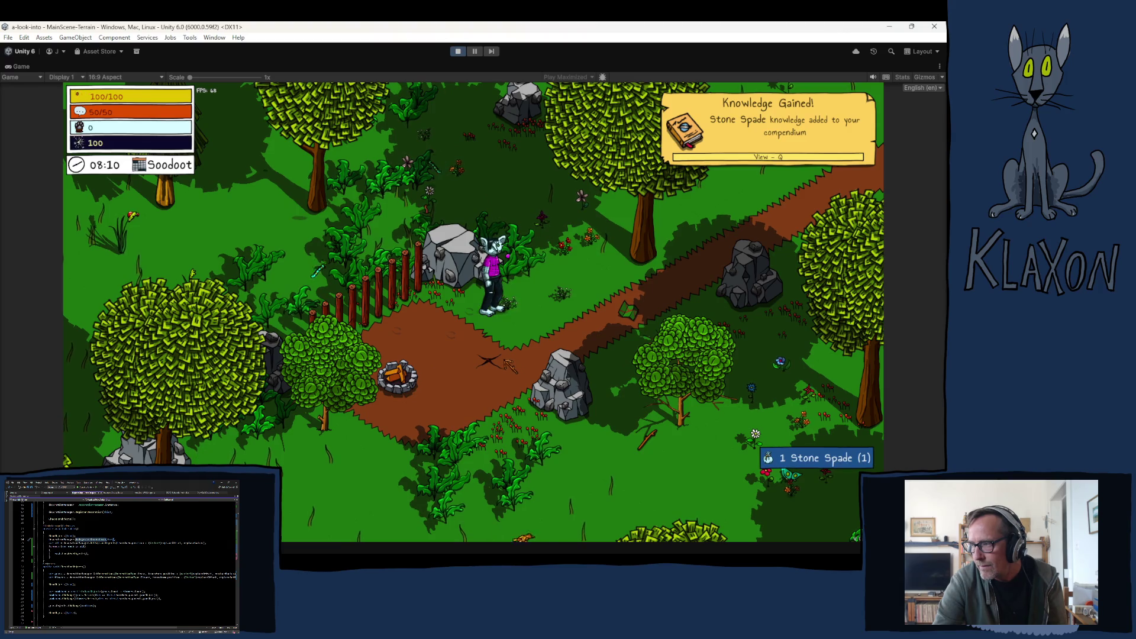
{"action": "key", "text": "d"}
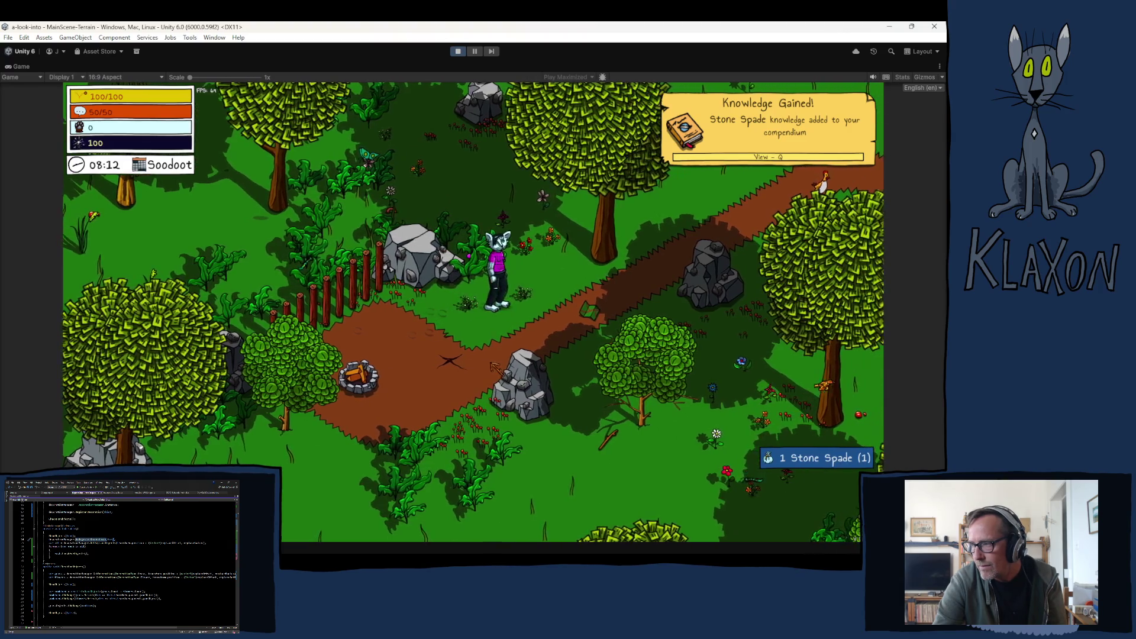
{"action": "key", "text": "Tab"}
{"action": "left_click_drag", "start_coordinate": [382, 501], "coordinate": [492, 333]}
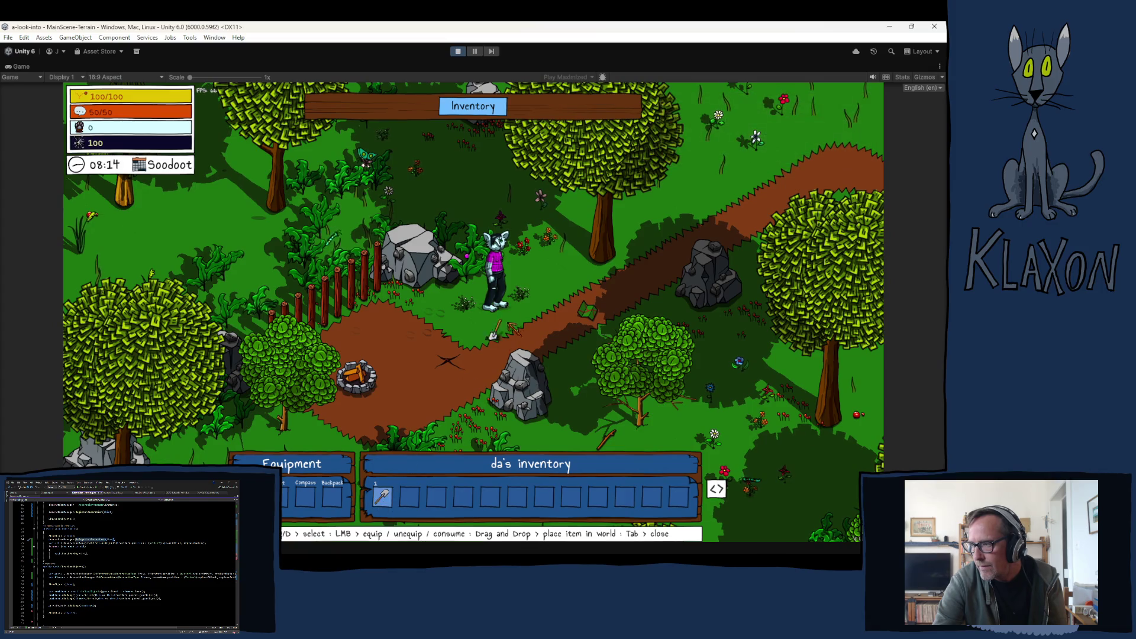
{"action": "left_click_drag", "start_coordinate": [561, 344], "coordinate": [553, 350]}
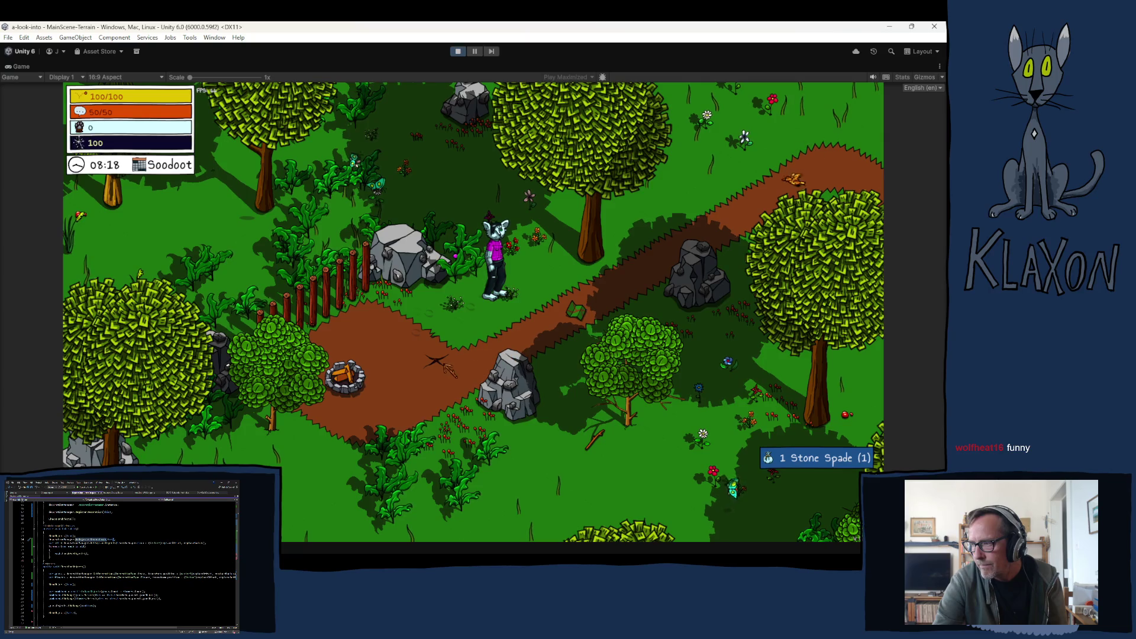
Run north to the Editor Chest, take the chair into the inventory and walk away.
{"action": "key", "text": "w"}
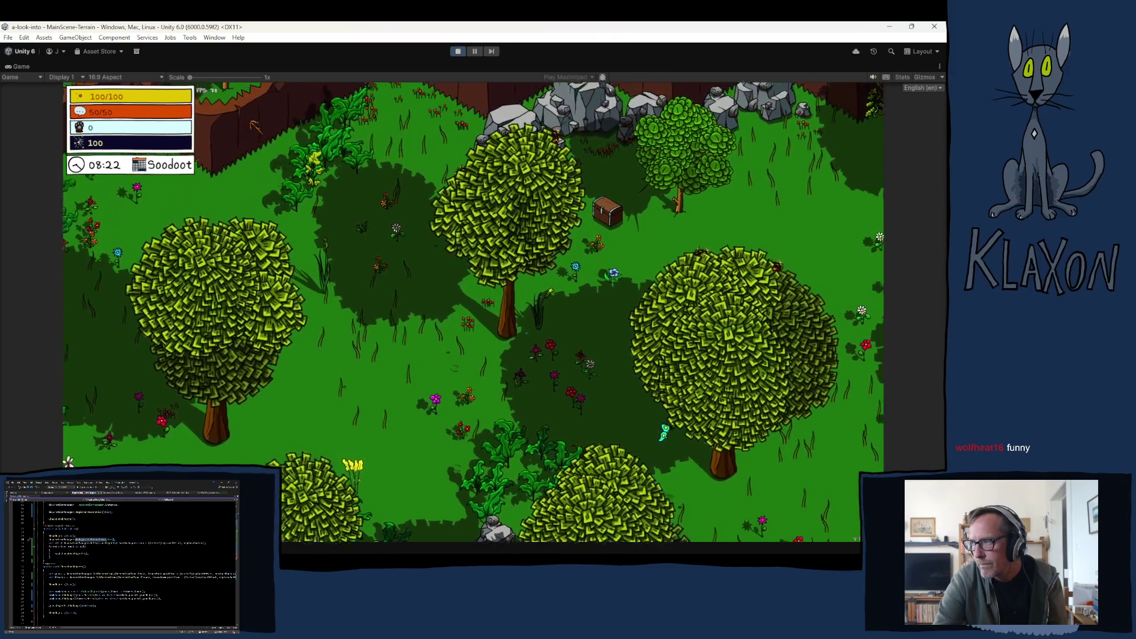
{"action": "key", "text": "e"}
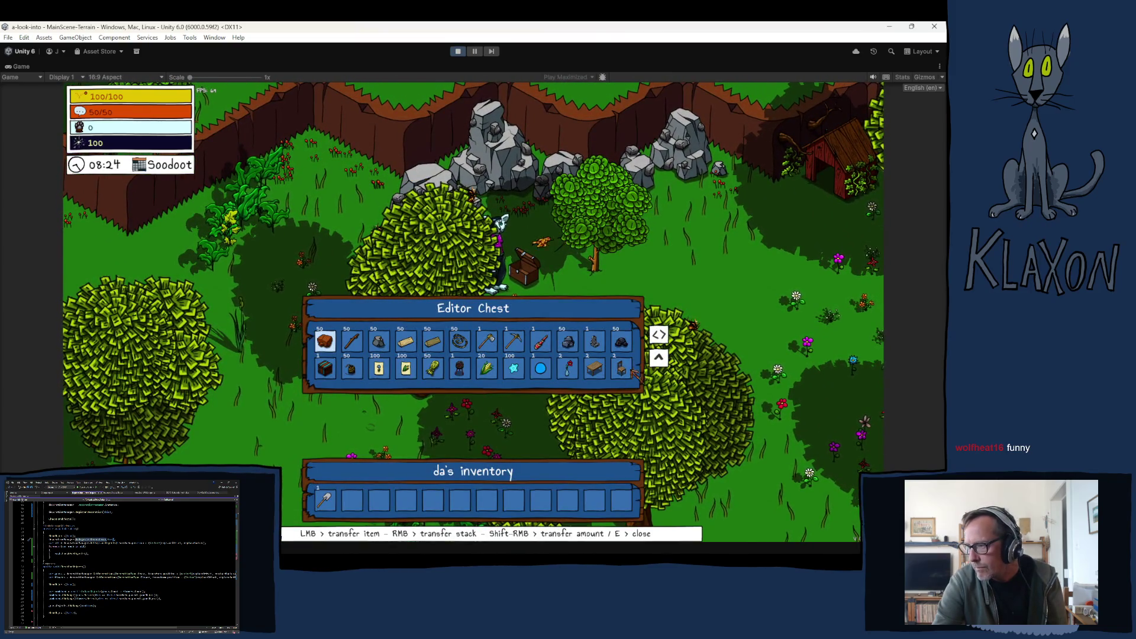
{"action": "left_click", "coordinate": [621, 368]}
{"action": "key", "text": "e"}
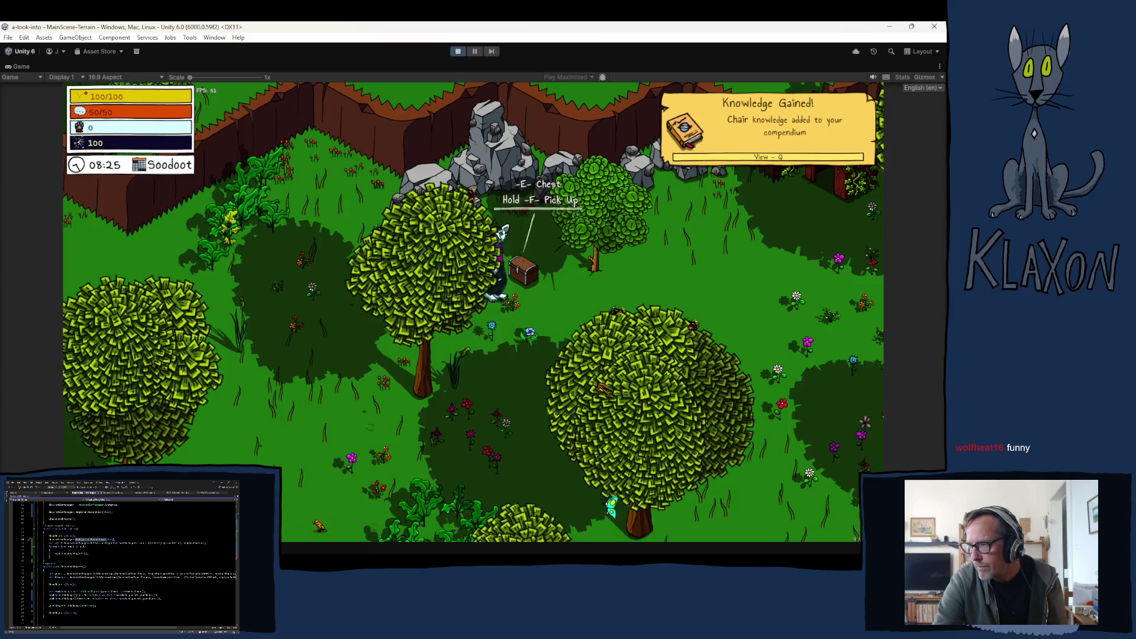
{"action": "key", "text": "s"}
{"action": "key", "text": "d"}
Place the chair in the world, sit the character on it and stand back up.
{"action": "key", "text": "Tab"}
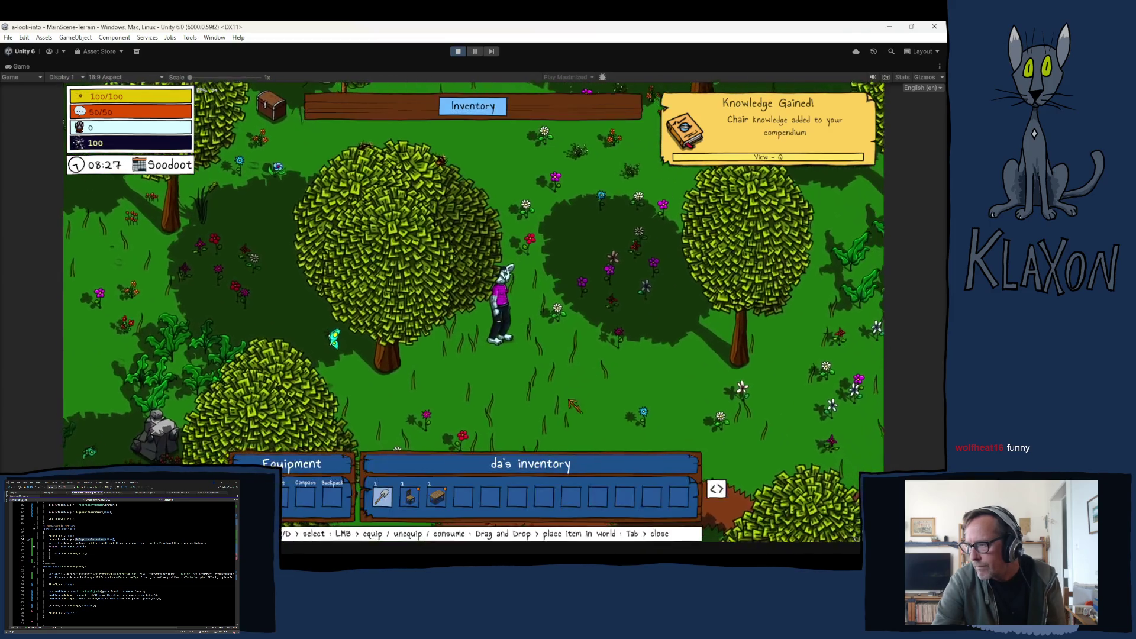
{"action": "left_click_drag", "start_coordinate": [411, 495], "coordinate": [543, 351]}
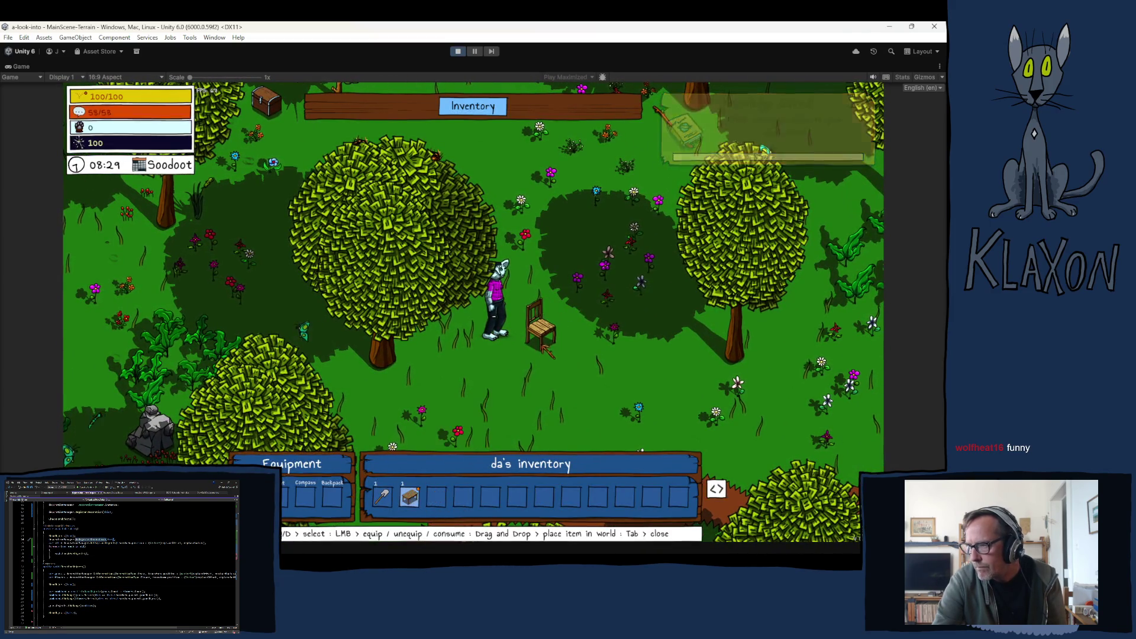
{"action": "key", "text": "Tab"}
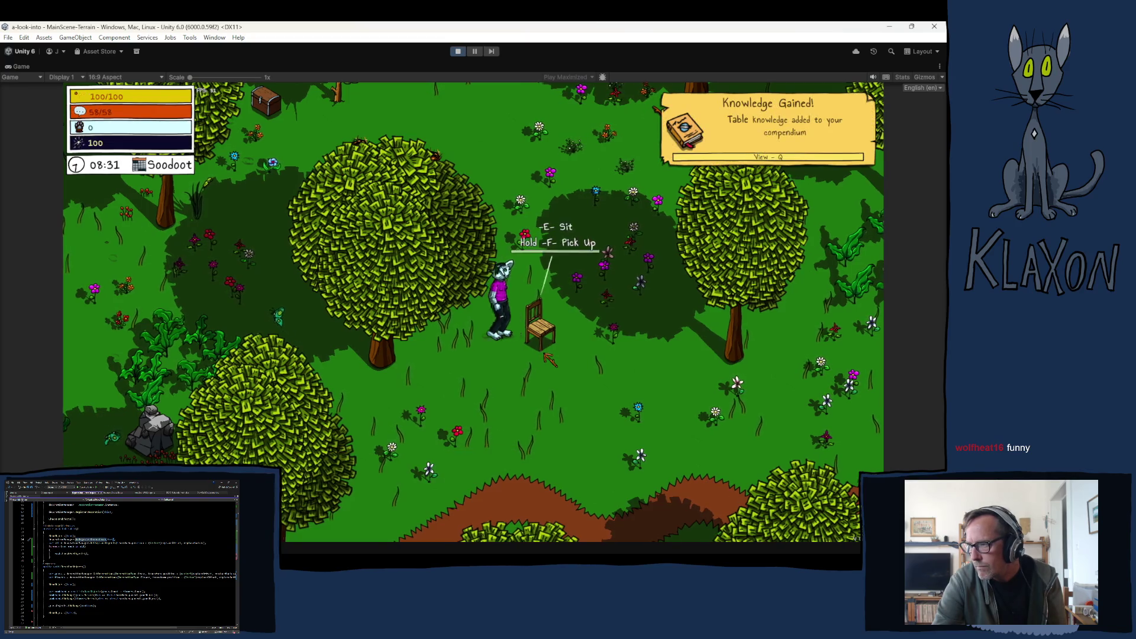
{"action": "key", "text": "f"}
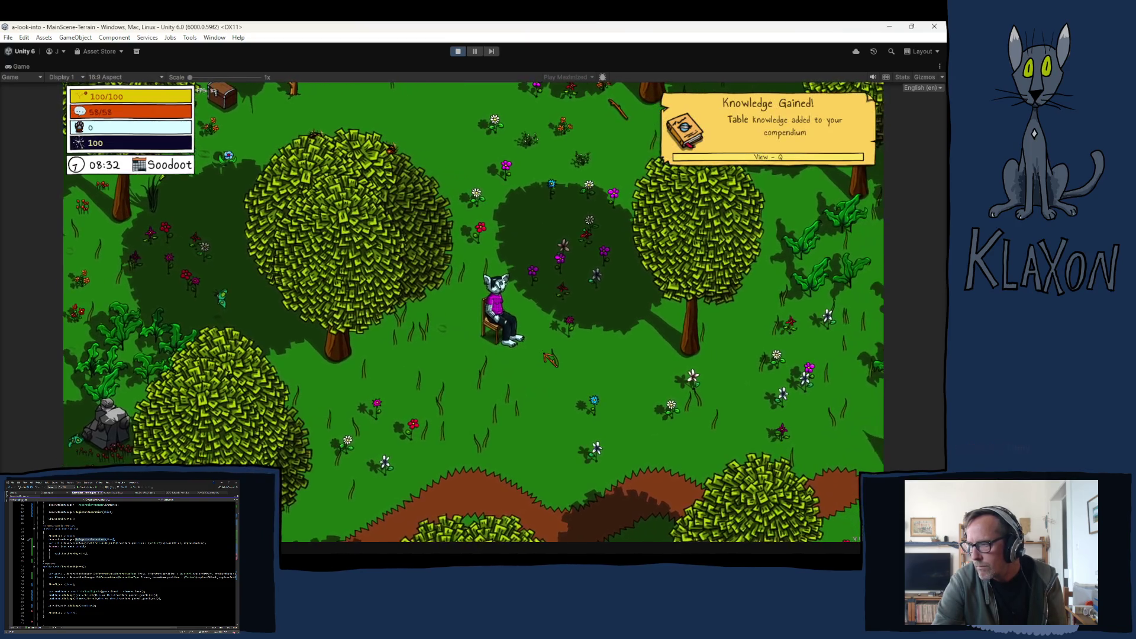
{"action": "key", "text": "e"}
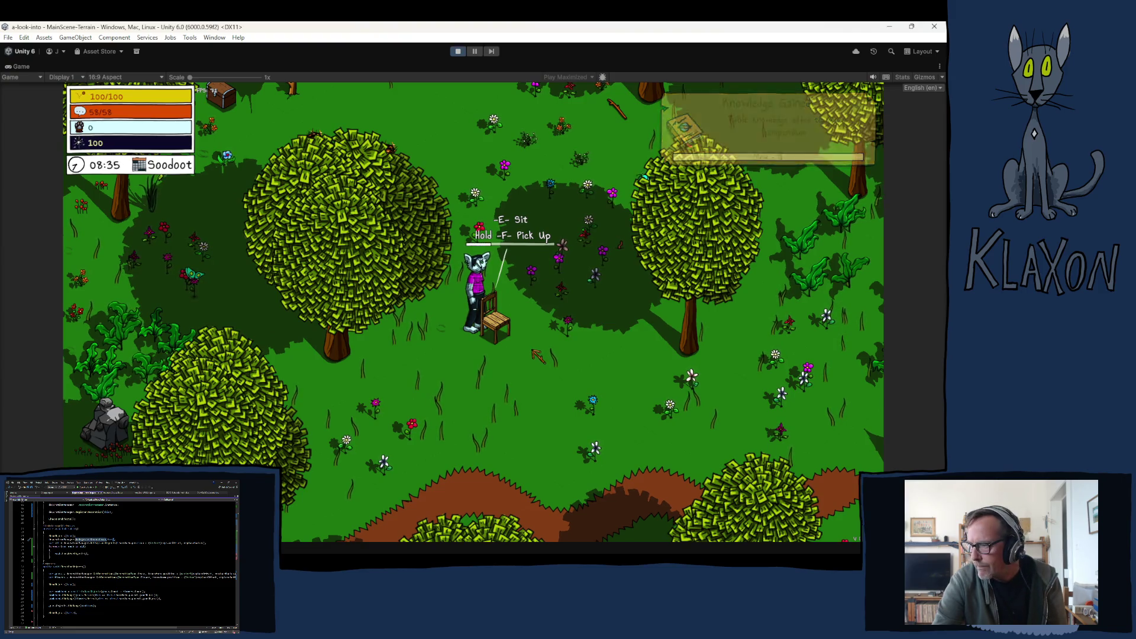
Pick the placed chair back up, then stop the playtest.
{"action": "key", "text": "f"}
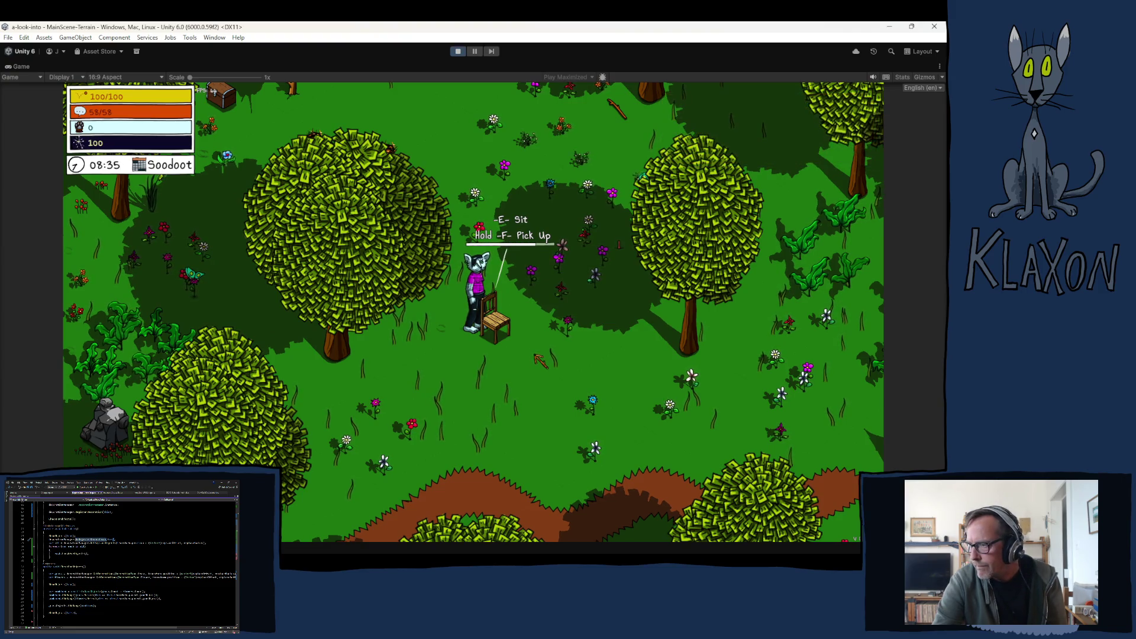
{"action": "key", "text": "a"}
{"action": "key", "text": "d"}
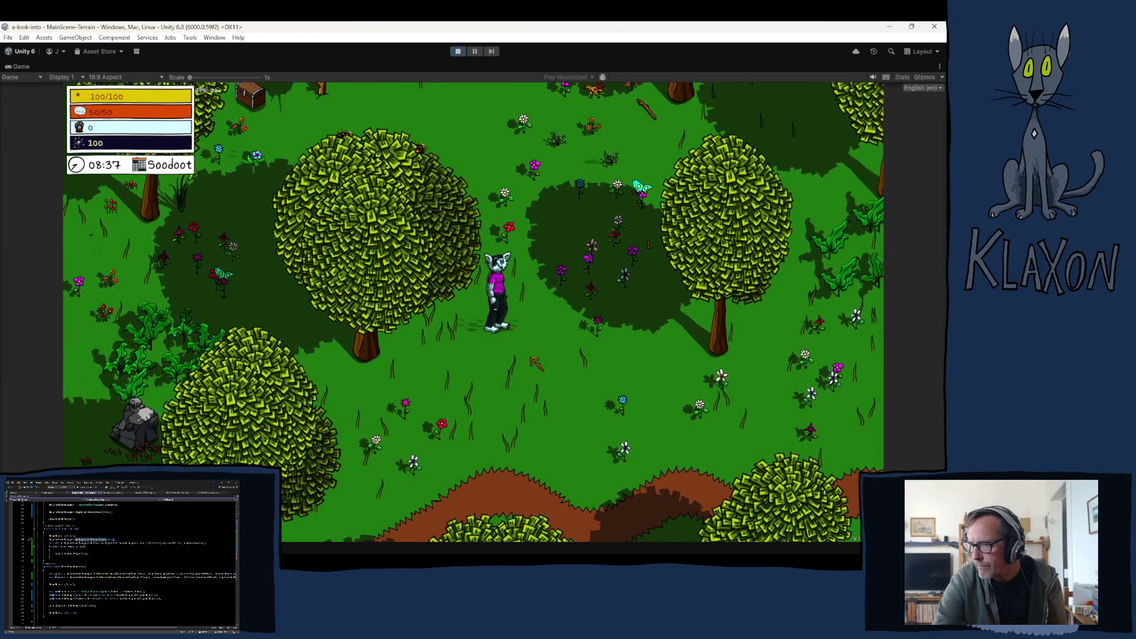
{"action": "left_click", "coordinate": [459, 51]}
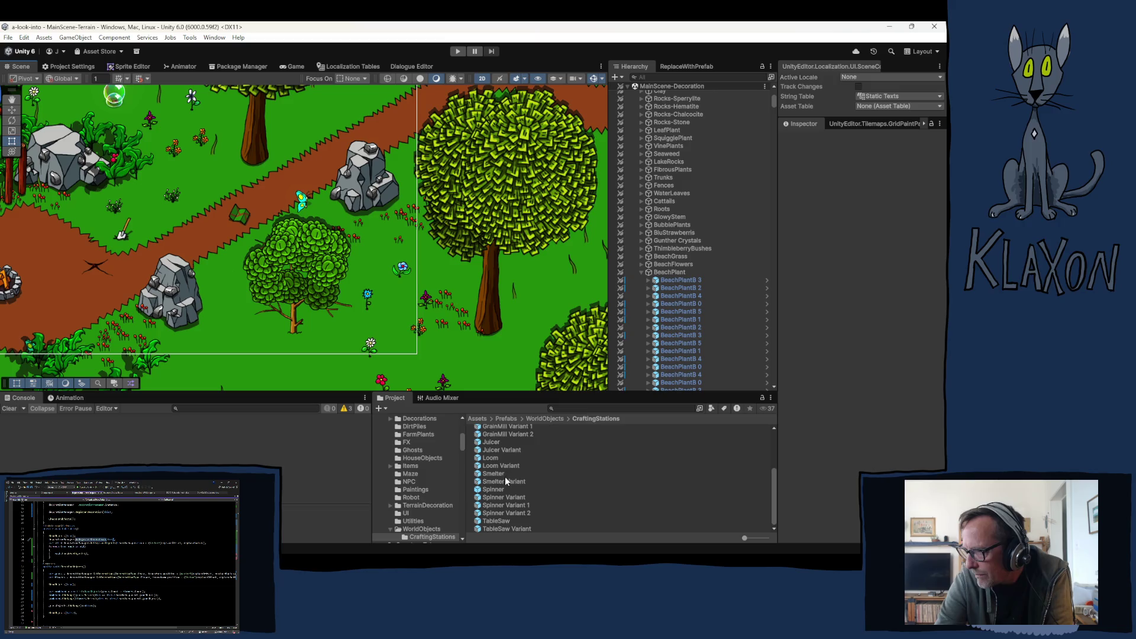
{"action": "scroll", "coordinate": [510, 478], "scroll_direction": "up", "scroll_amount": 2}
{"action": "scroll", "coordinate": [511, 472], "scroll_direction": "down", "scroll_amount": 1}
{"action": "scroll", "coordinate": [512, 473], "scroll_direction": "down", "scroll_amount": 1}
{"action": "scroll", "coordinate": [512, 471], "scroll_direction": "down", "scroll_amount": 2}
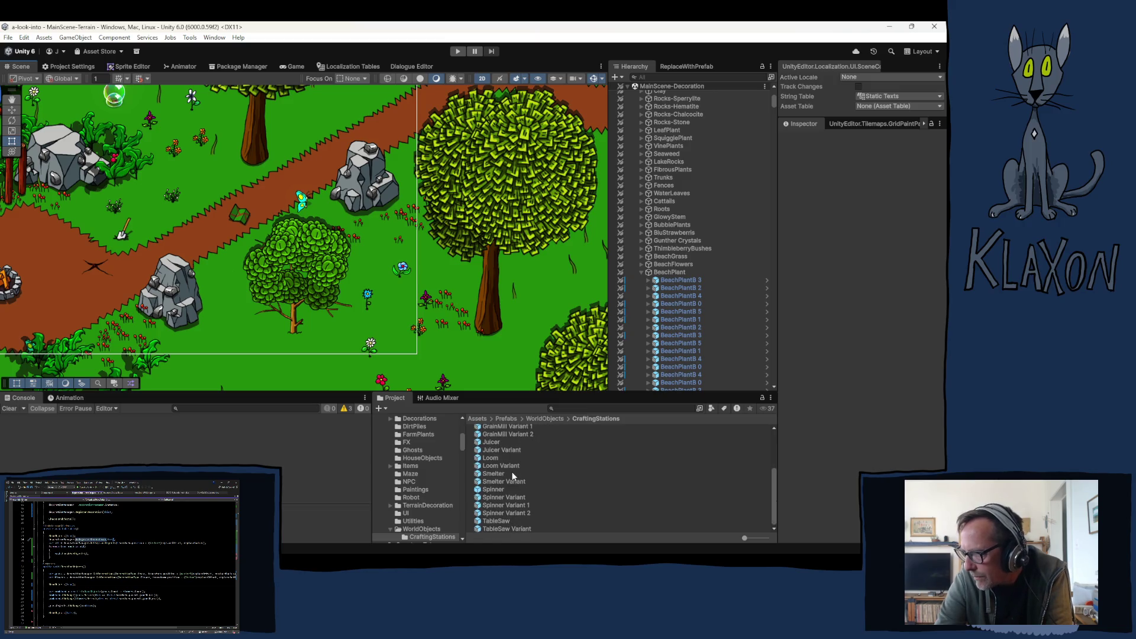
Browse the Items prefabs into Consumables, glancing at Equipement, and highlight Juice-BerryBerri.
{"action": "left_click", "coordinate": [391, 465]}
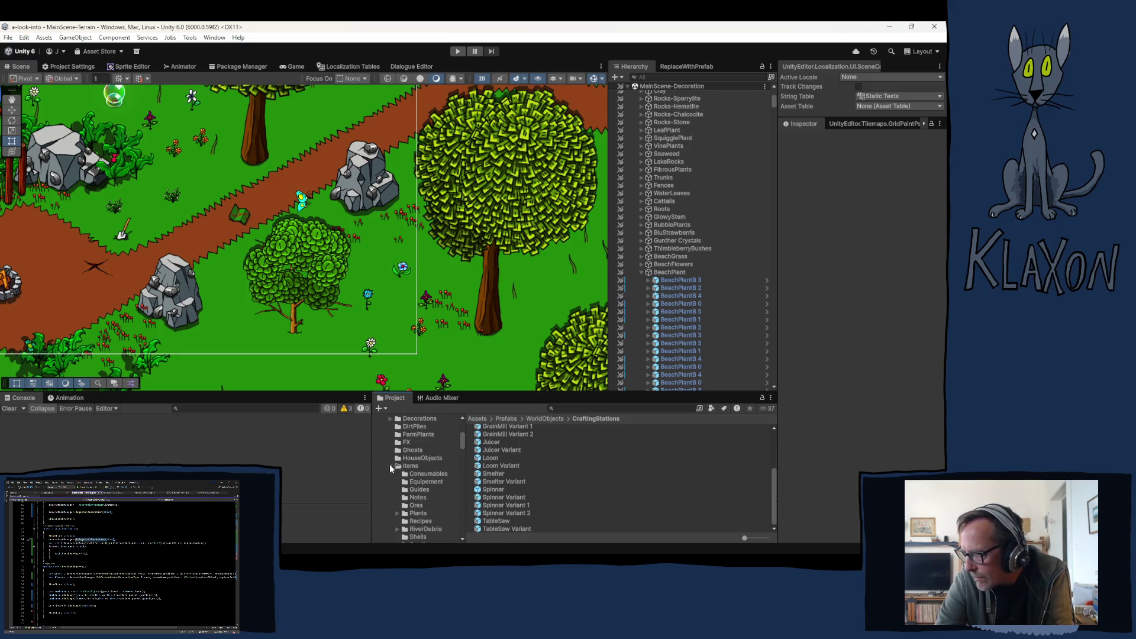
{"action": "scroll", "coordinate": [573, 482], "scroll_direction": "down", "scroll_amount": 2}
{"action": "scroll", "coordinate": [573, 482], "scroll_direction": "down", "scroll_amount": 3}
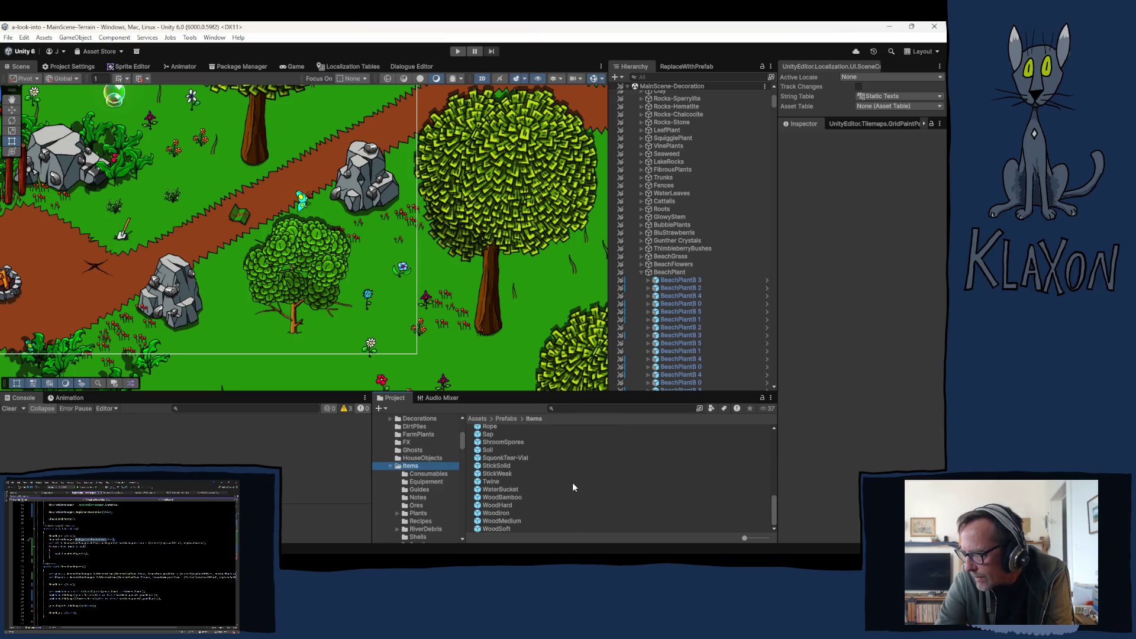
{"action": "scroll", "coordinate": [427, 479], "scroll_direction": "down", "scroll_amount": 2}
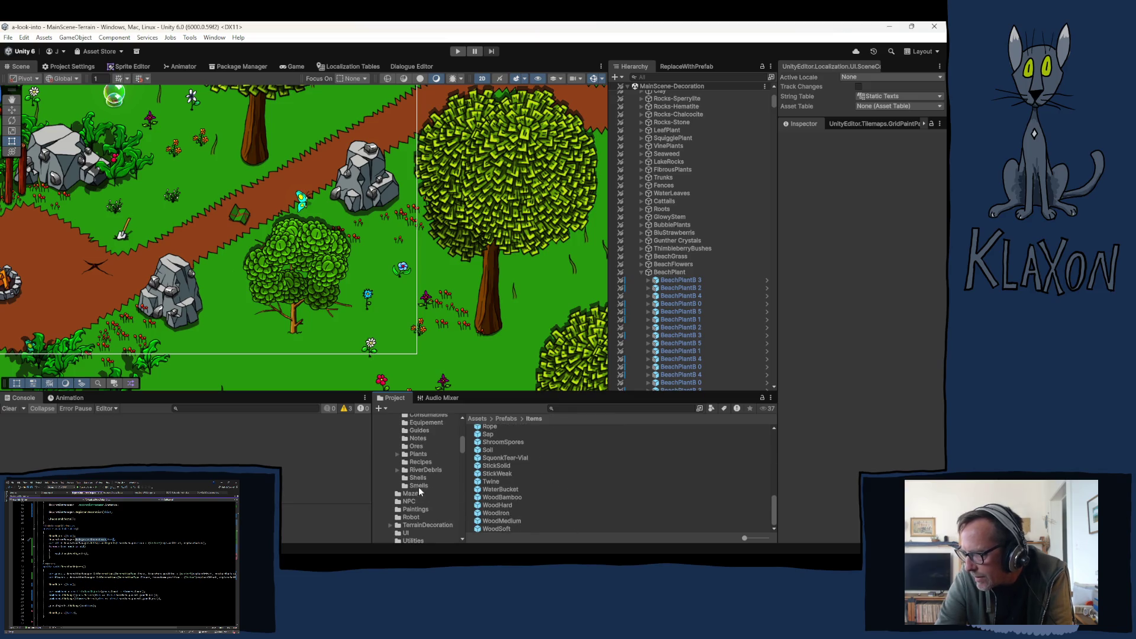
{"action": "scroll", "coordinate": [424, 461], "scroll_direction": "up", "scroll_amount": 1}
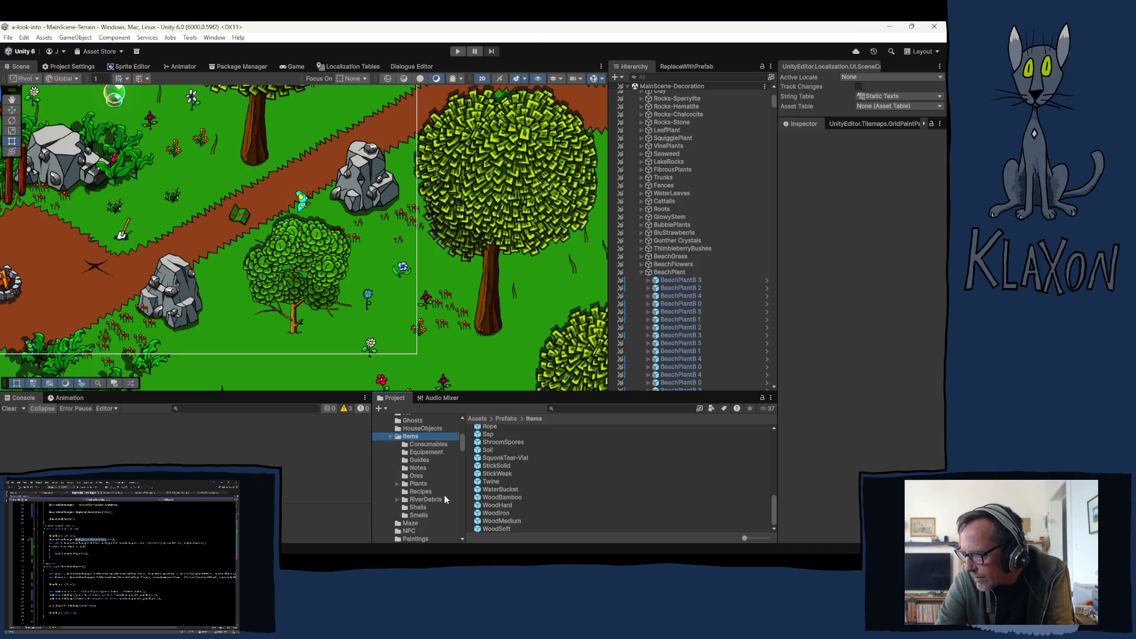
{"action": "left_click", "coordinate": [421, 445]}
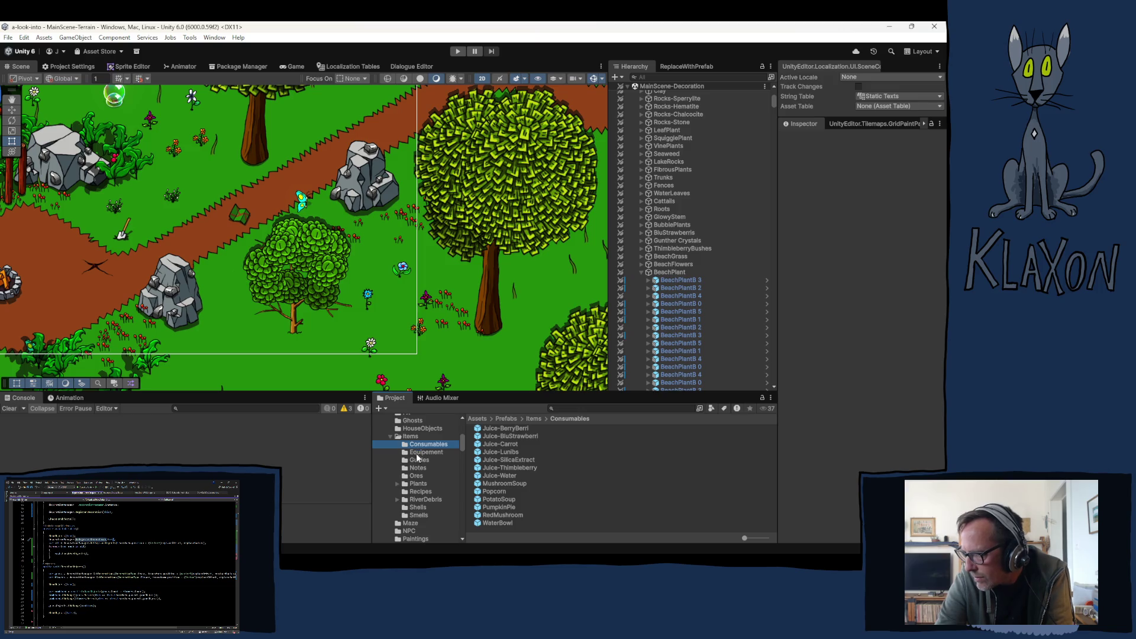
{"action": "left_click", "coordinate": [421, 453]}
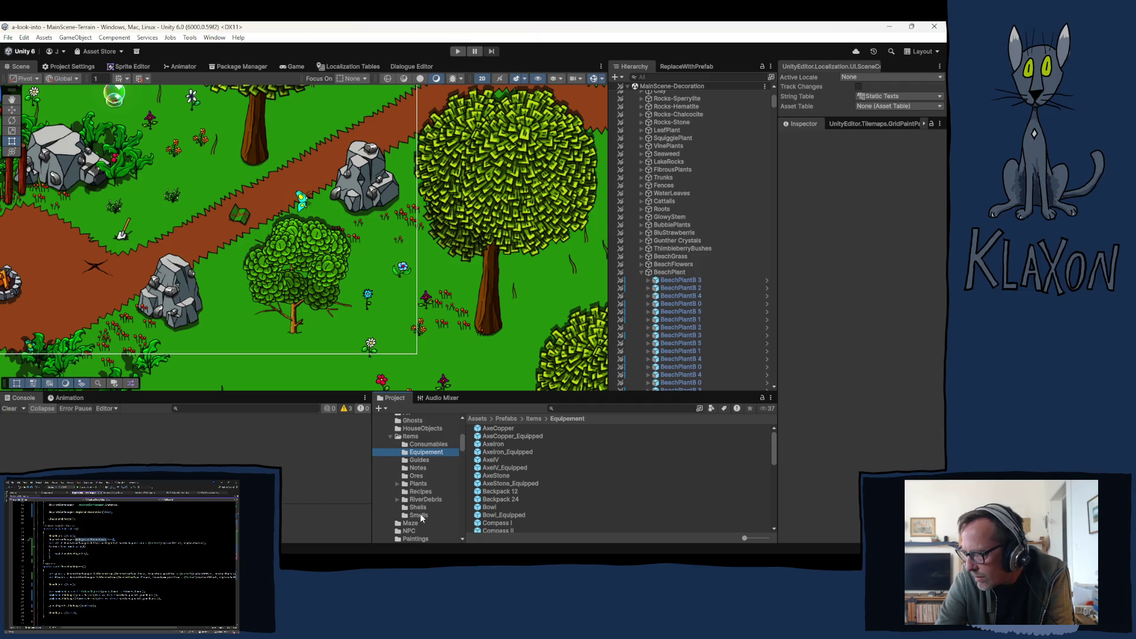
{"action": "left_click", "coordinate": [424, 443]}
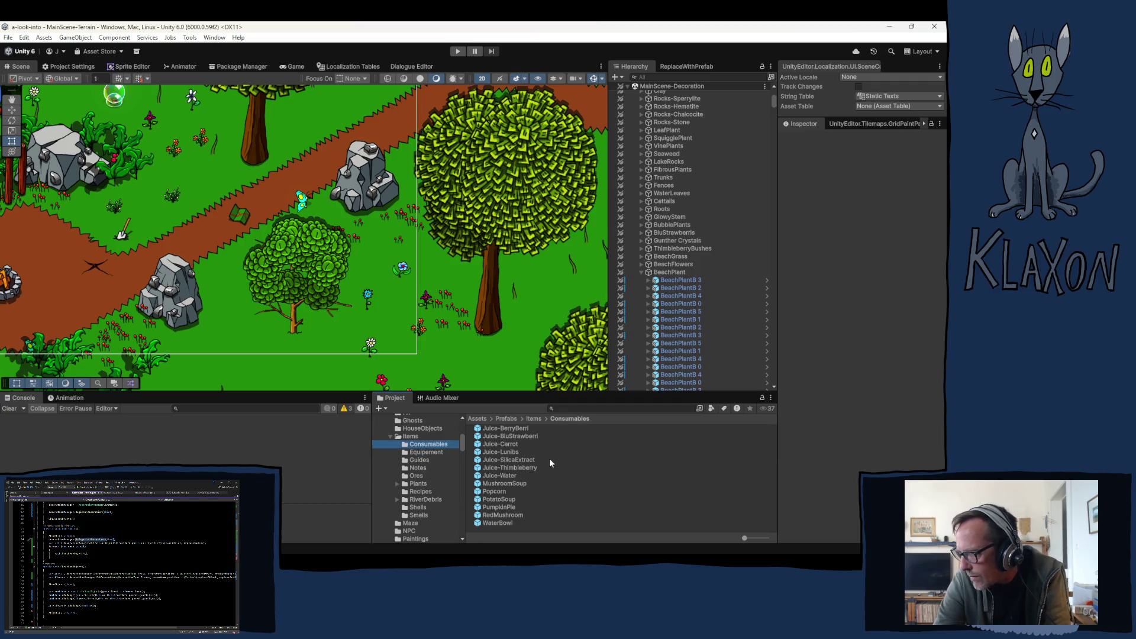
{"action": "left_click", "coordinate": [493, 429]}
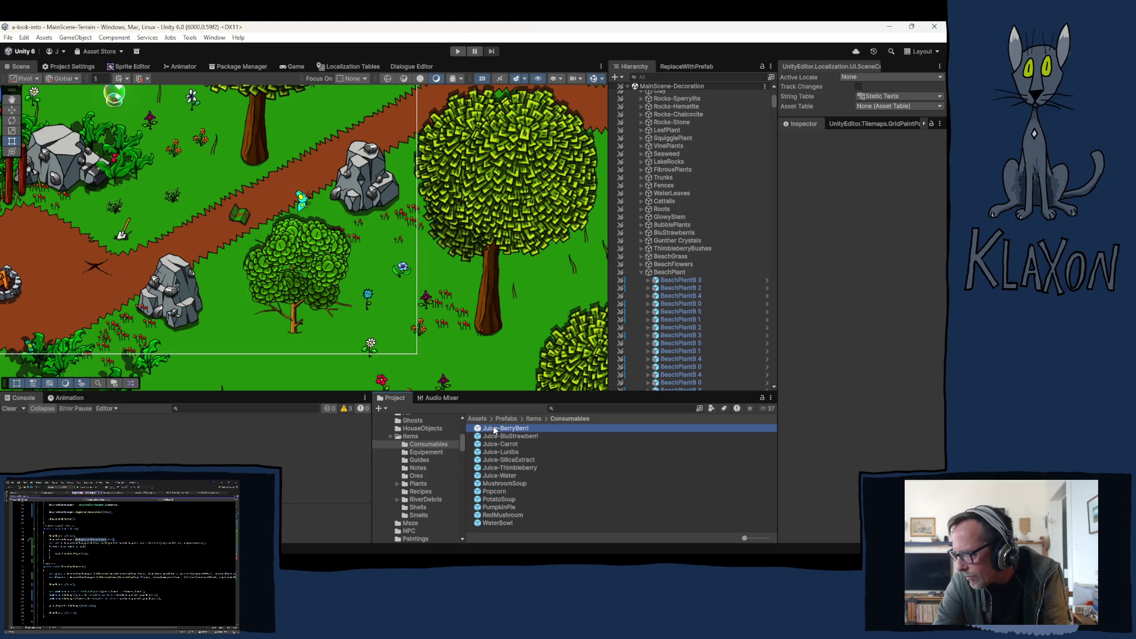
Edit Juice-BerryBerri in Prefab Mode, changing its replace radius from 0.05 to 0.02.
{"action": "left_click", "coordinate": [890, 388]}
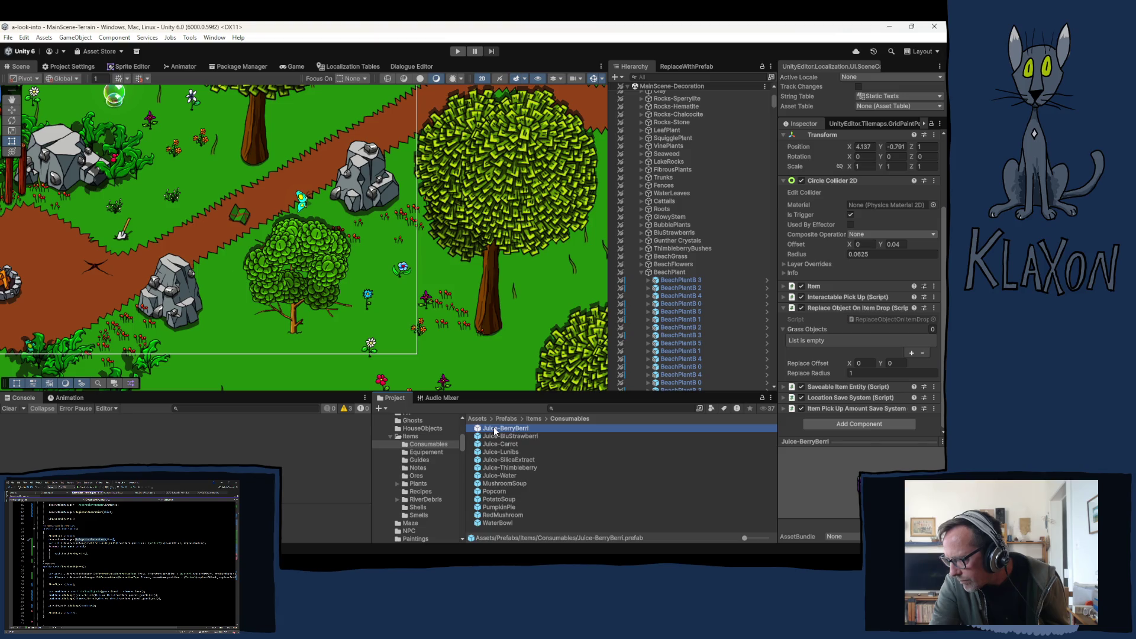
{"action": "key", "text": "Return"}
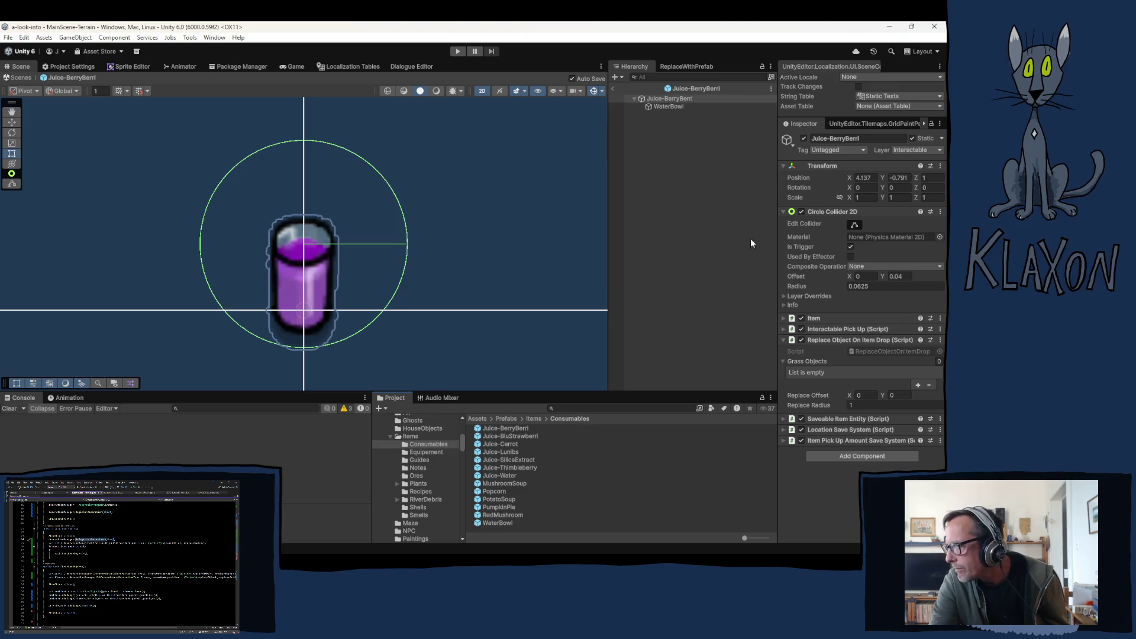
{"action": "left_click", "coordinate": [859, 405]}
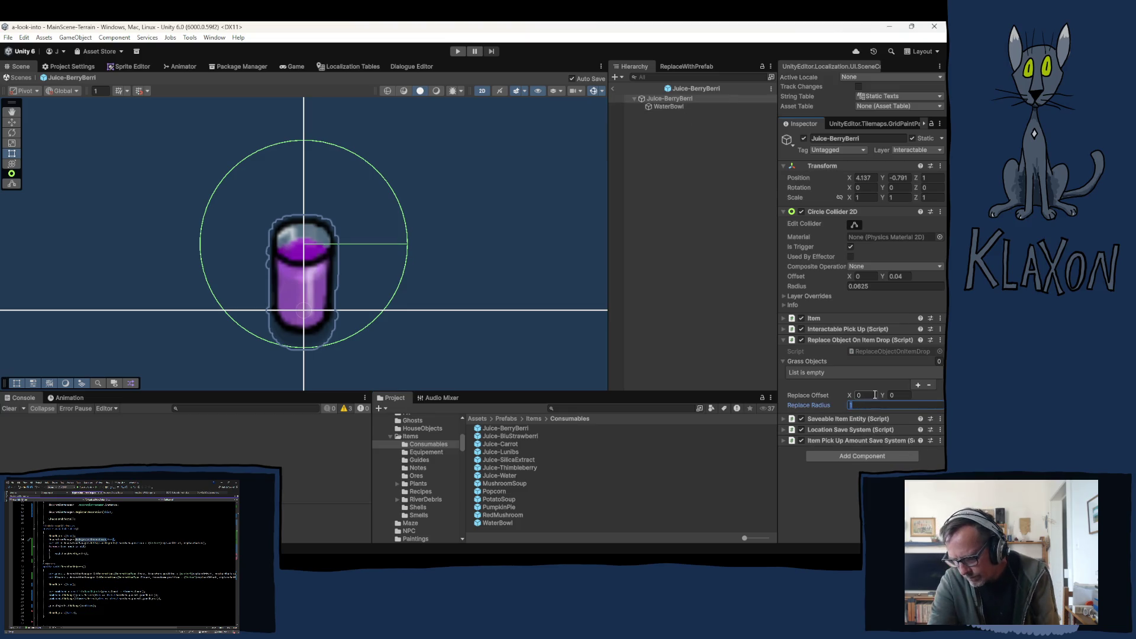
{"action": "type", "text": ".1"}
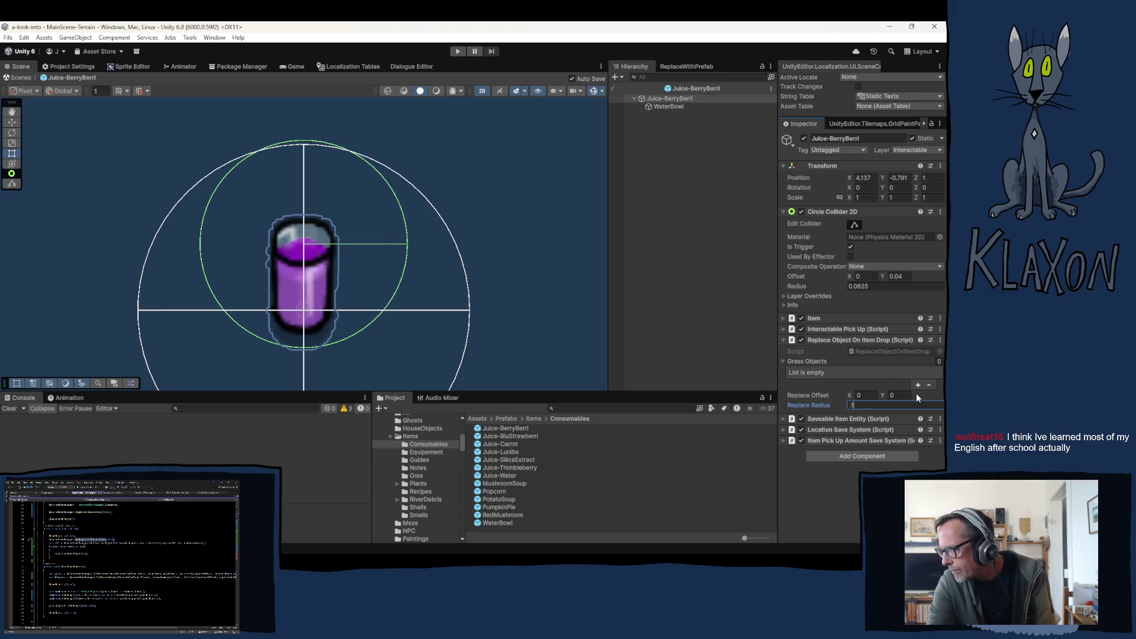
{"action": "key", "text": "BackSpace"}
{"action": "type", "text": "01"}
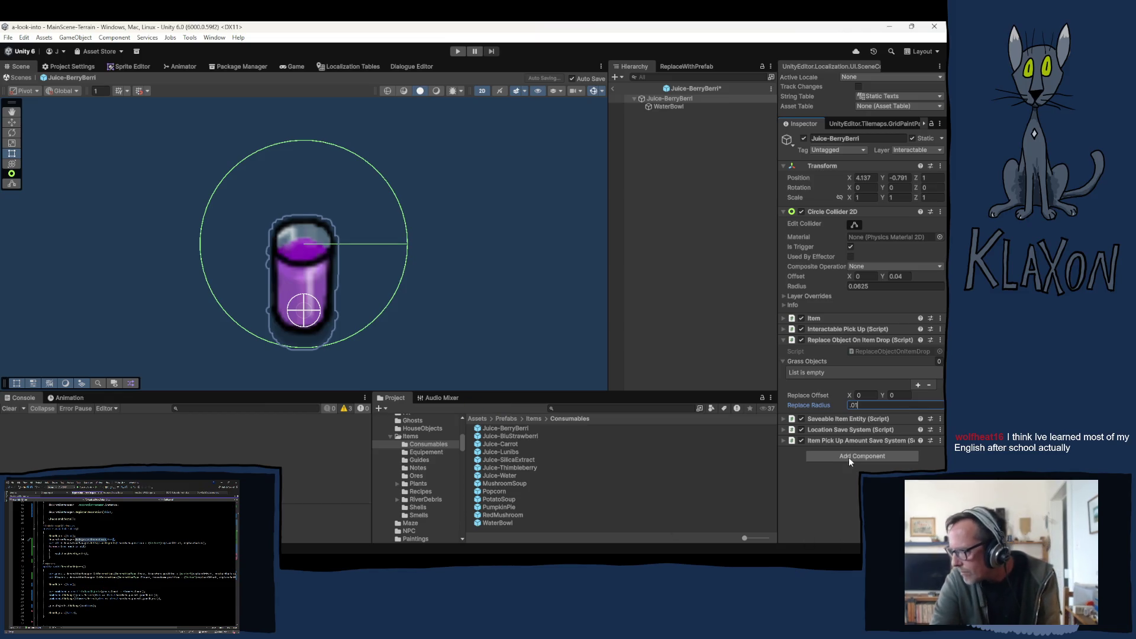
{"action": "double_click", "coordinate": [857, 404]}
{"action": "type", "text": "0"}
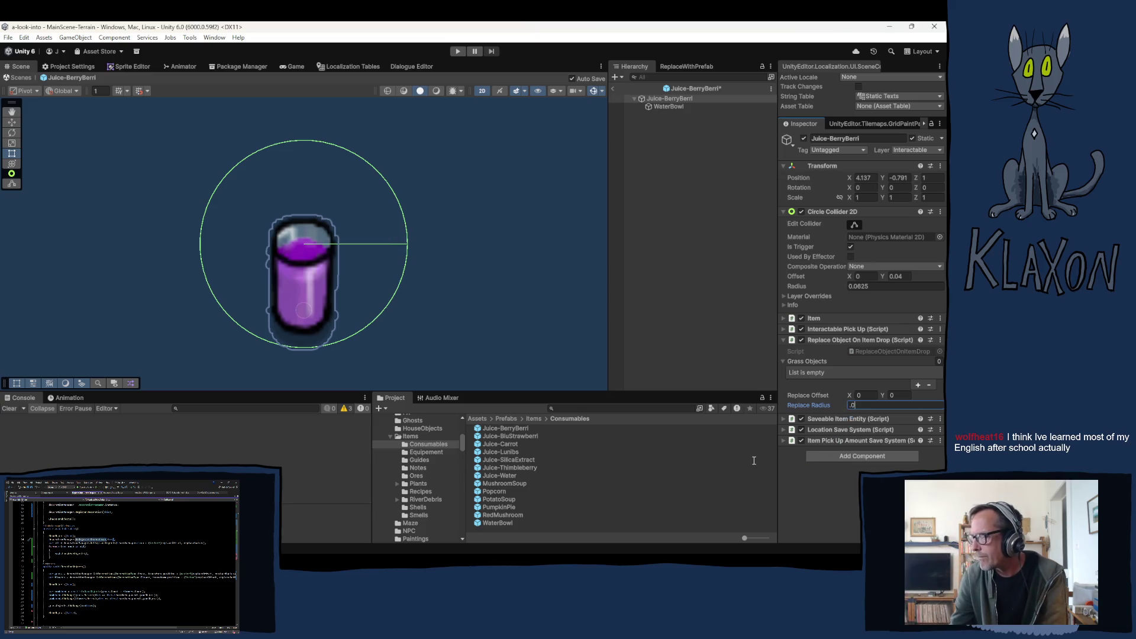
{"action": "type", "text": "2"}
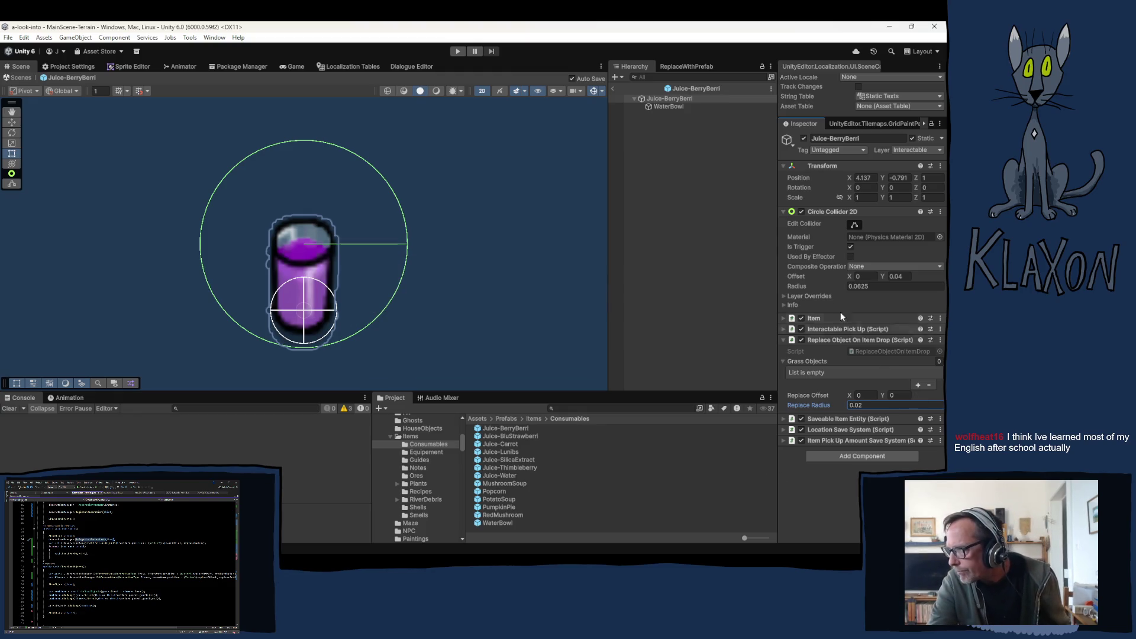
{"action": "left_click", "coordinate": [506, 436]}
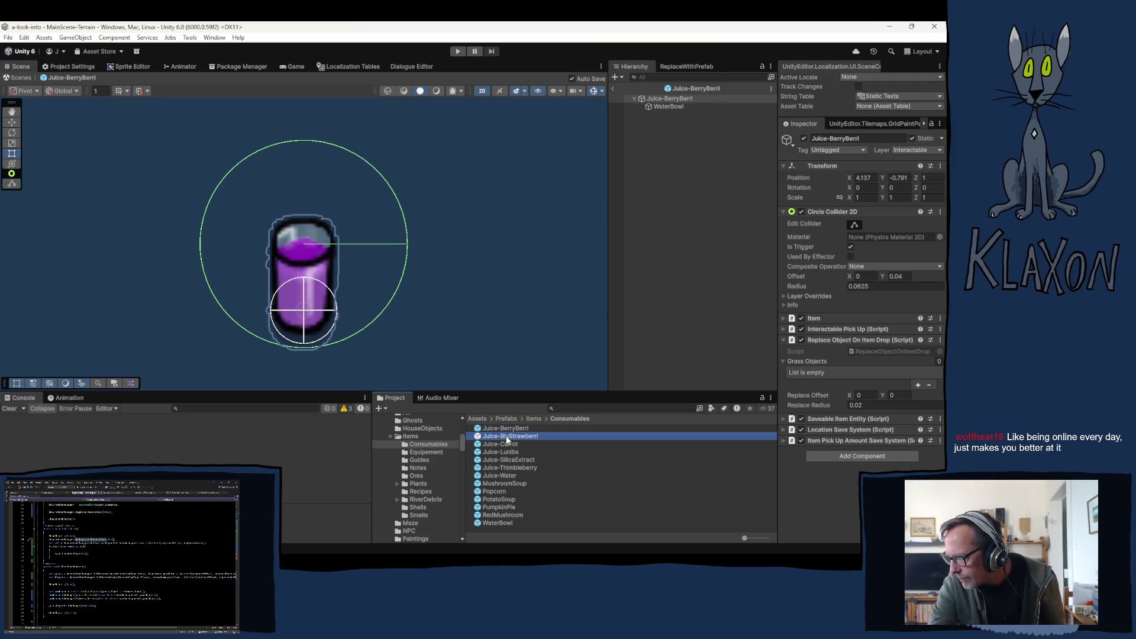
Select Juice-BluStrawberri through PotatoSoup together and give them all a 0.02 replace radius.
{"action": "left_click", "coordinate": [508, 500], "text": "shift"}
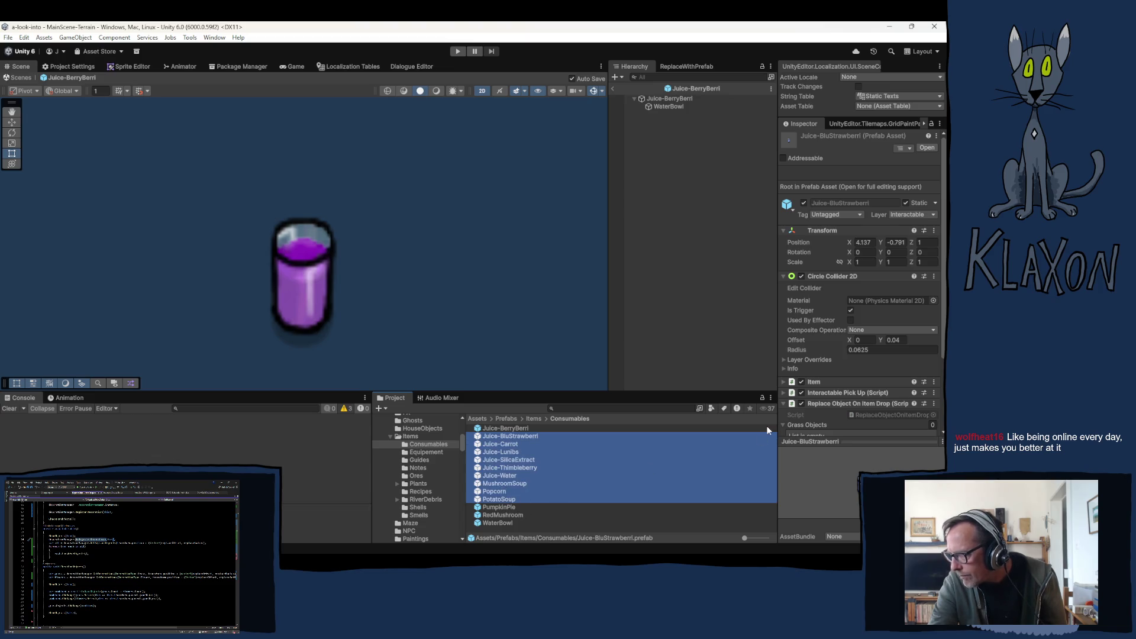
{"action": "scroll", "coordinate": [844, 364], "scroll_direction": "down", "scroll_amount": 3}
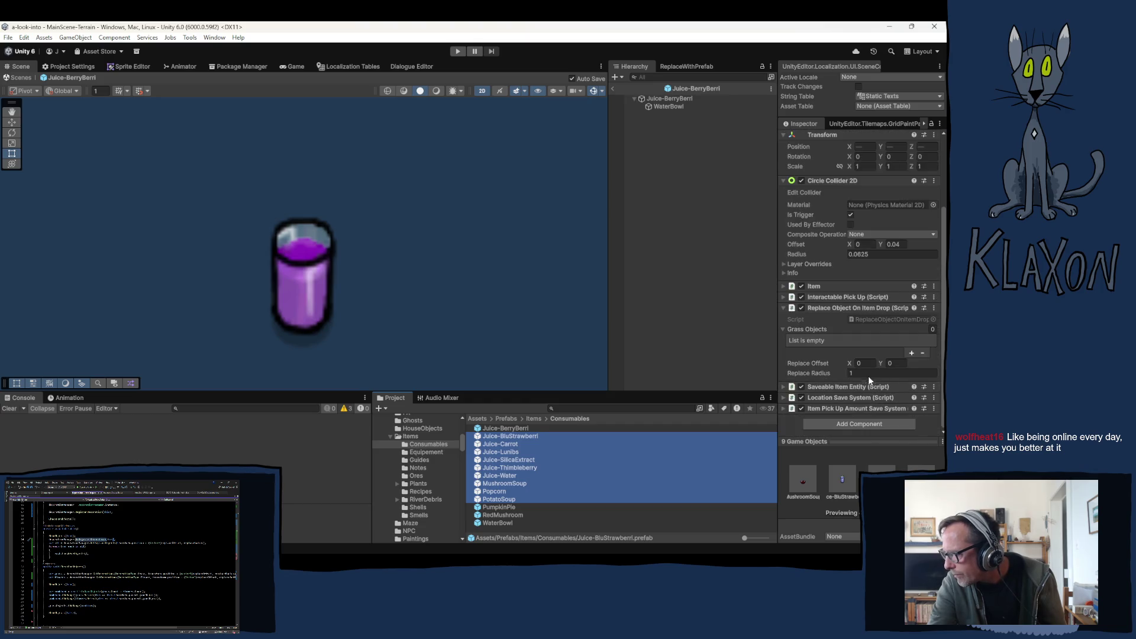
{"action": "left_click", "coordinate": [867, 375]}
{"action": "type", "text": "0.02"}
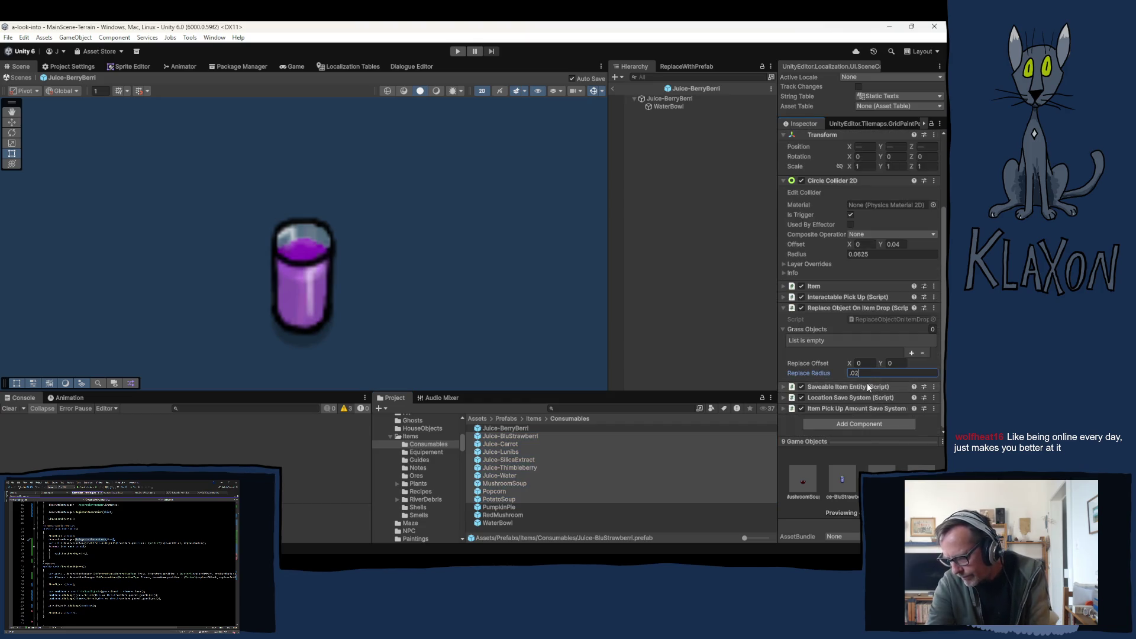
{"action": "left_click", "coordinate": [494, 506]}
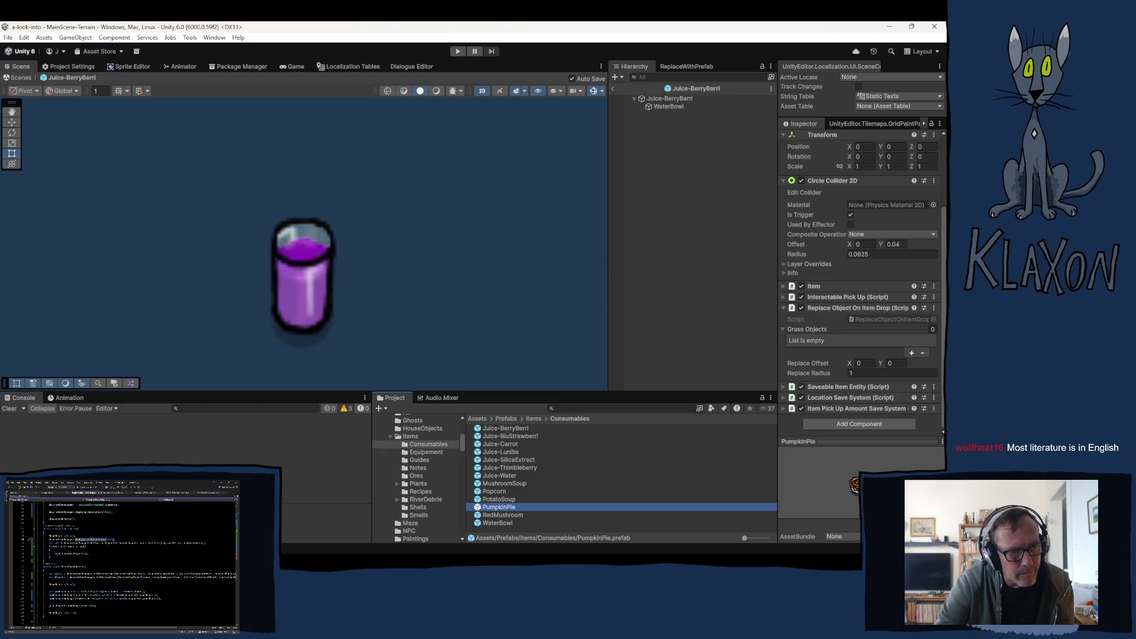
Edit PumpkinPie in Prefab Mode, raising its replace radius from 1 to 0.04.
{"action": "double_click", "coordinate": [493, 506]}
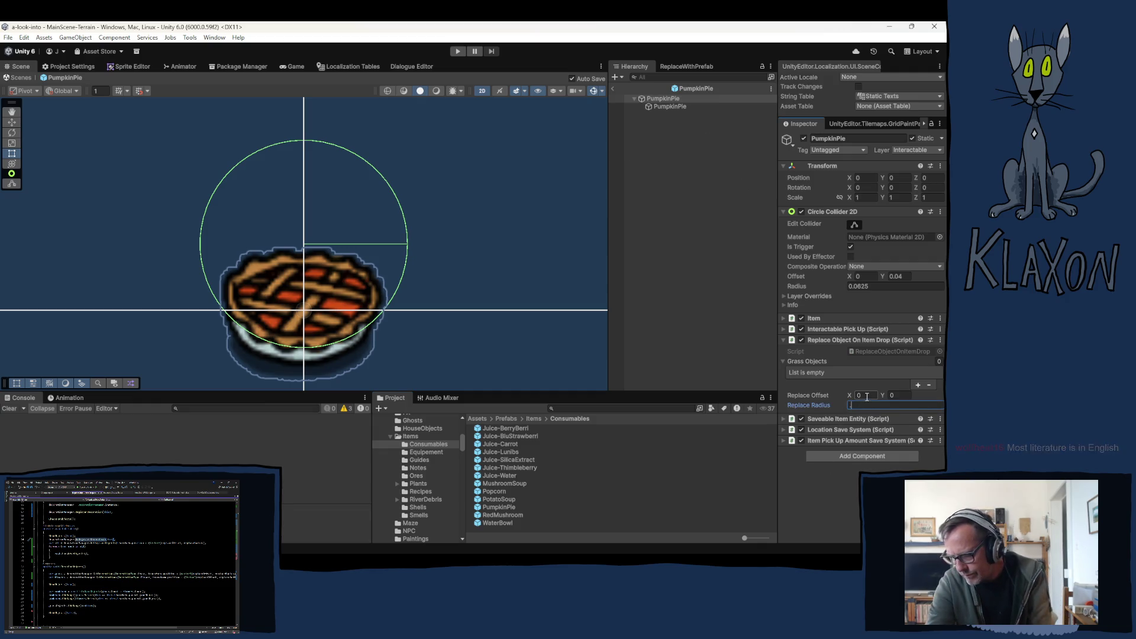
{"action": "type", "text": "0."}
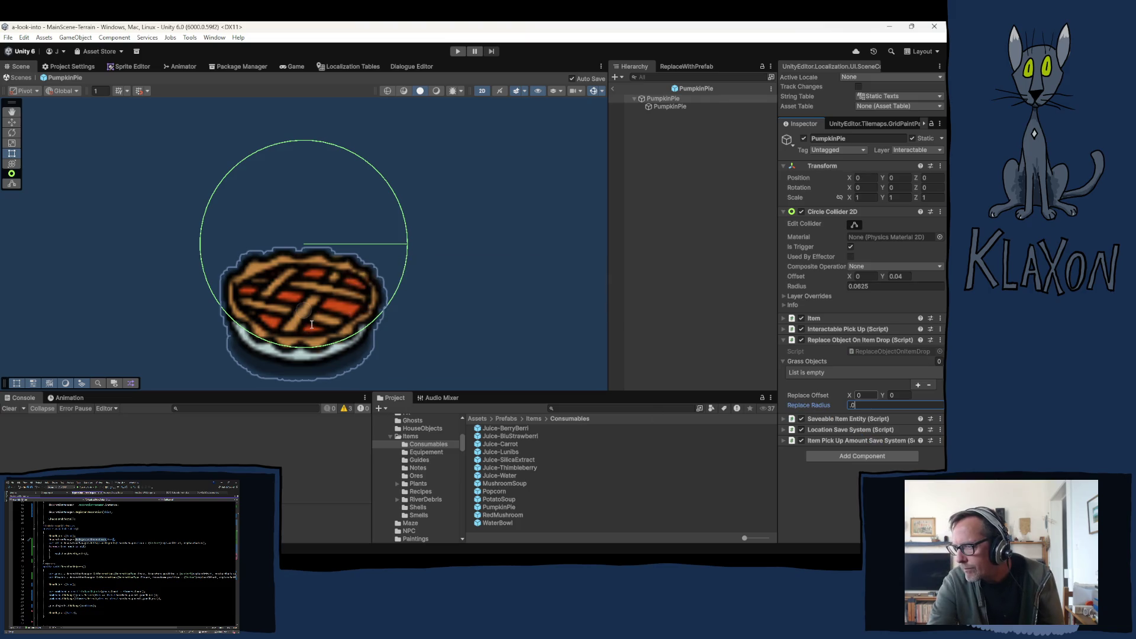
{"action": "type", "text": "3"}
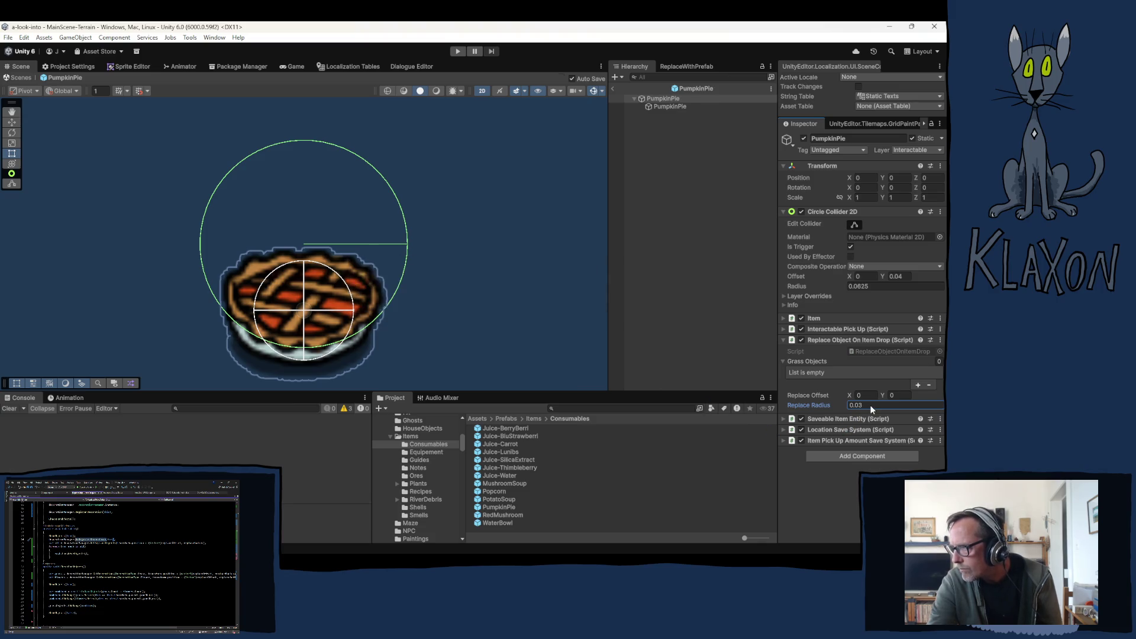
{"action": "type", "text": "4"}
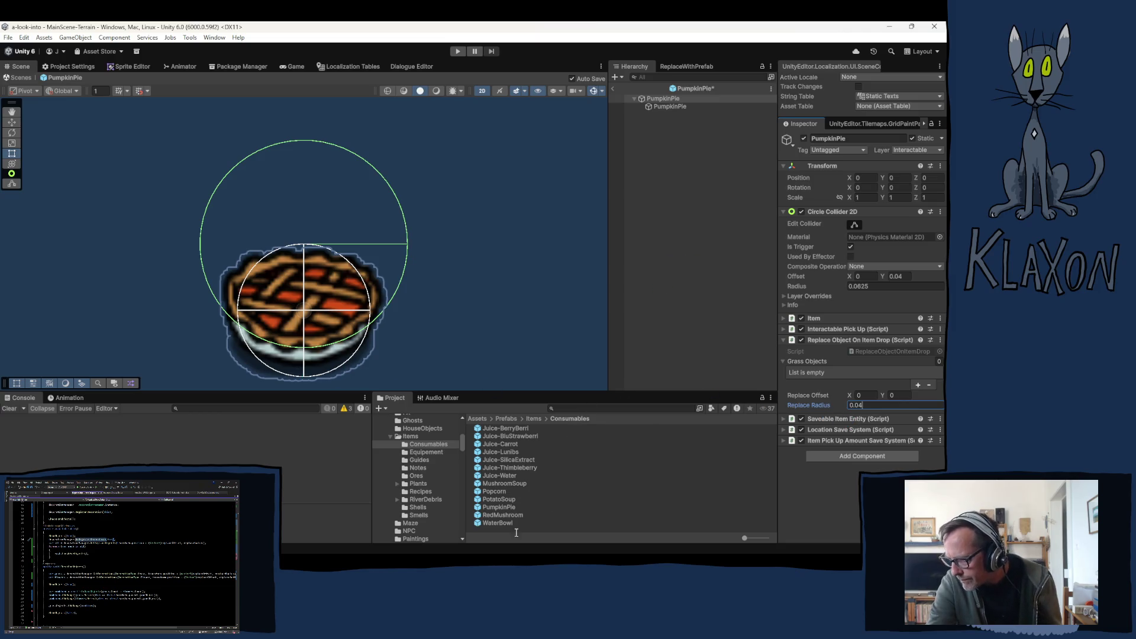
{"action": "left_click", "coordinate": [494, 516]}
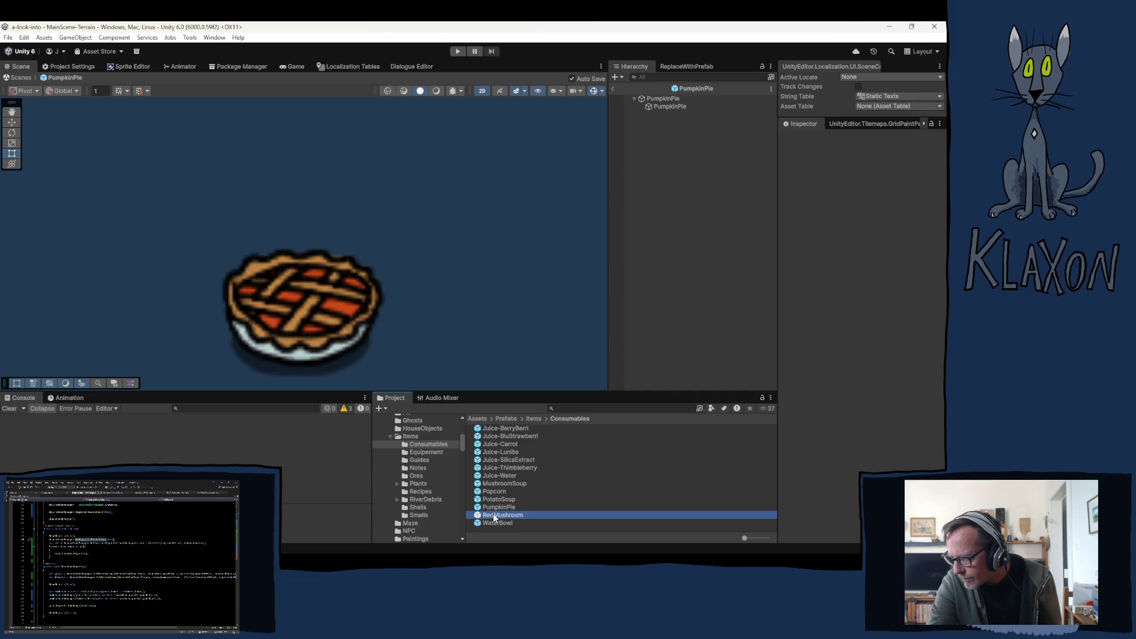
Change RedMushroom's replace radius from 0.005 to 0.01.
{"action": "left_click", "coordinate": [508, 506]}
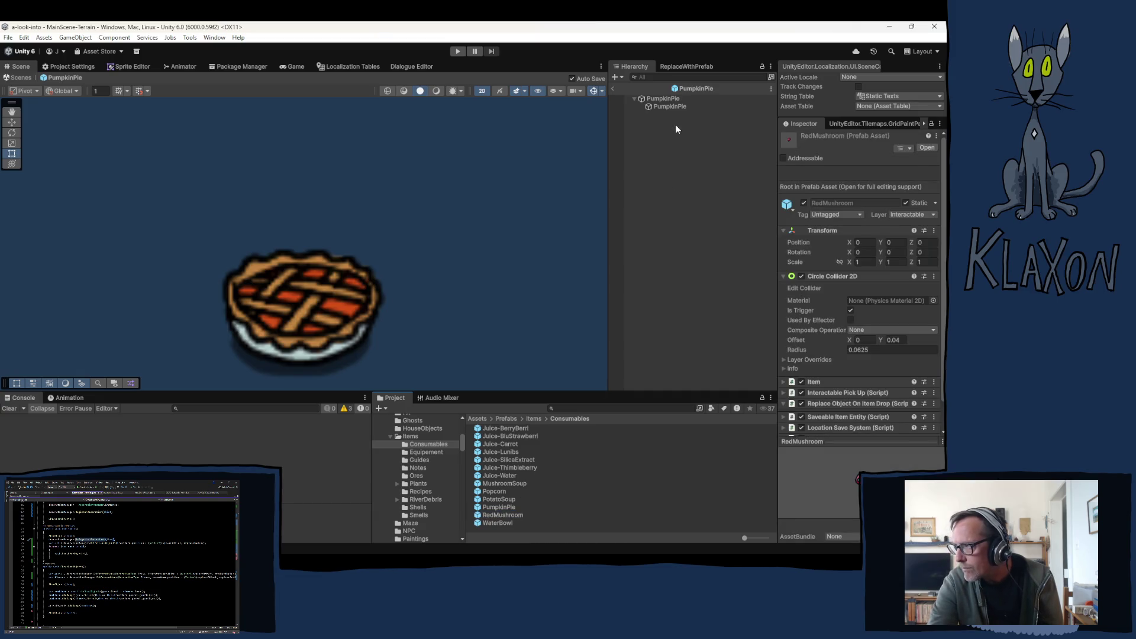
{"action": "left_click", "coordinate": [854, 404]}
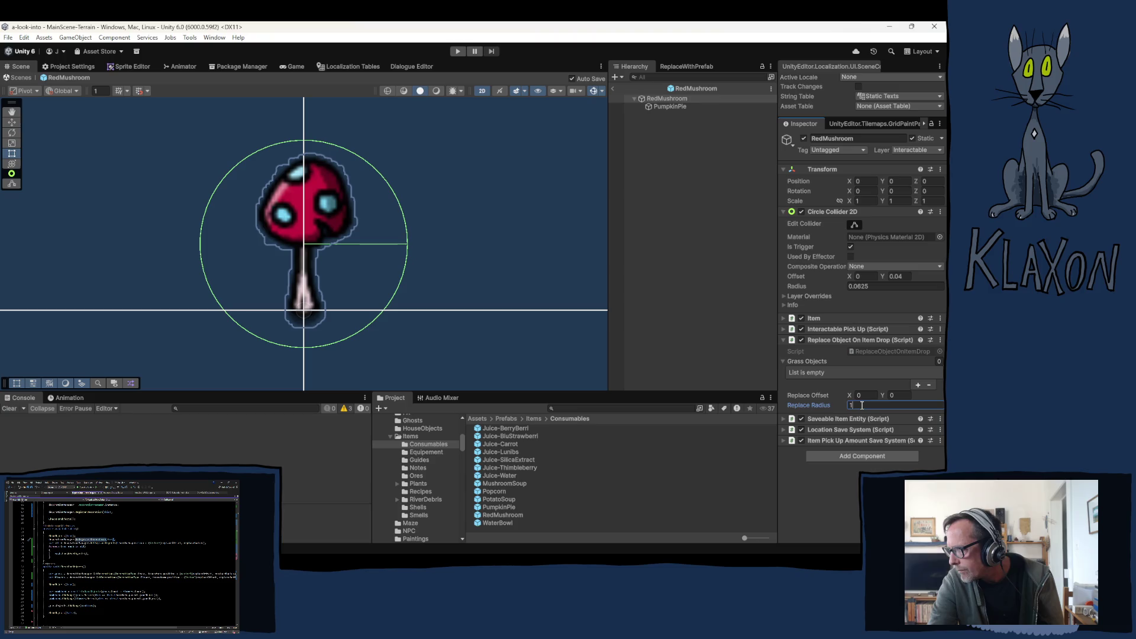
{"action": "type", "text": "0"}
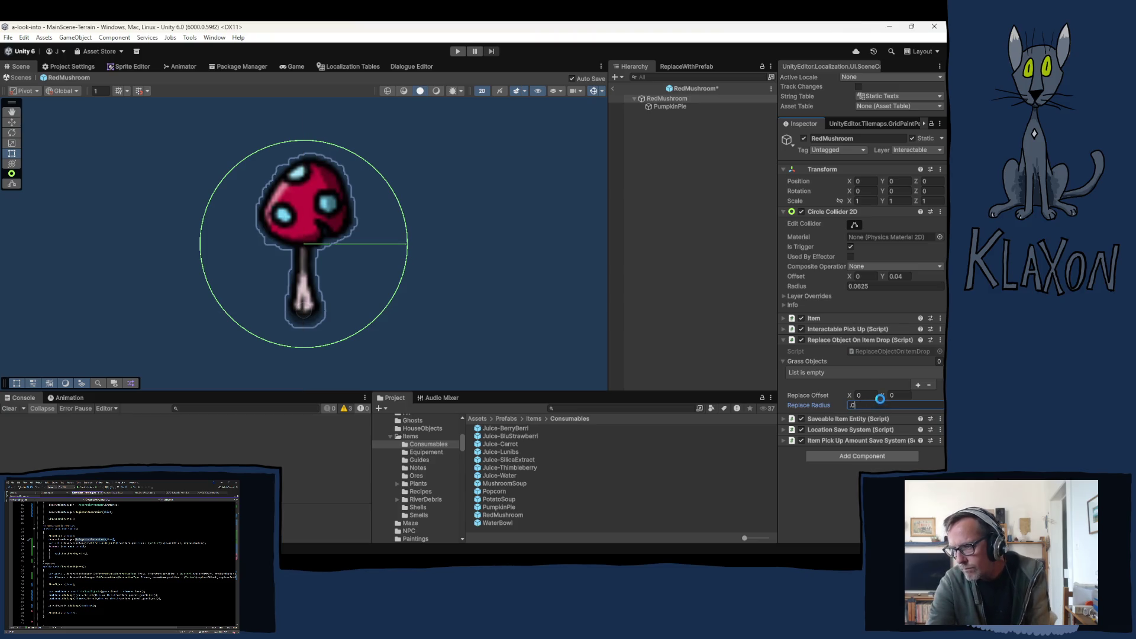
{"action": "type", "text": "05"}
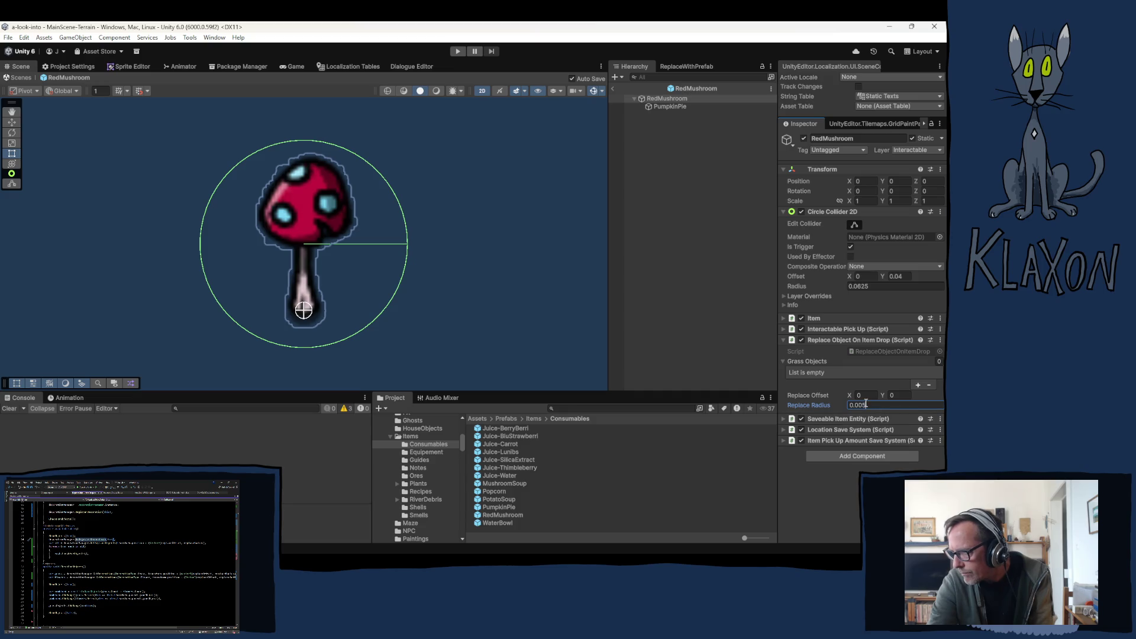
{"action": "left_click_drag", "start_coordinate": [859, 406], "coordinate": [872, 406]}
{"action": "type", "text": "1"}
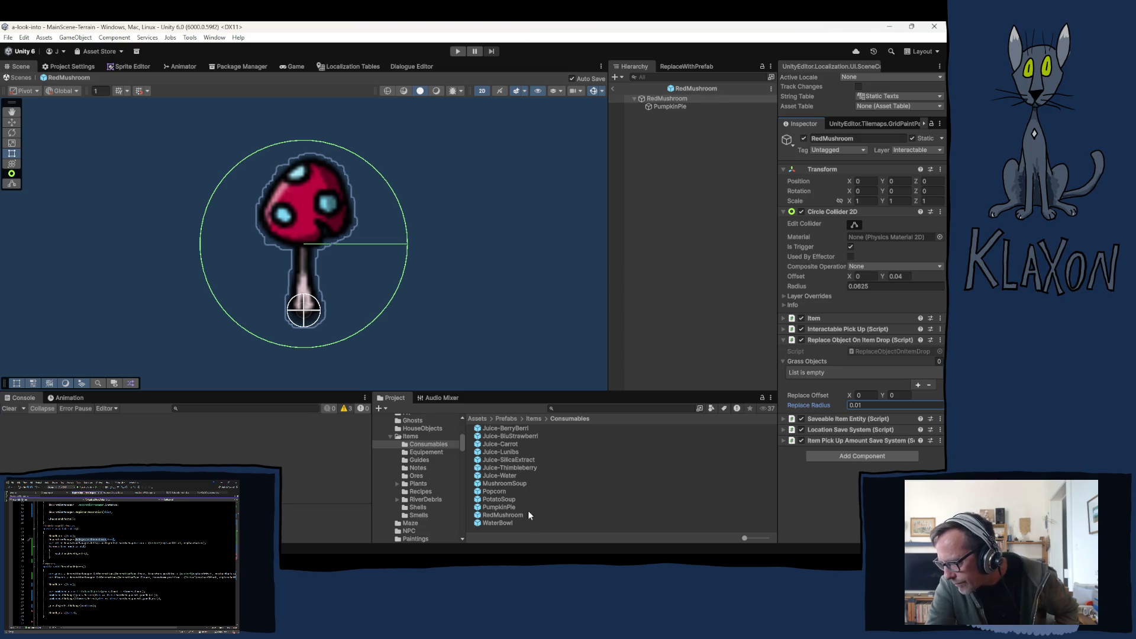
{"action": "left_click", "coordinate": [496, 522]}
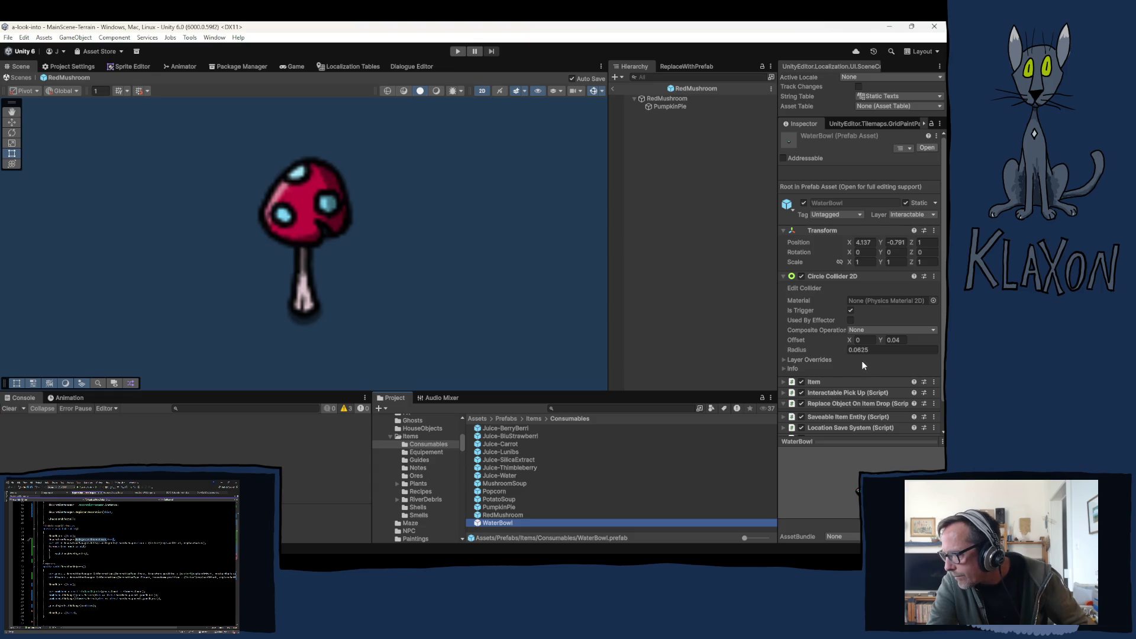
Check Juice-Water and MushroomSoup's radius, then set WaterBowl's replace radius to 0.02 and list the Equipement prefabs.
{"action": "left_click", "coordinate": [503, 476]}
{"action": "left_click", "coordinate": [506, 482]}
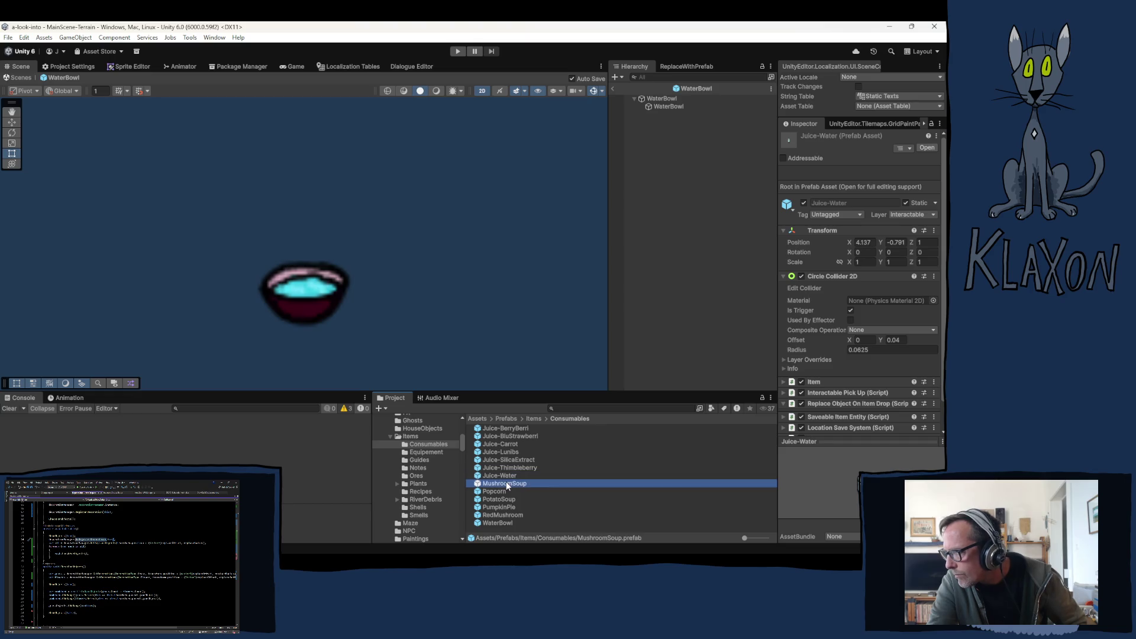
{"action": "left_click", "coordinate": [812, 405]}
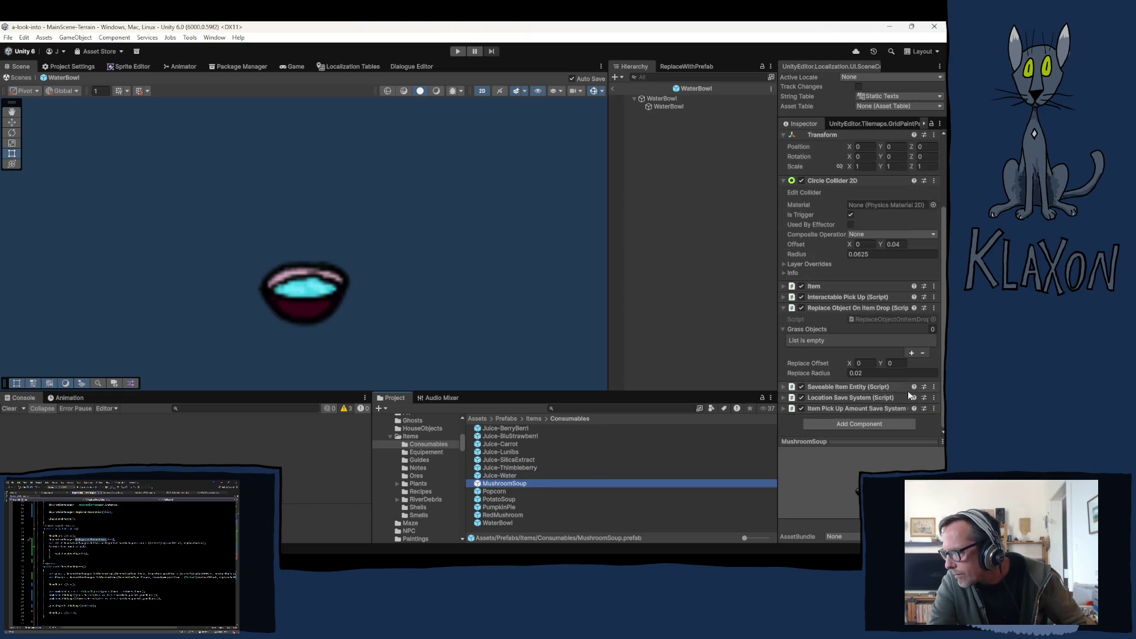
{"action": "left_click", "coordinate": [495, 523]}
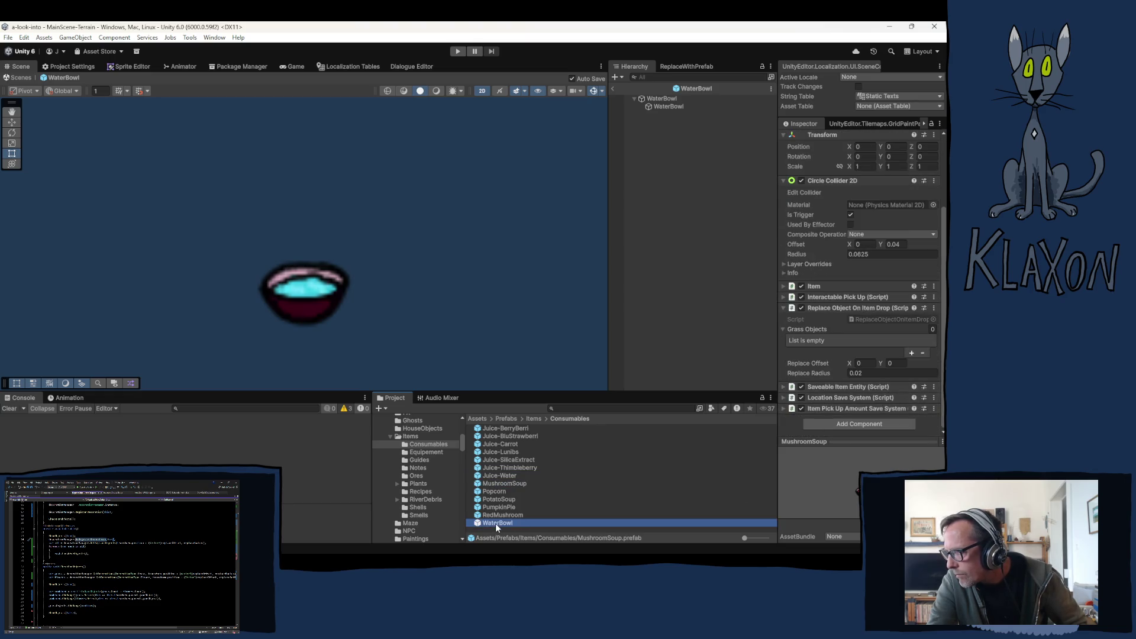
{"action": "double_click", "coordinate": [853, 376]}
{"action": "type", "text": "0.02"}
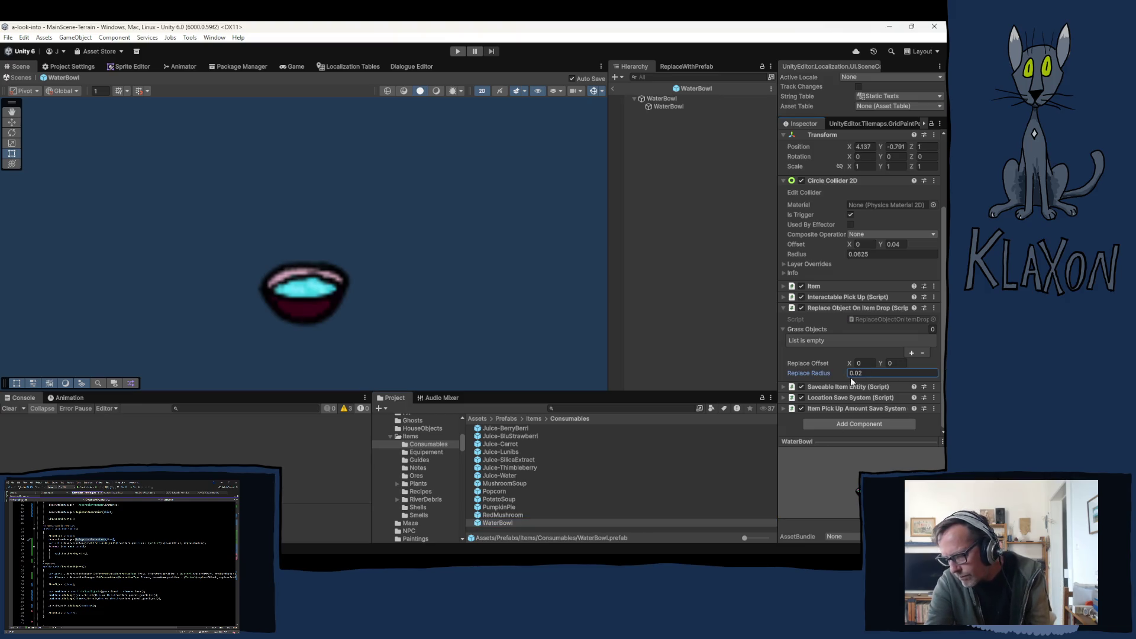
{"action": "left_click", "coordinate": [425, 453]}
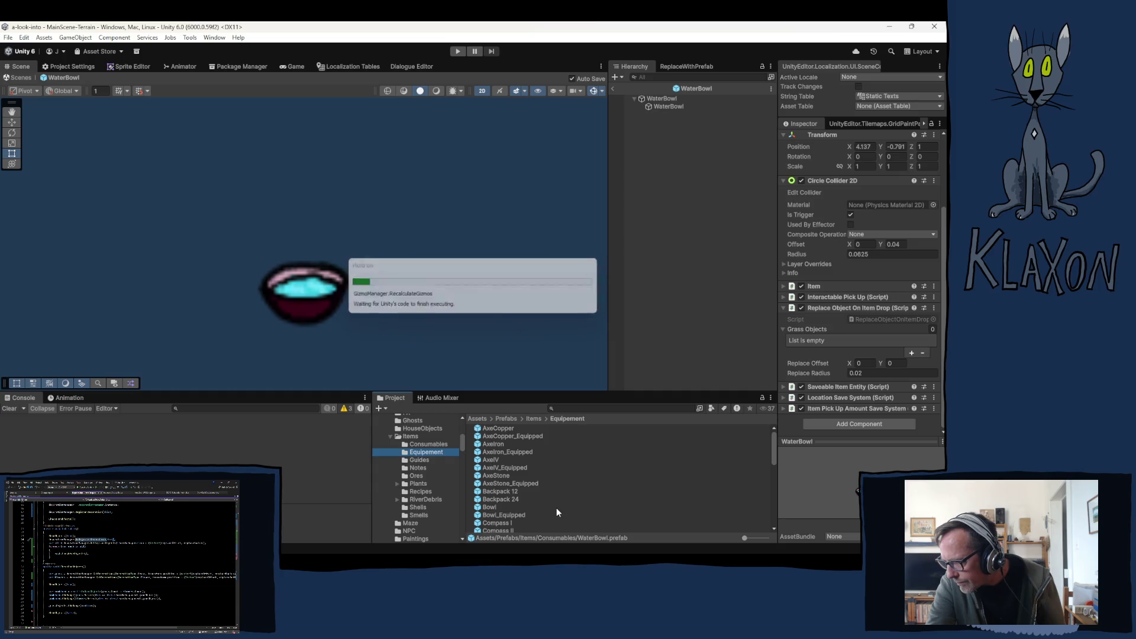
{"action": "scroll", "coordinate": [551, 507], "scroll_direction": "down", "scroll_amount": 10}
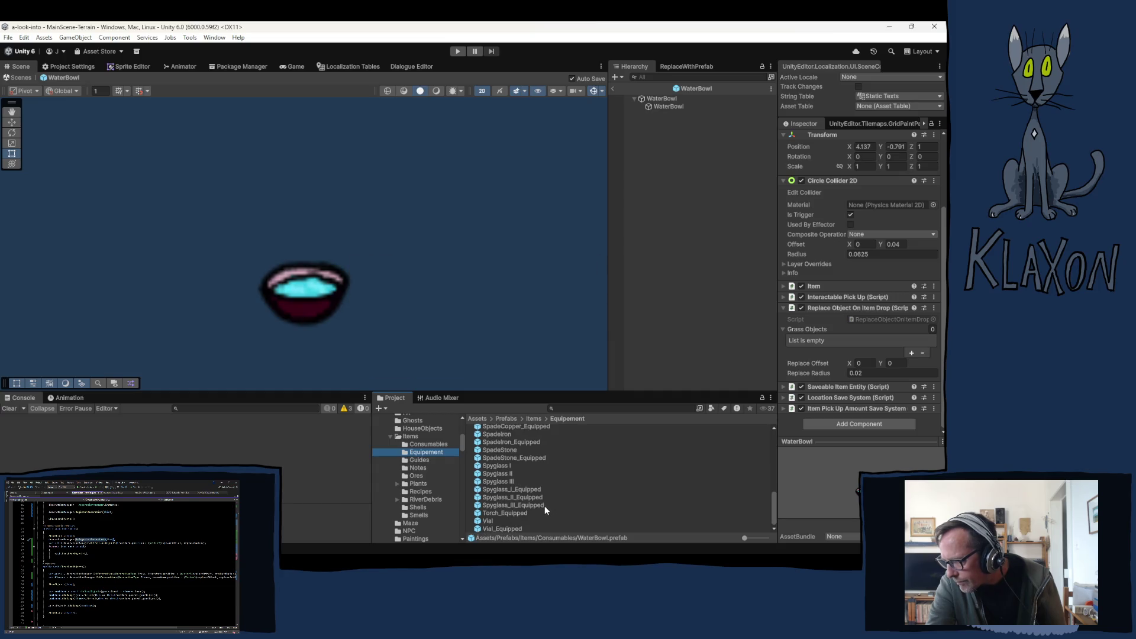
{"action": "scroll", "coordinate": [543, 507], "scroll_direction": "up", "scroll_amount": 2}
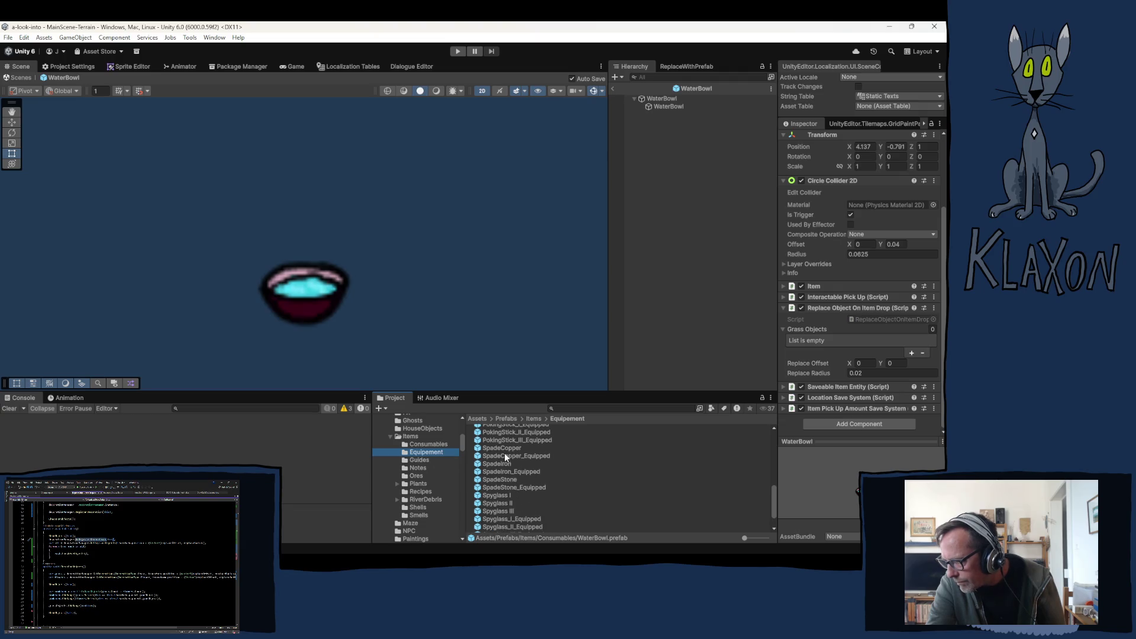
Select the axes, backpacks, Bowl, compasses, DrinkingGlass, Lantern and PickAxeCopper prefabs together.
{"action": "left_click", "coordinate": [505, 482]}
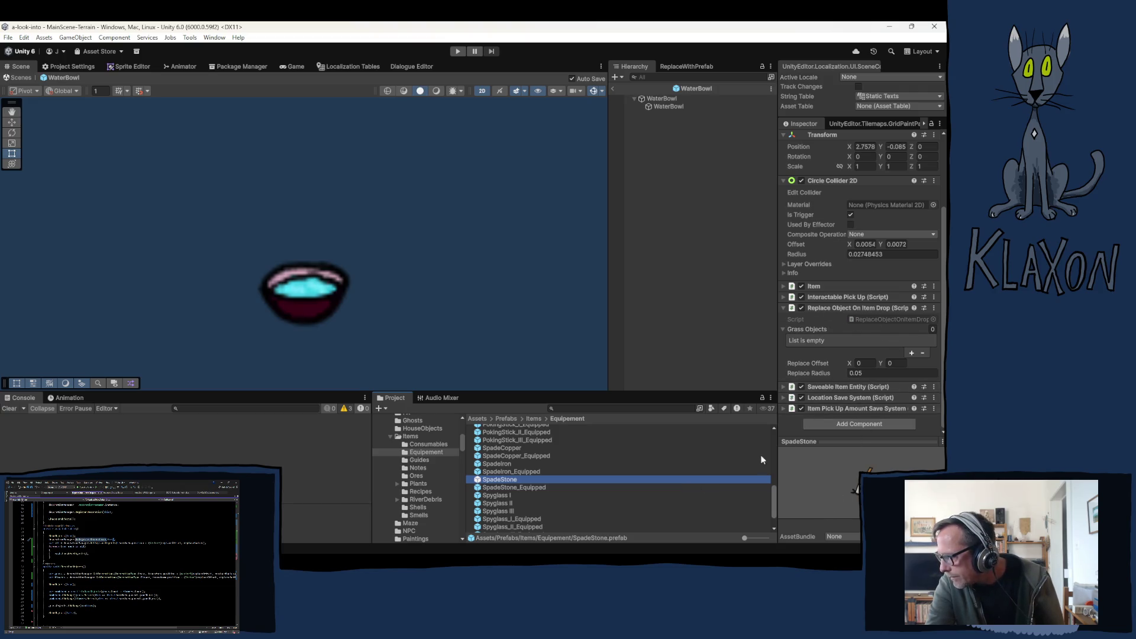
{"action": "scroll", "coordinate": [542, 457], "scroll_direction": "up", "scroll_amount": 5}
{"action": "scroll", "coordinate": [507, 437], "scroll_direction": "up", "scroll_amount": 5}
{"action": "scroll", "coordinate": [533, 444], "scroll_direction": "up", "scroll_amount": 3}
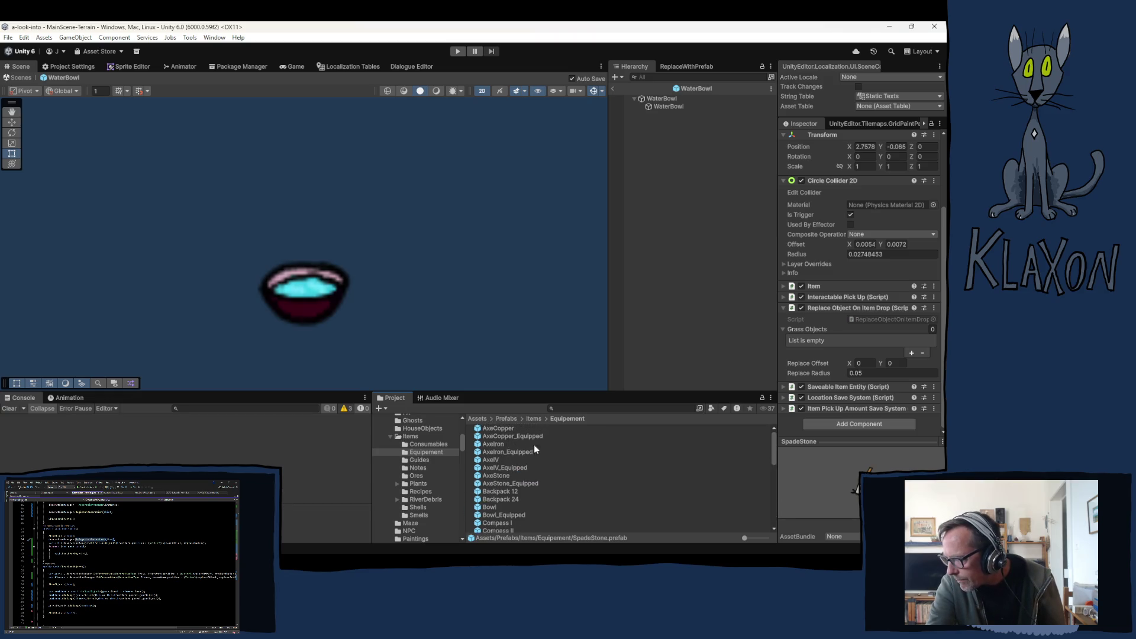
{"action": "left_click", "coordinate": [500, 428]}
{"action": "left_click", "coordinate": [497, 444], "text": "ctrl"}
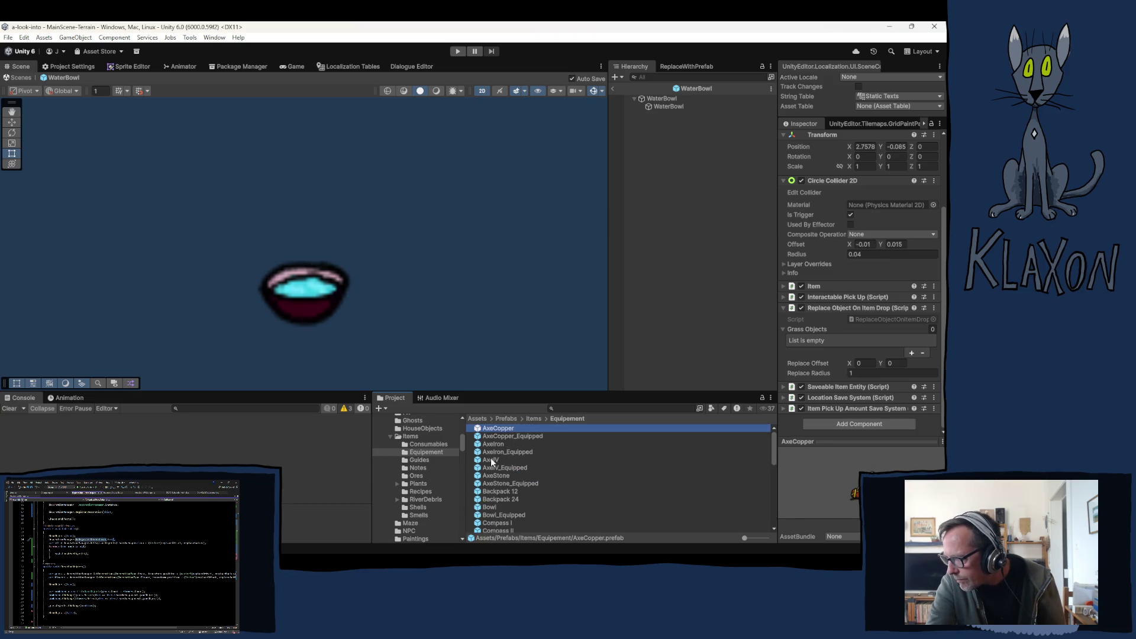
{"action": "left_click", "coordinate": [494, 460], "text": "ctrl"}
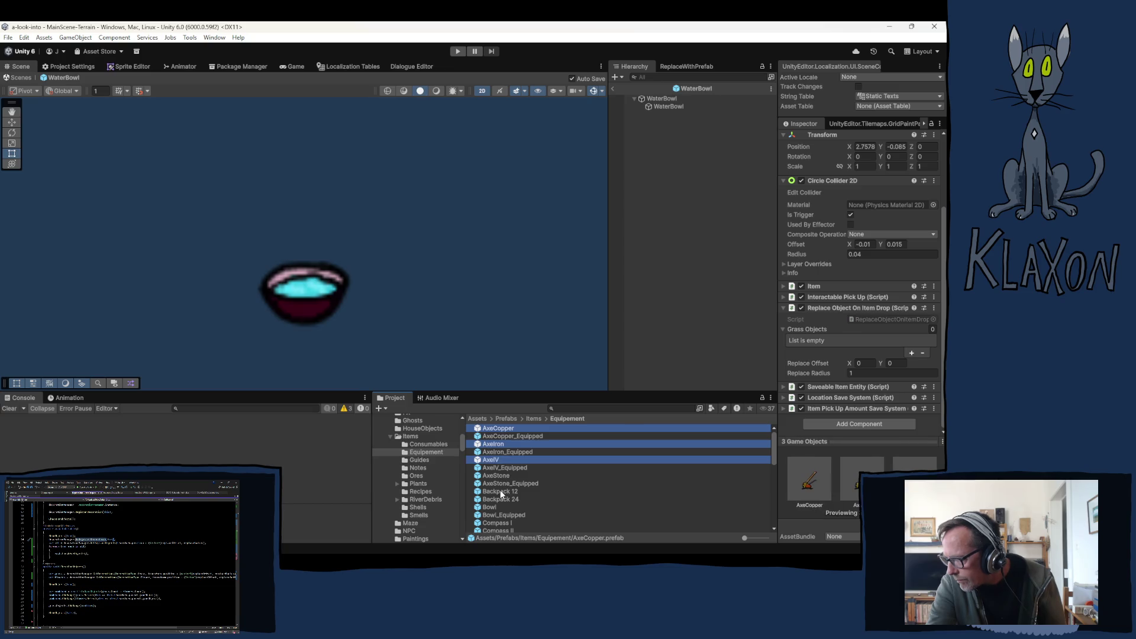
{"action": "left_click", "coordinate": [499, 491], "text": "ctrl"}
{"action": "left_click", "coordinate": [493, 501], "text": "ctrl"}
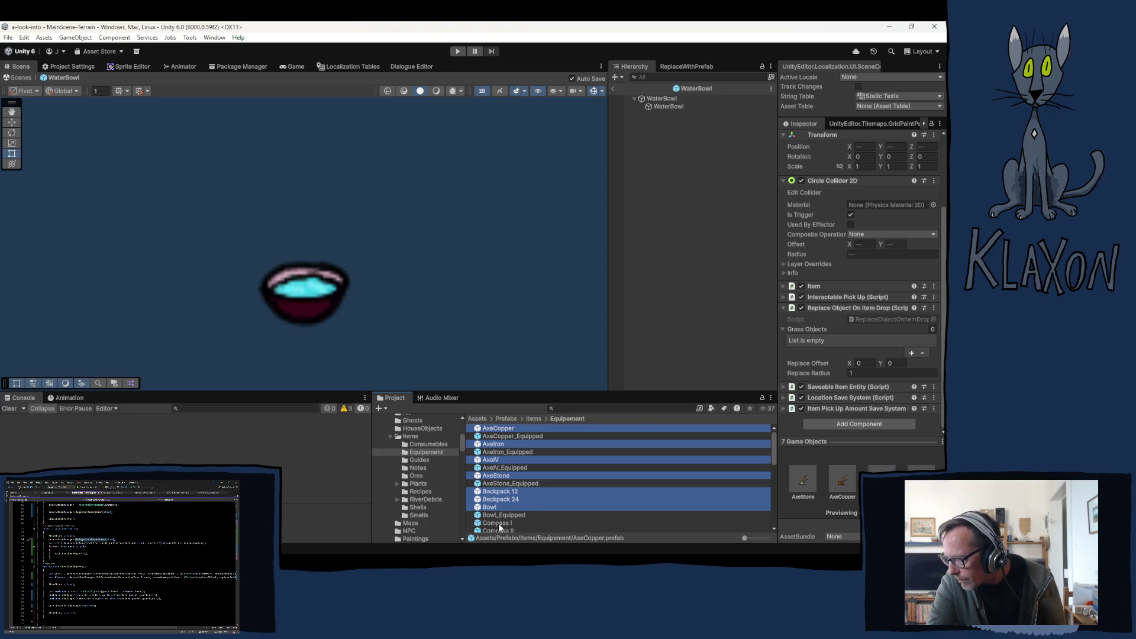
{"action": "scroll", "coordinate": [498, 522], "scroll_direction": "down", "scroll_amount": 3}
{"action": "left_click", "coordinate": [495, 463], "text": "ctrl"}
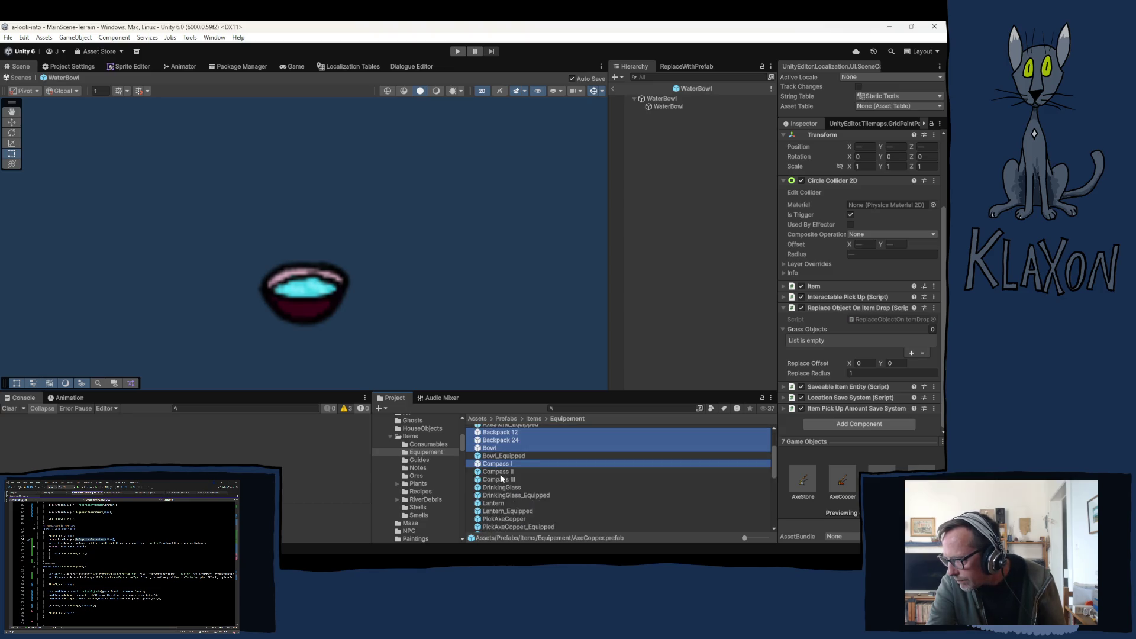
{"action": "key", "text": "shift+Down"}
{"action": "key", "text": "shift+Down"}
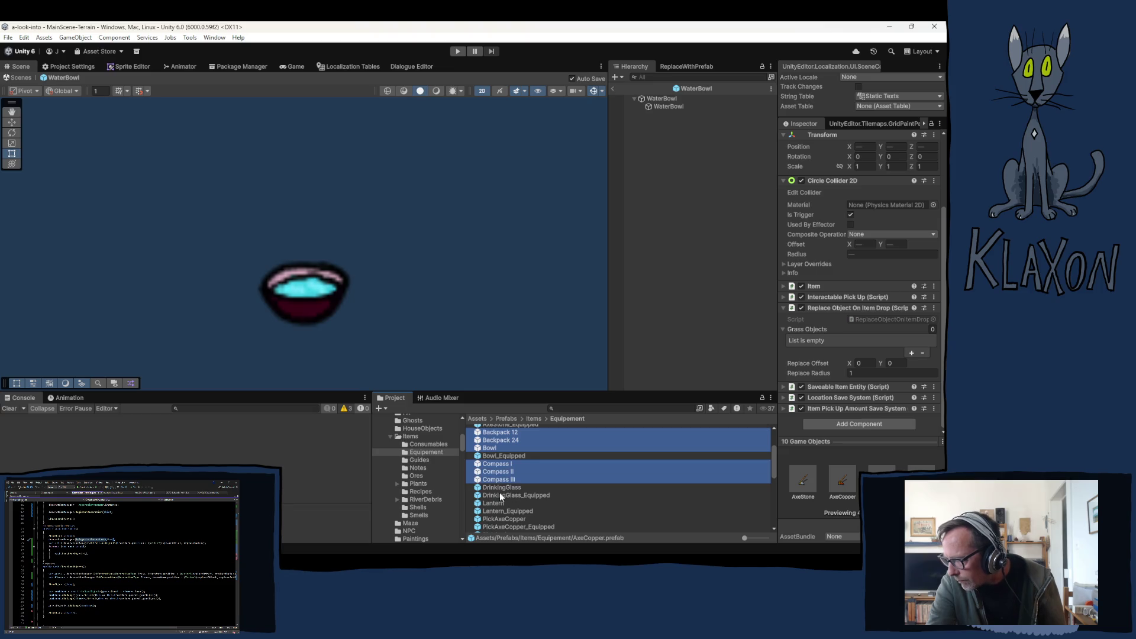
{"action": "key", "text": "shift+Down"}
{"action": "left_click", "coordinate": [493, 503], "text": "ctrl"}
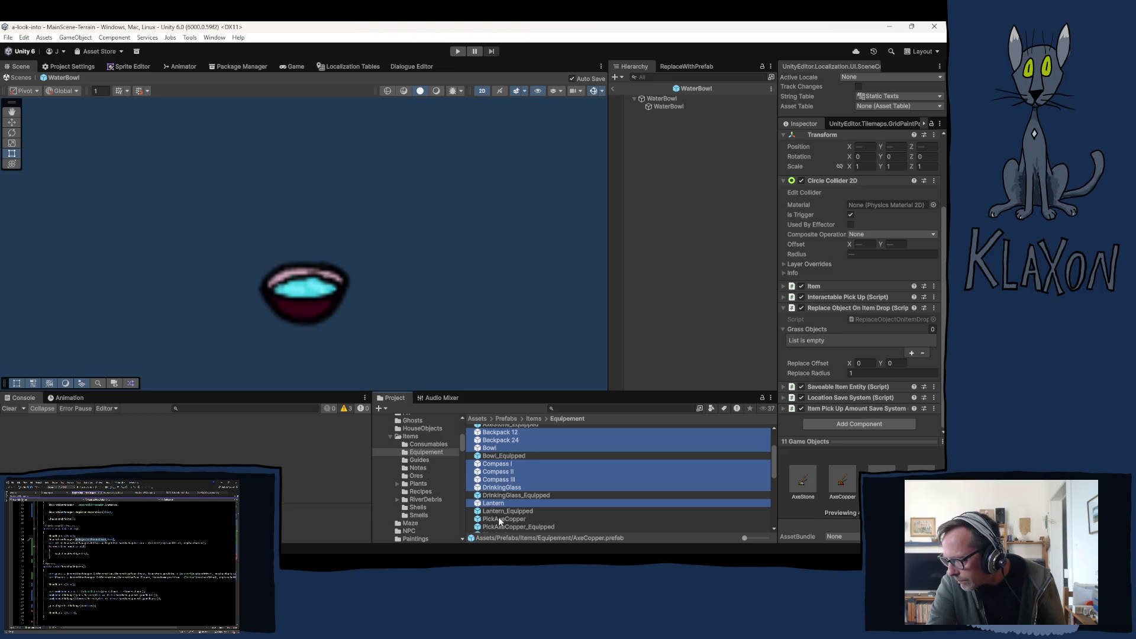
{"action": "left_click", "coordinate": [507, 518], "text": "ctrl"}
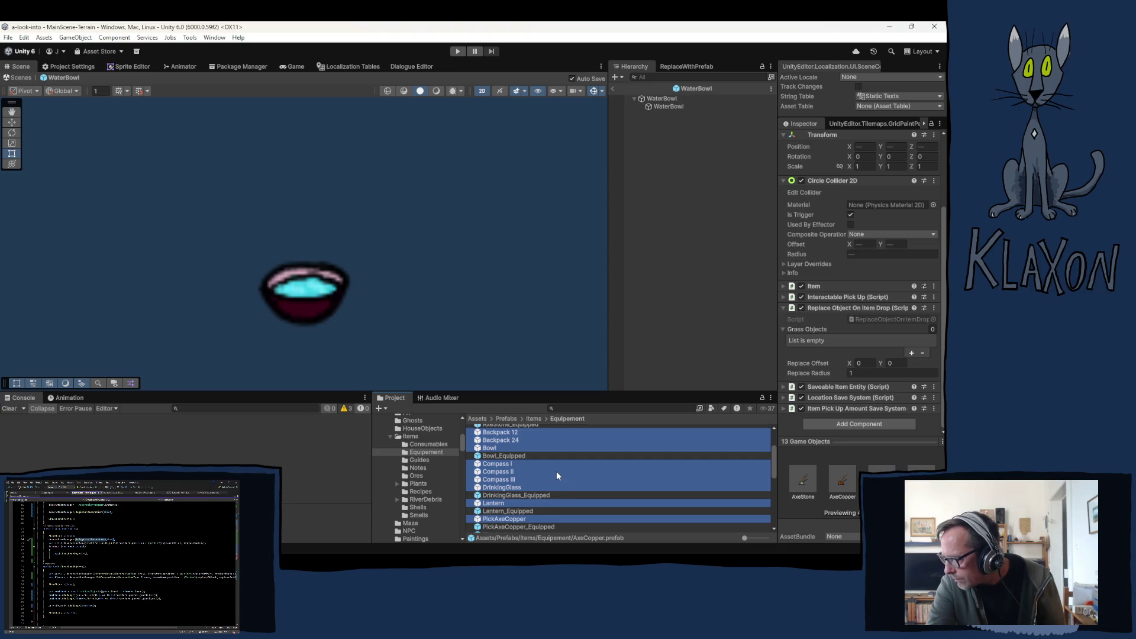
{"action": "scroll", "coordinate": [556, 476], "scroll_direction": "down", "scroll_amount": 5}
{"action": "scroll", "coordinate": [555, 471], "scroll_direction": "up", "scroll_amount": 4}
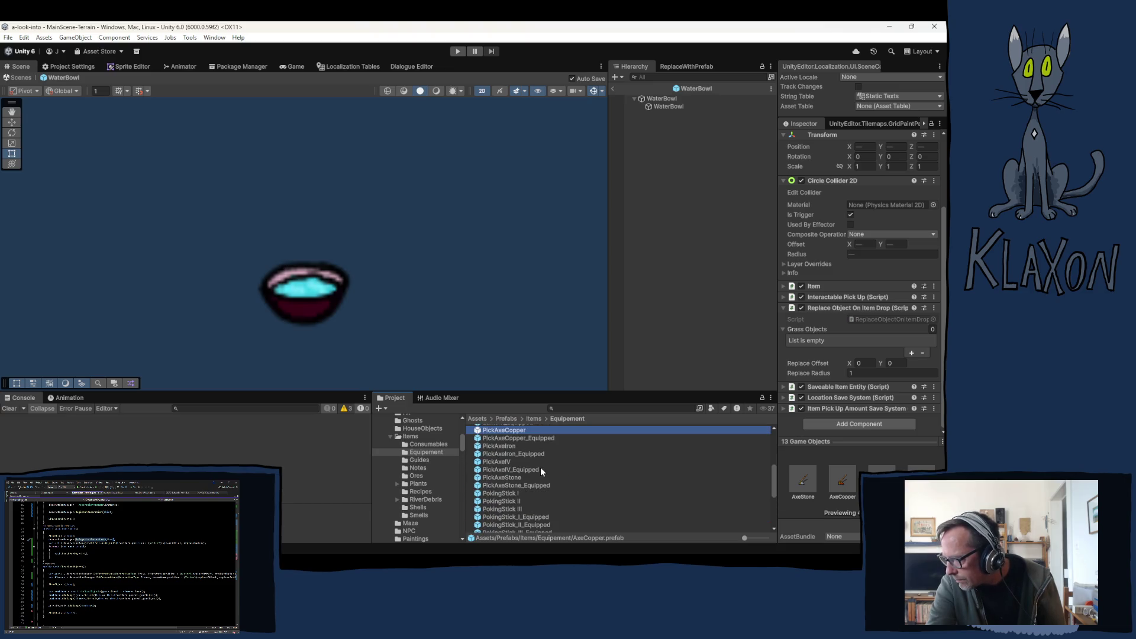
Extend the group with the pickaxes, poking sticks, spades, three spyglasses and Vial.
{"action": "left_click", "coordinate": [498, 445], "text": "ctrl"}
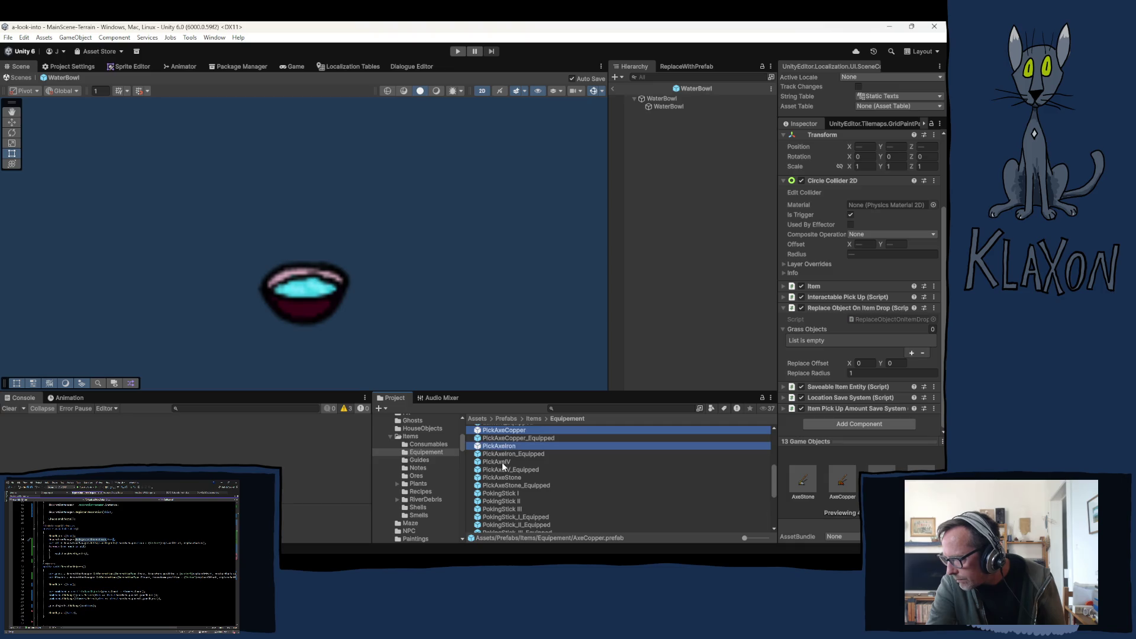
{"action": "left_click", "coordinate": [497, 461], "text": "ctrl"}
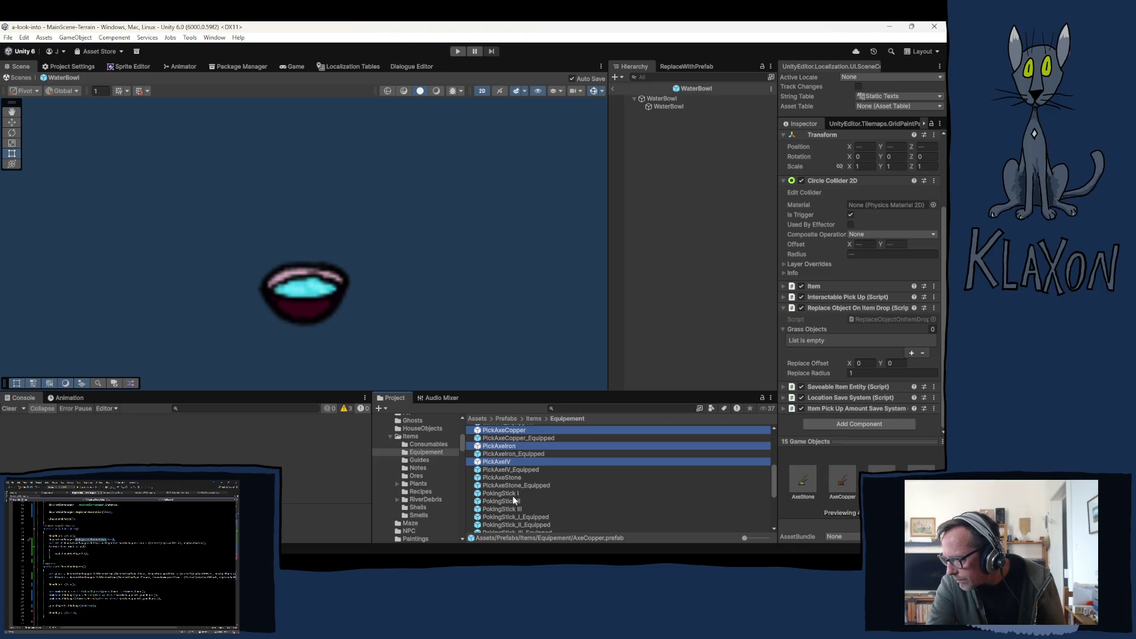
{"action": "left_click", "coordinate": [502, 478], "text": "ctrl"}
{"action": "left_click", "coordinate": [511, 501], "text": "ctrl"}
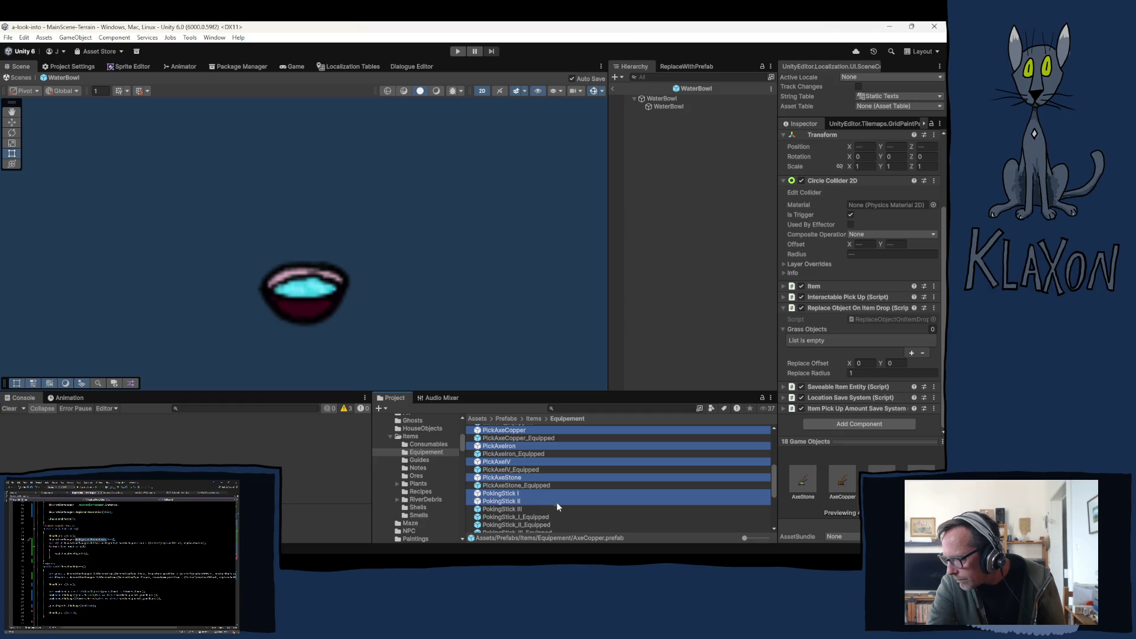
{"action": "left_click", "coordinate": [555, 508], "text": "ctrl"}
{"action": "scroll", "coordinate": [548, 507], "scroll_direction": "down", "scroll_amount": 2}
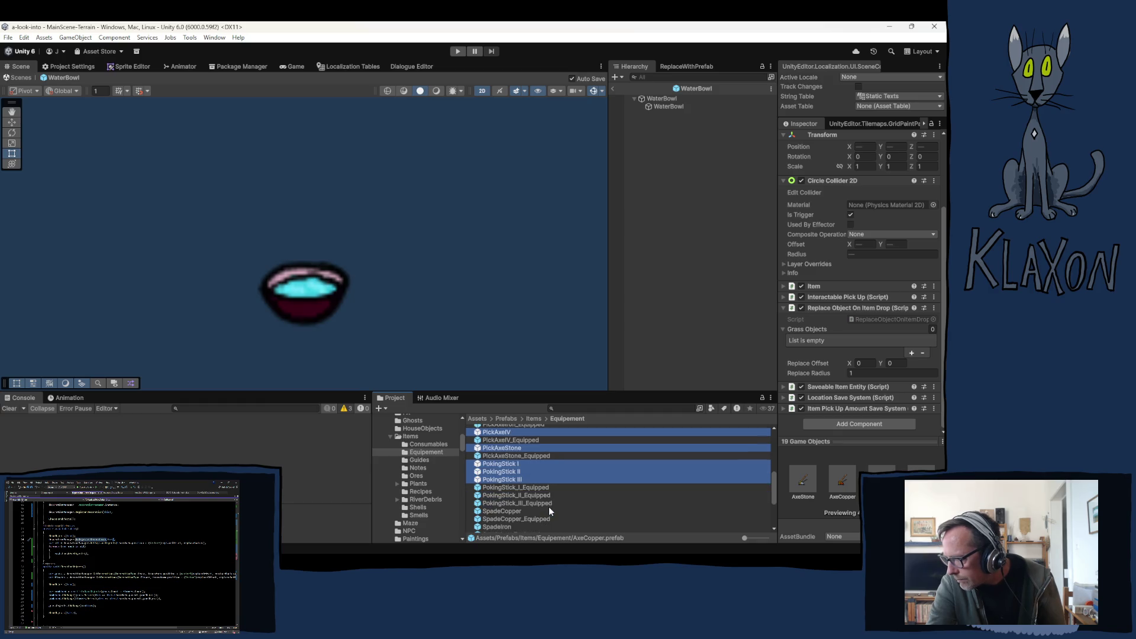
{"action": "left_click", "coordinate": [502, 512], "text": "ctrl"}
{"action": "scroll", "coordinate": [532, 517], "scroll_direction": "down", "scroll_amount": 2}
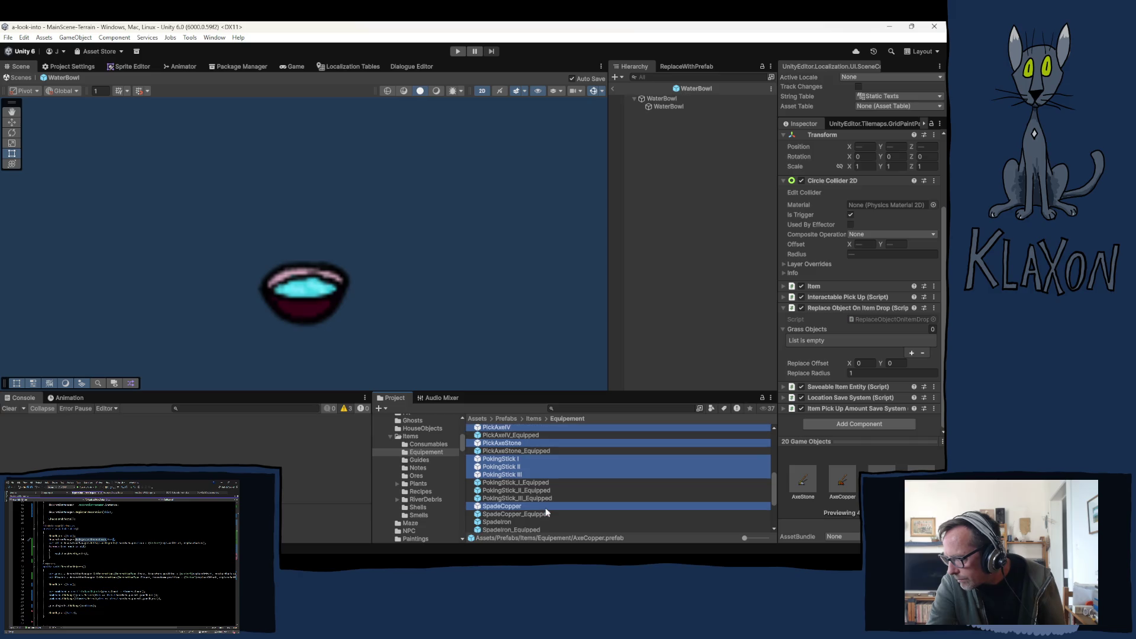
{"action": "scroll", "coordinate": [536, 512], "scroll_direction": "down", "scroll_amount": 2}
{"action": "scroll", "coordinate": [545, 508], "scroll_direction": "down", "scroll_amount": 2}
{"action": "scroll", "coordinate": [542, 507], "scroll_direction": "up", "scroll_amount": 2}
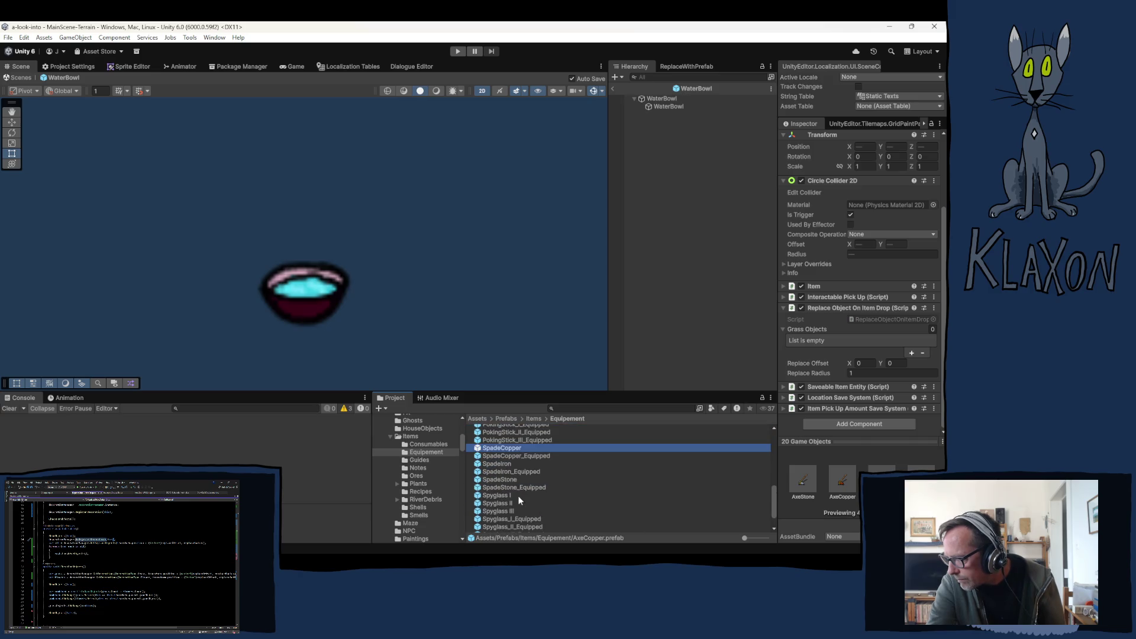
{"action": "left_click", "coordinate": [504, 464], "text": "ctrl"}
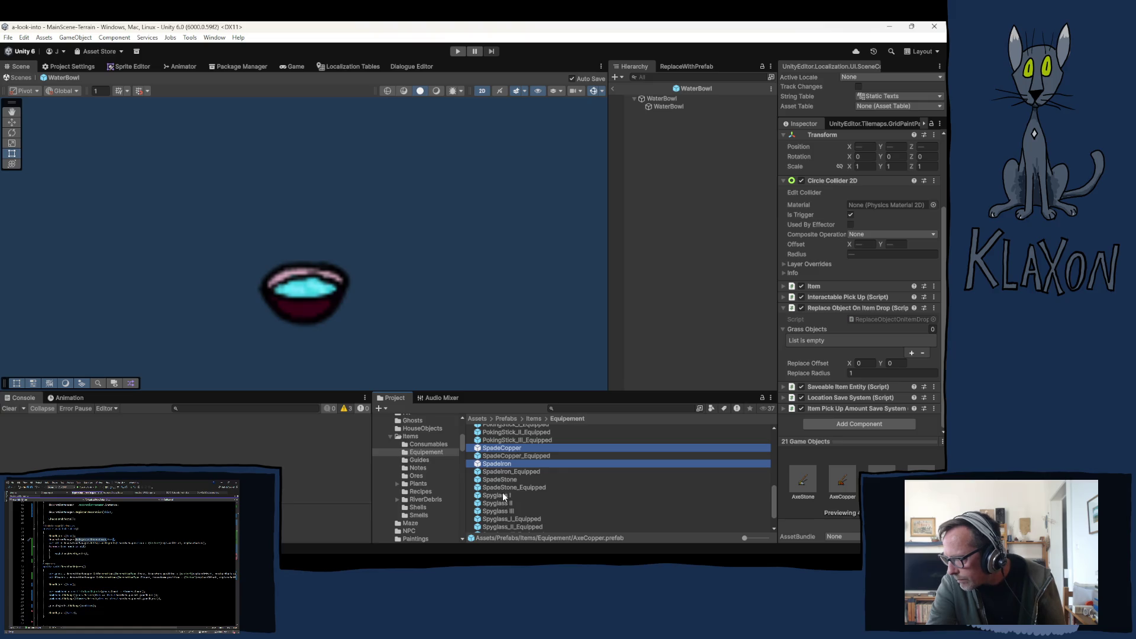
{"action": "left_click", "coordinate": [501, 496], "text": "ctrl"}
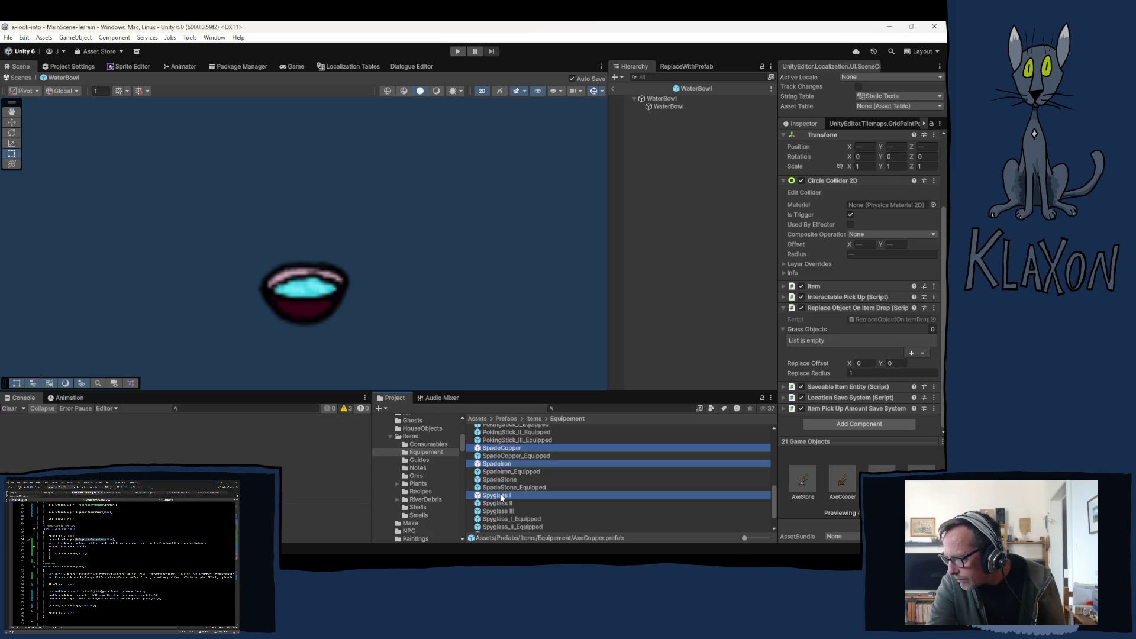
{"action": "left_click", "coordinate": [503, 502], "text": "ctrl"}
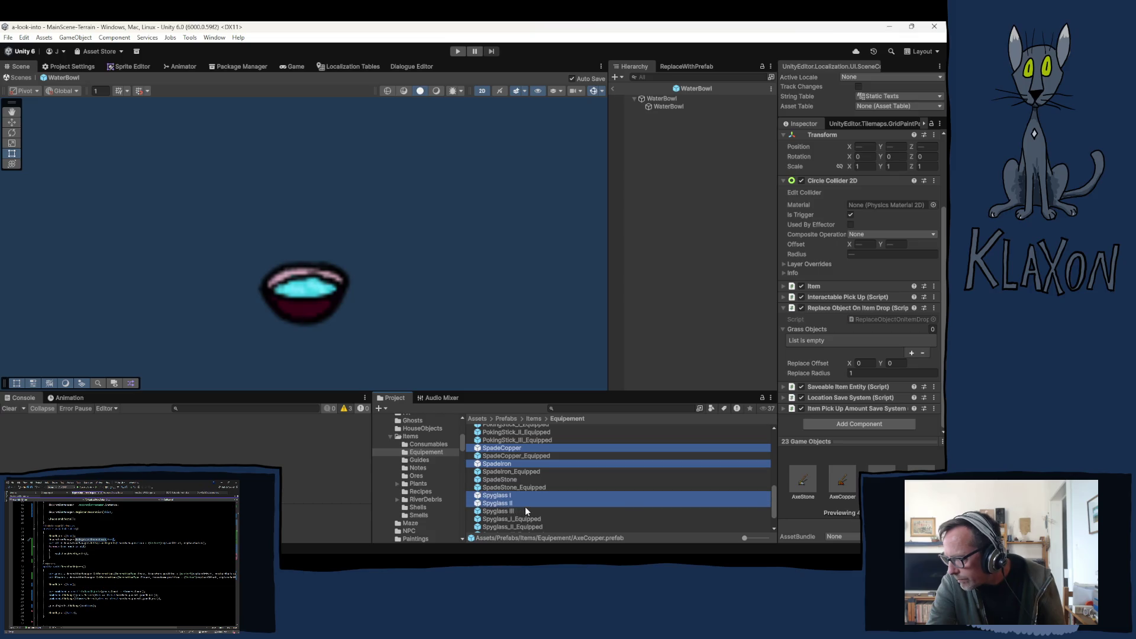
{"action": "key", "text": "shift+Down"}
{"action": "scroll", "coordinate": [544, 501], "scroll_direction": "down", "scroll_amount": 1}
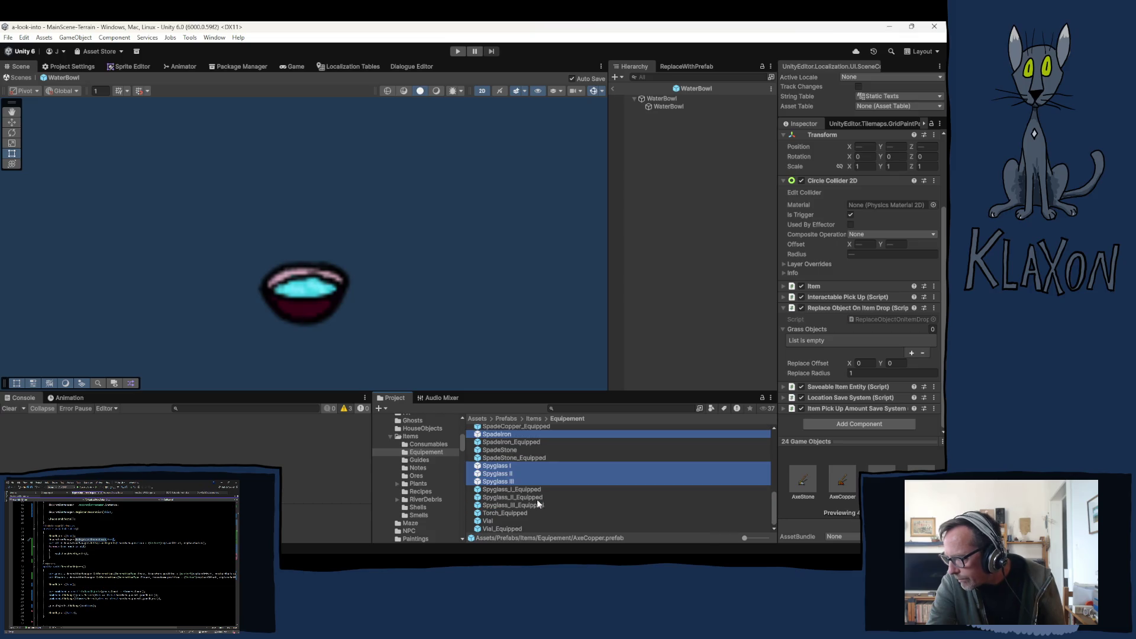
{"action": "left_click", "coordinate": [493, 521], "text": "ctrl"}
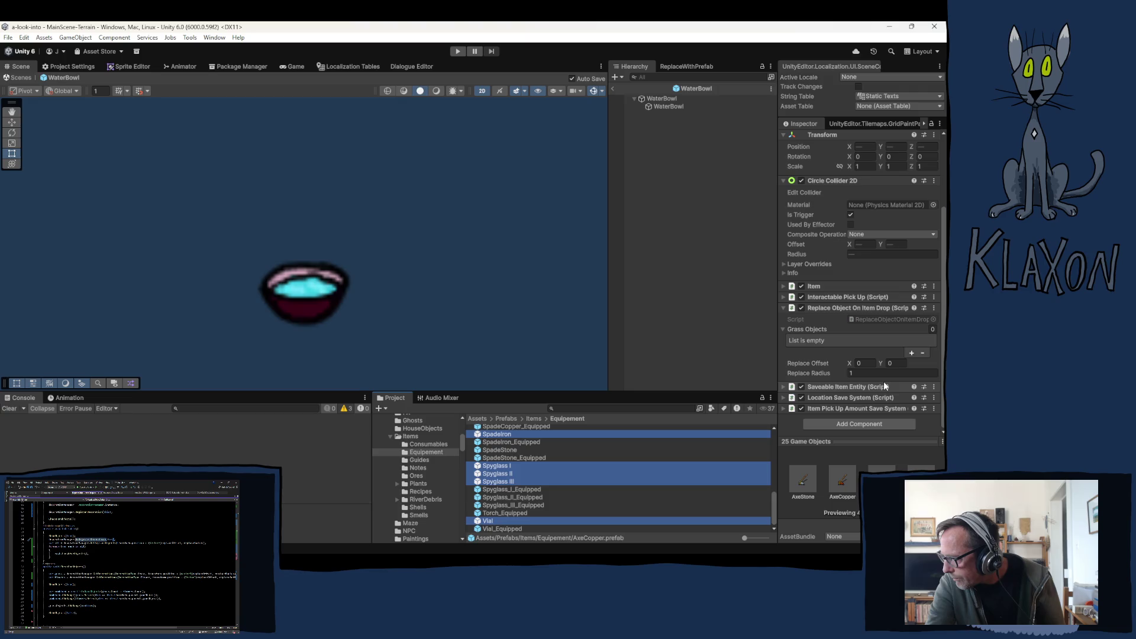
Give the whole 25-prefab equipment group a replace radius of 0.03.
{"action": "left_click", "coordinate": [867, 371]}
{"action": "type", "text": "0"}
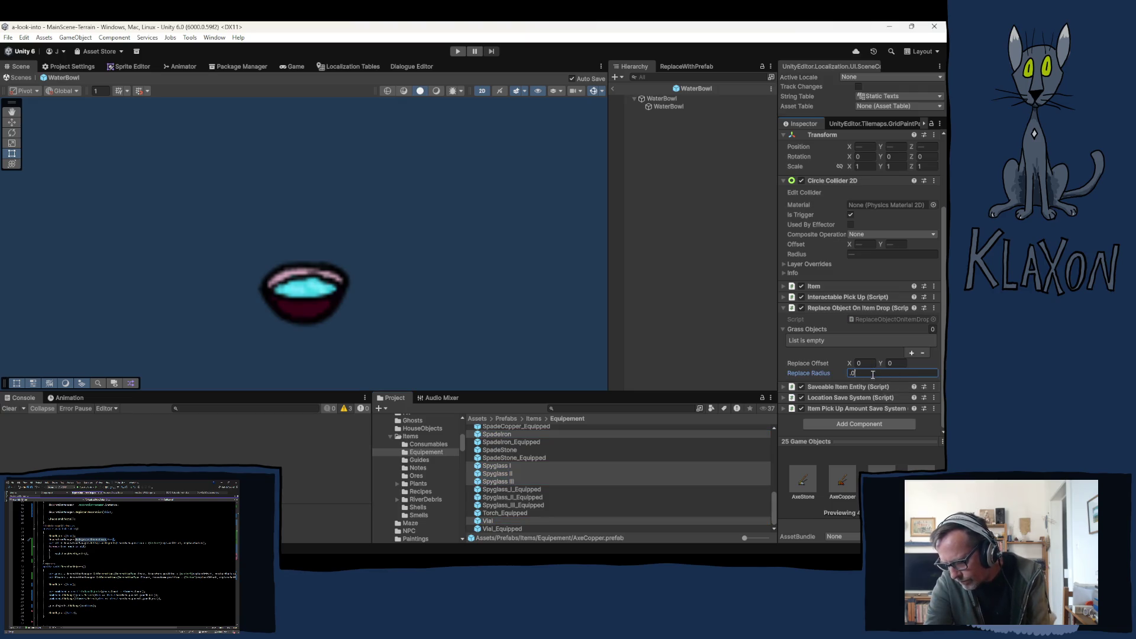
{"action": "type", "text": "3"}
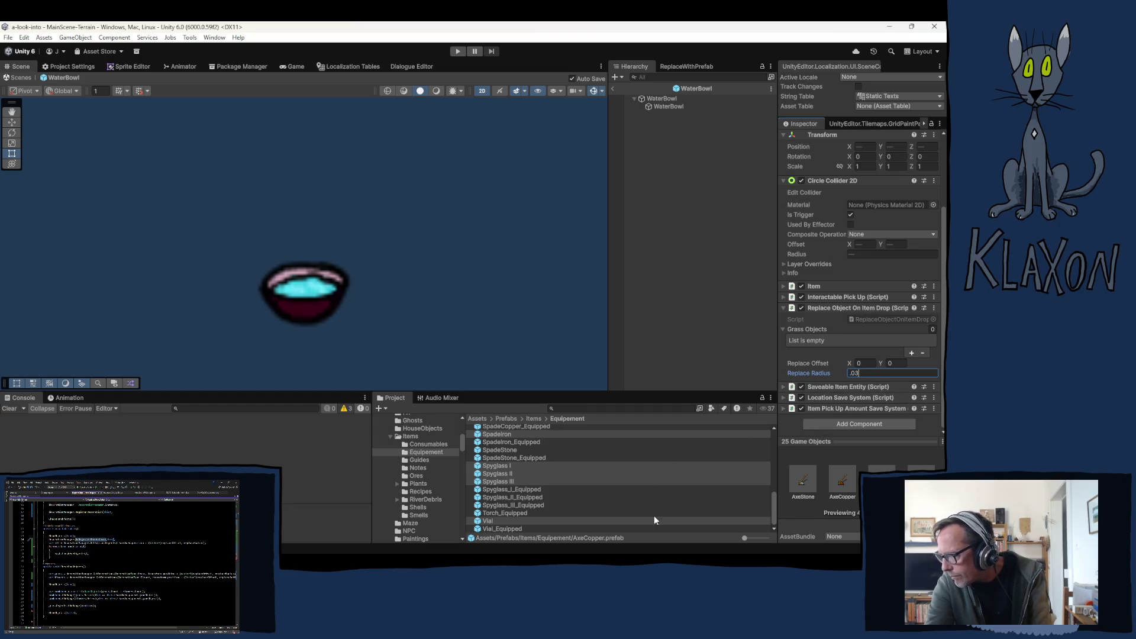
{"action": "key", "text": "Return"}
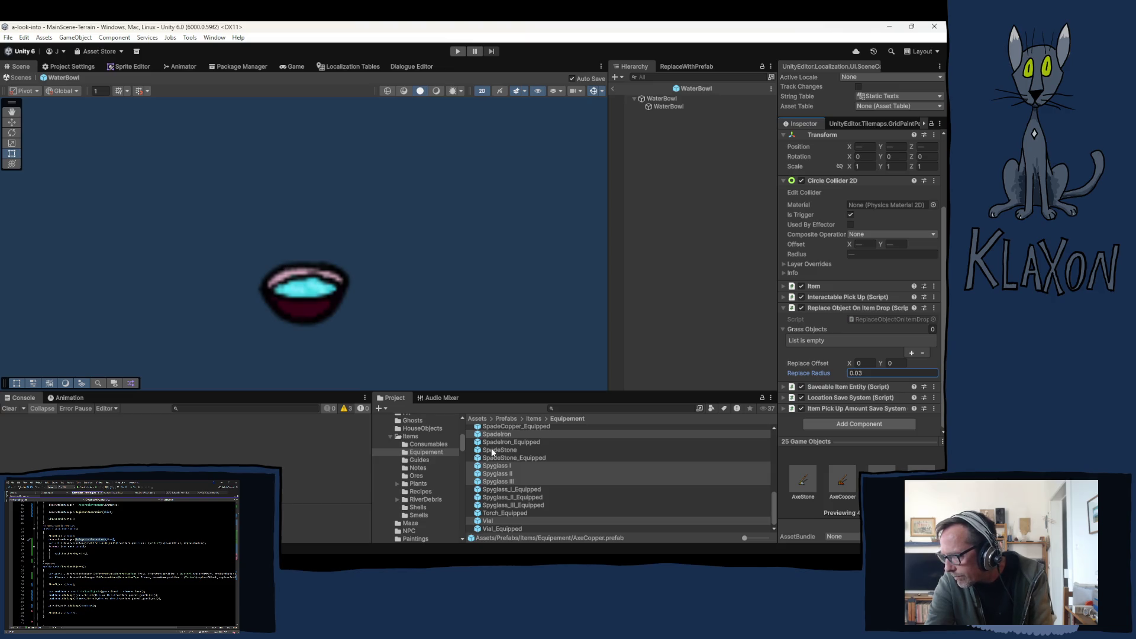
Check SpadeStone and Vial alone, then regroup Vial with the spyglasses, spades, poking sticks, pickaxes and Lantern.
{"action": "left_click", "coordinate": [491, 448]}
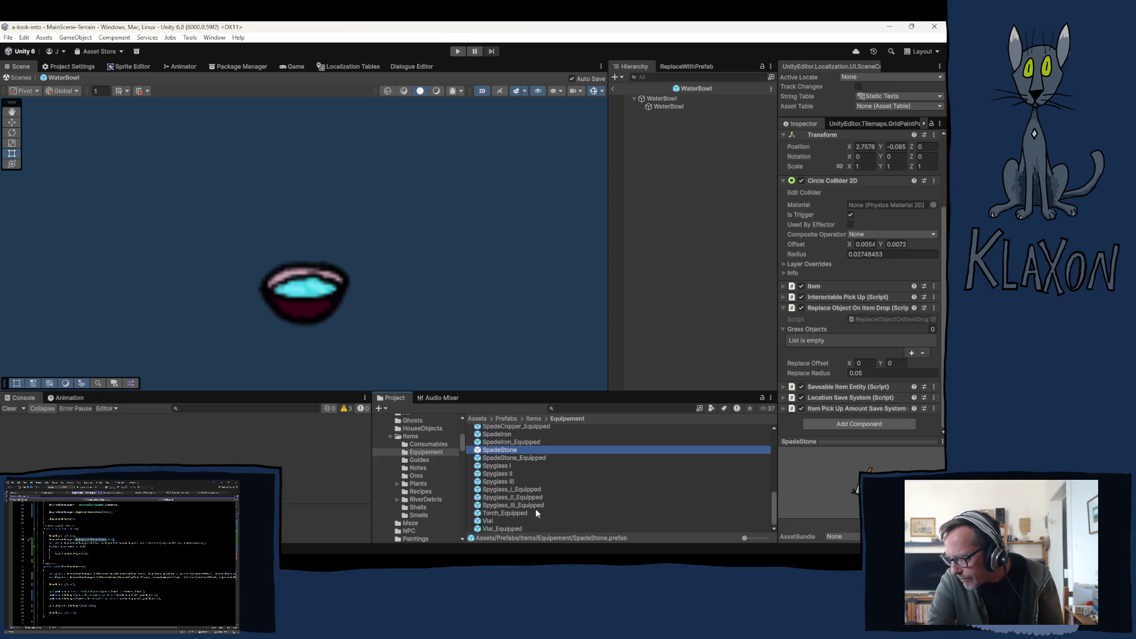
{"action": "left_click", "coordinate": [491, 520]}
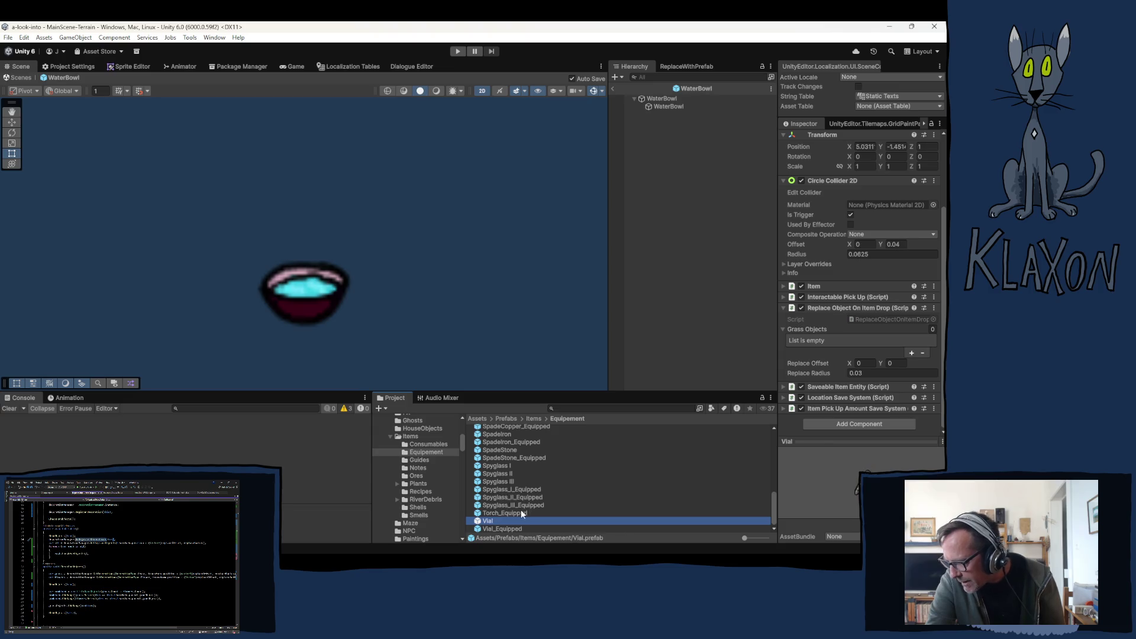
{"action": "left_click", "coordinate": [496, 481], "text": "ctrl"}
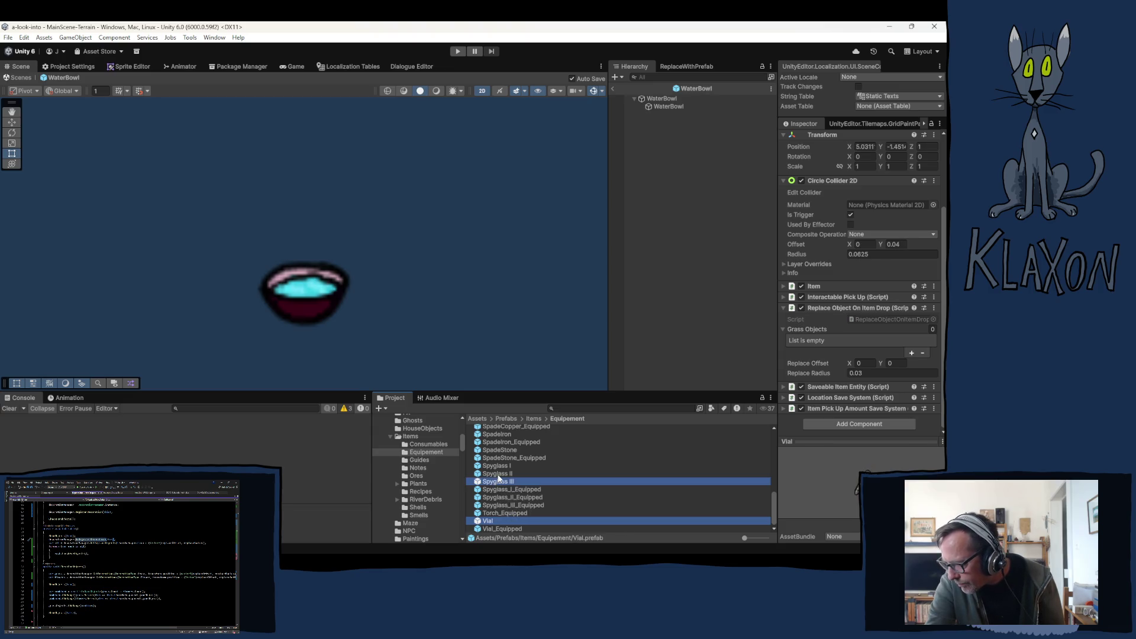
{"action": "left_click", "coordinate": [497, 472], "text": "ctrl"}
{"action": "left_click", "coordinate": [533, 465], "text": "ctrl"}
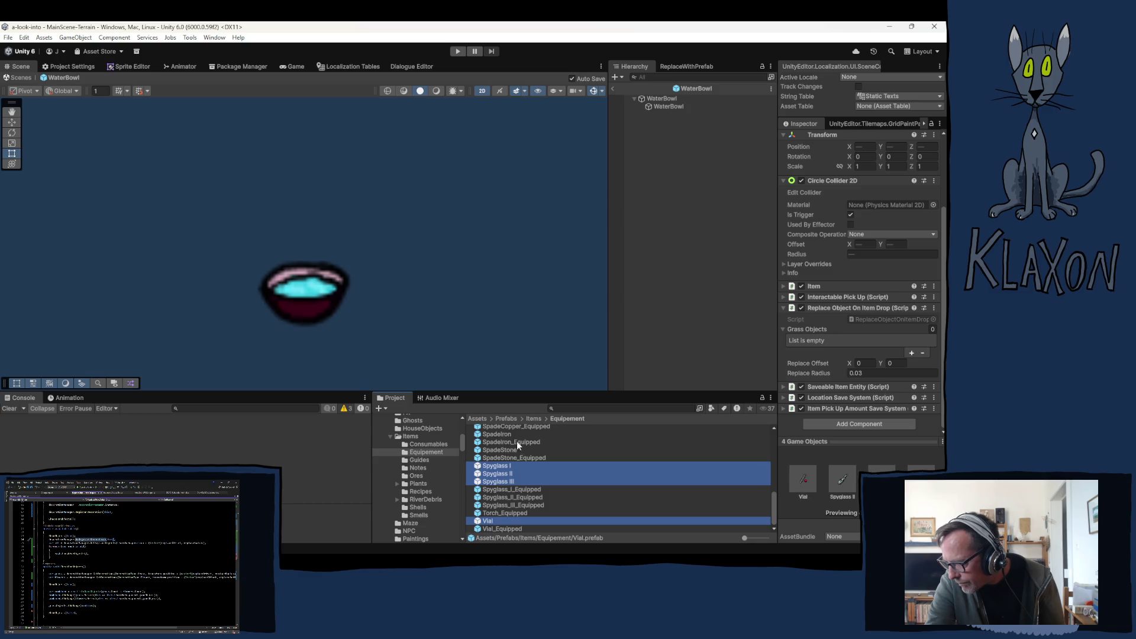
{"action": "left_click", "coordinate": [511, 435], "text": "ctrl"}
{"action": "scroll", "coordinate": [541, 466], "scroll_direction": "up", "scroll_amount": 3}
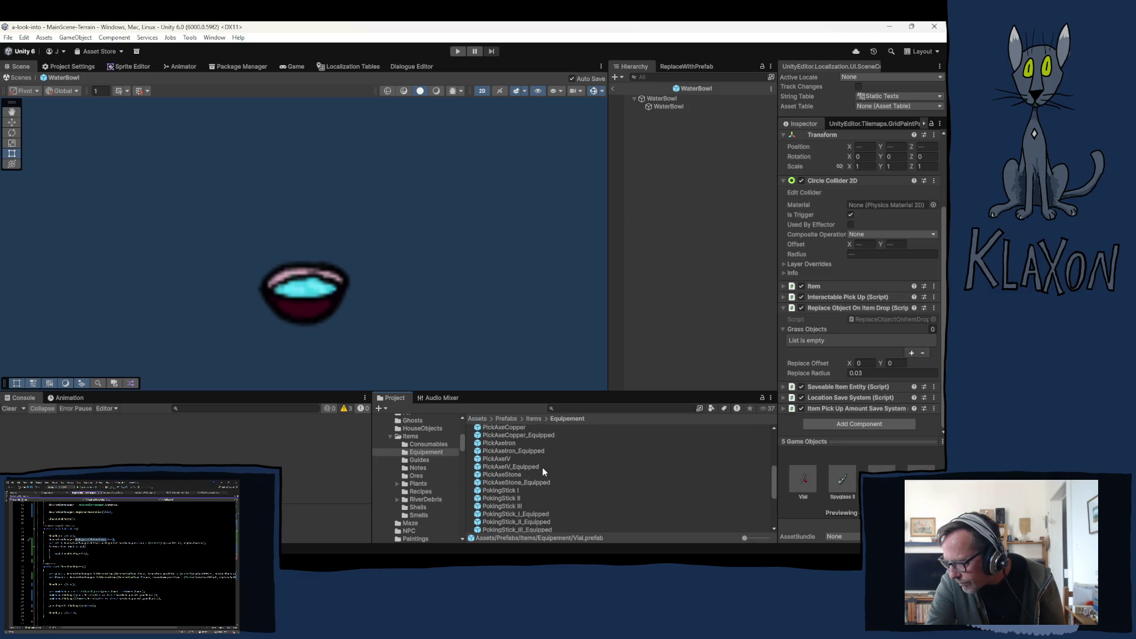
{"action": "scroll", "coordinate": [526, 488], "scroll_direction": "up", "scroll_amount": 2}
{"action": "left_click", "coordinate": [501, 508], "text": "ctrl"}
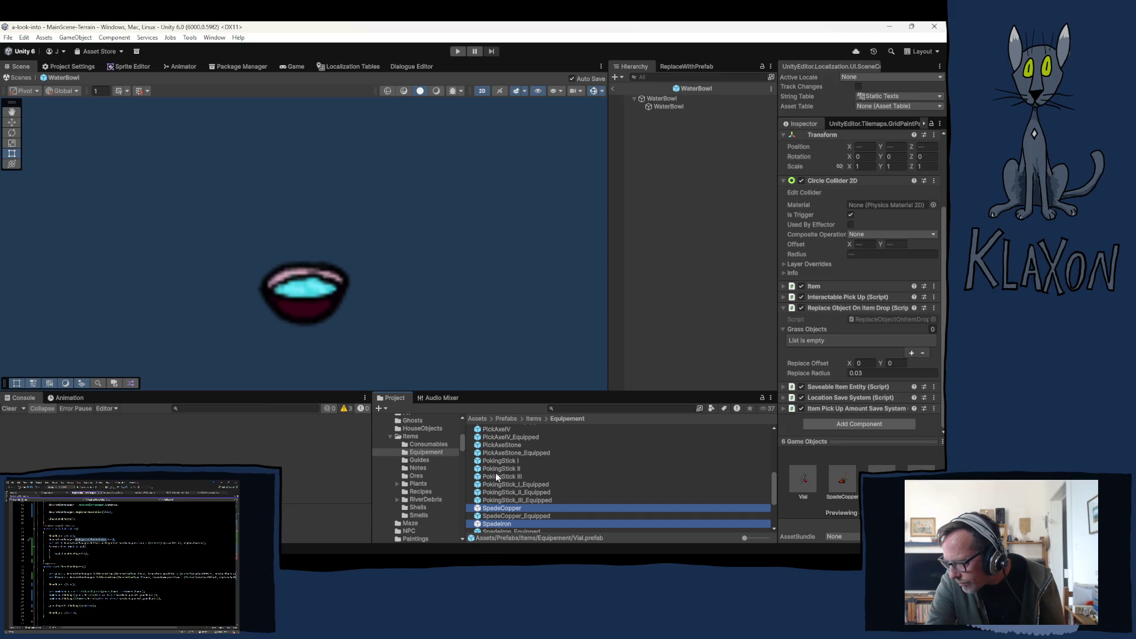
{"action": "left_click", "coordinate": [501, 477], "text": "ctrl"}
{"action": "left_click", "coordinate": [501, 460], "text": "shift"}
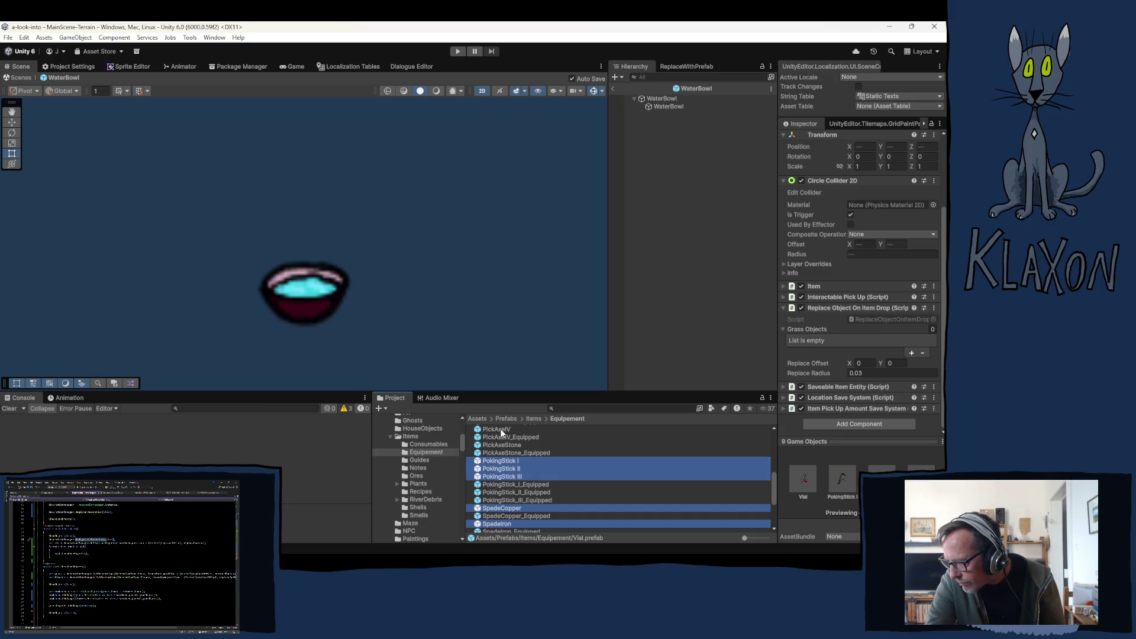
{"action": "scroll", "coordinate": [546, 467], "scroll_direction": "up", "scroll_amount": 1}
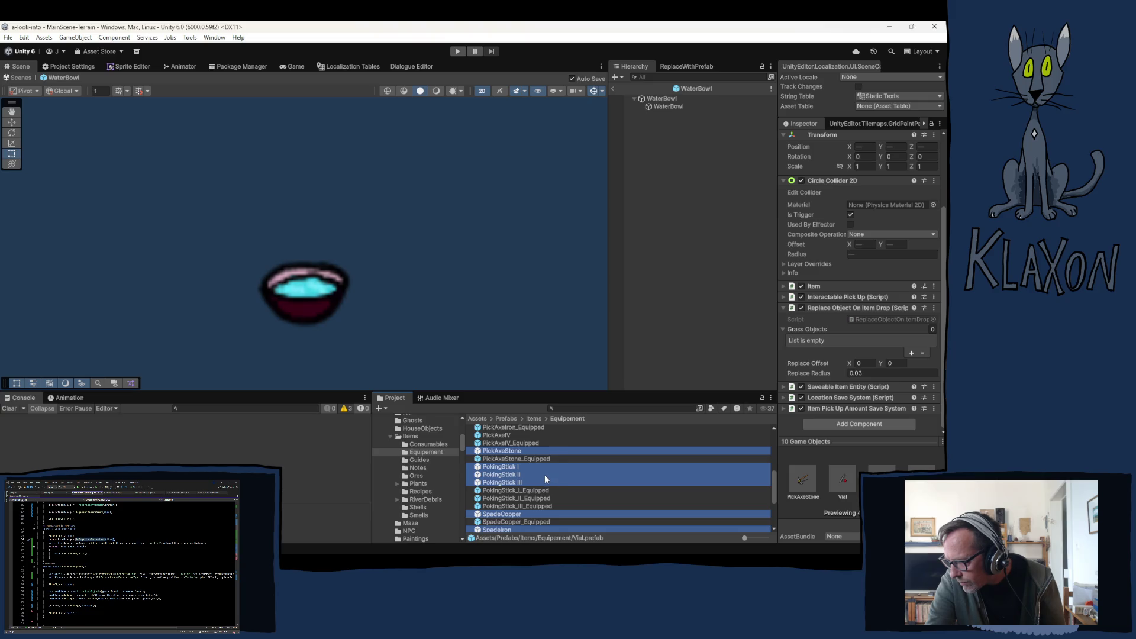
{"action": "scroll", "coordinate": [544, 475], "scroll_direction": "up", "scroll_amount": 5}
{"action": "scroll", "coordinate": [535, 497], "scroll_direction": "up", "scroll_amount": 2}
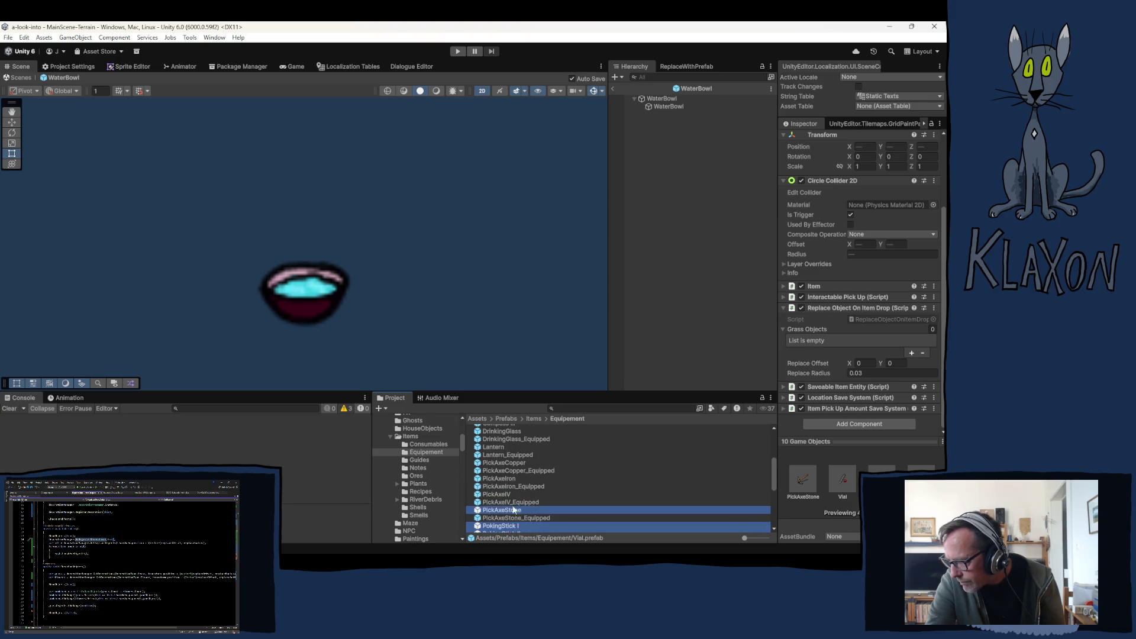
{"action": "left_click", "coordinate": [494, 492], "text": "ctrl"}
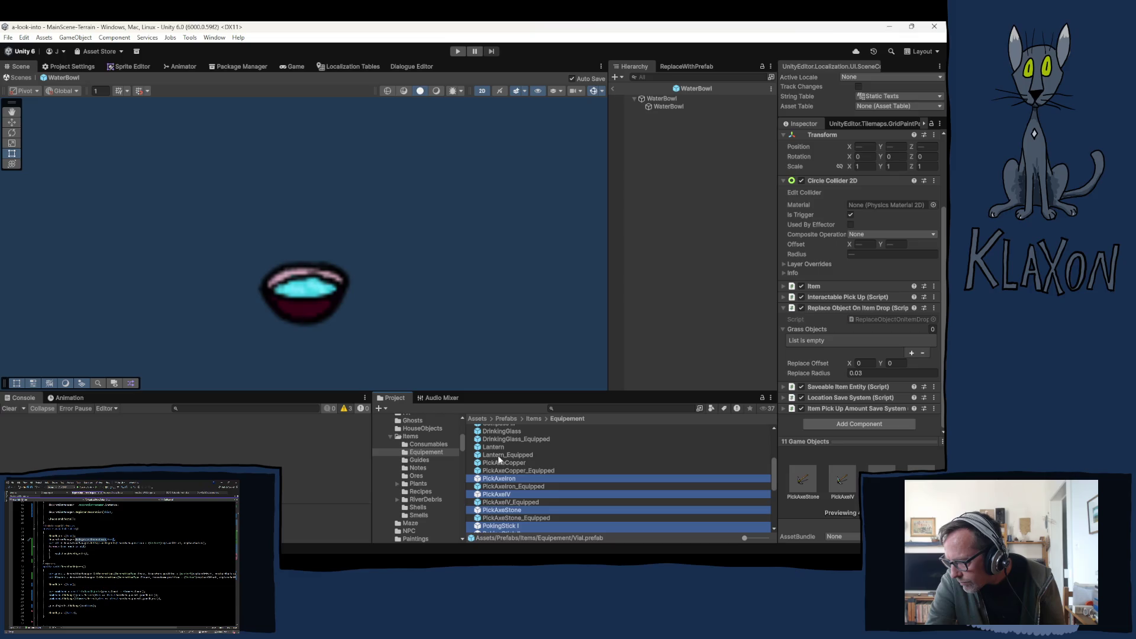
{"action": "left_click", "coordinate": [501, 462], "text": "ctrl"}
{"action": "left_click", "coordinate": [493, 447], "text": "ctrl"}
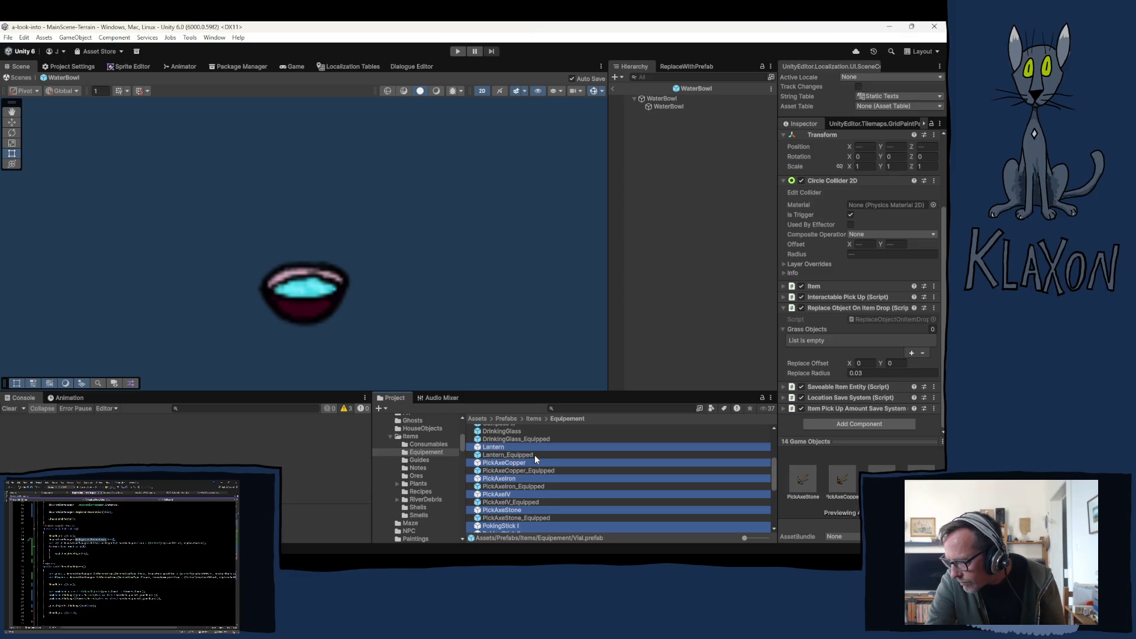
{"action": "scroll", "coordinate": [534, 454], "scroll_direction": "up", "scroll_amount": 4}
{"action": "scroll", "coordinate": [533, 473], "scroll_direction": "up", "scroll_amount": 4}
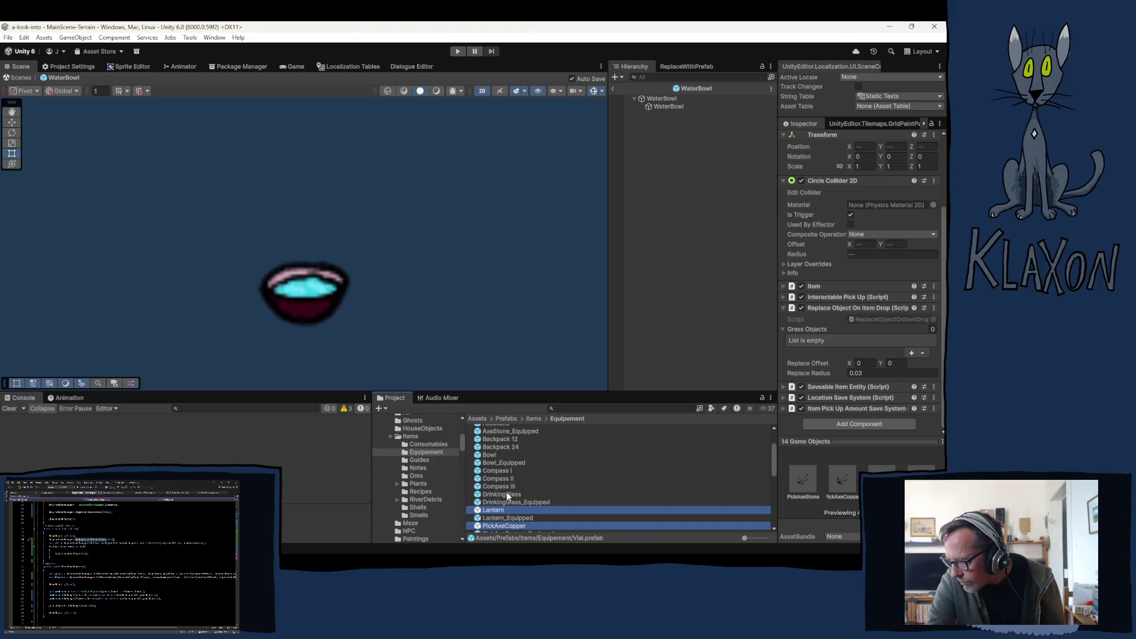
Extend the group with DrinkingGlass, the compasses, Bowl, backpacks and axes to reach 25 prefabs at 0.03.
{"action": "left_click", "coordinate": [507, 494], "text": "ctrl"}
{"action": "left_click", "coordinate": [508, 485], "text": "ctrl"}
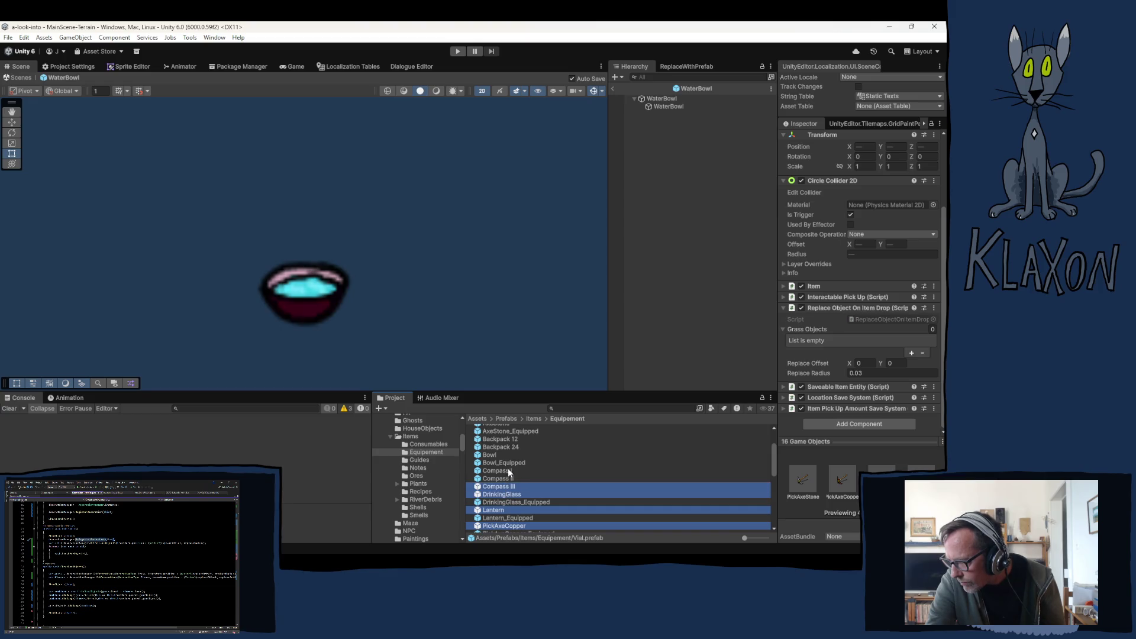
{"action": "left_click", "coordinate": [506, 478], "text": "ctrl"}
{"action": "left_click", "coordinate": [497, 454], "text": "ctrl"}
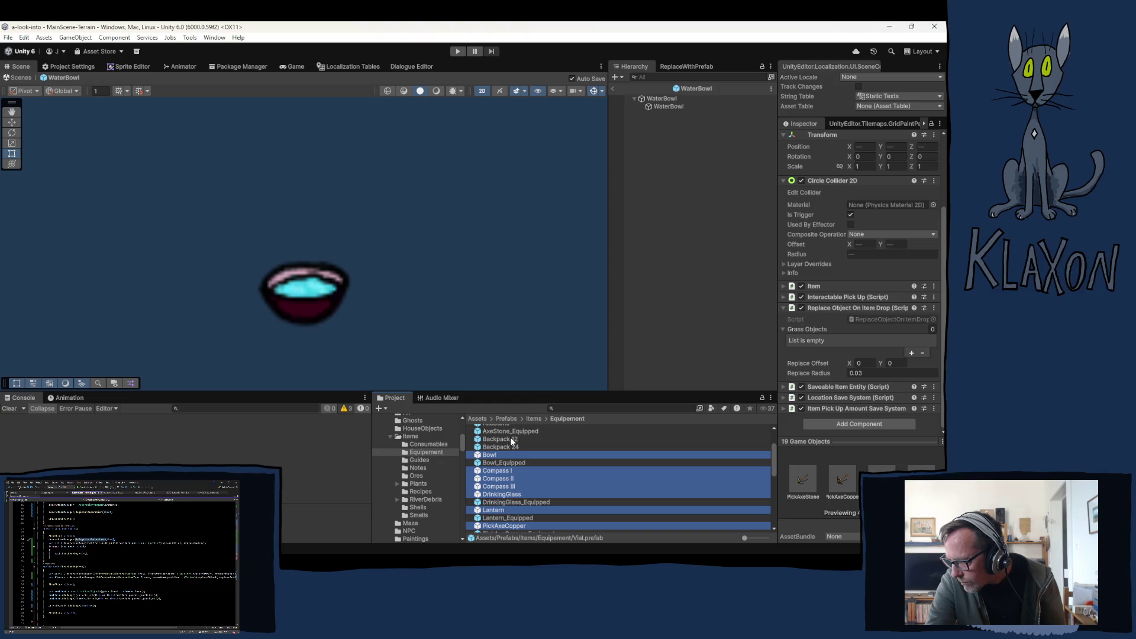
{"action": "left_click", "coordinate": [515, 447], "text": "ctrl"}
{"action": "left_click", "coordinate": [524, 438], "text": "ctrl"}
{"action": "scroll", "coordinate": [524, 462], "scroll_direction": "up", "scroll_amount": 3}
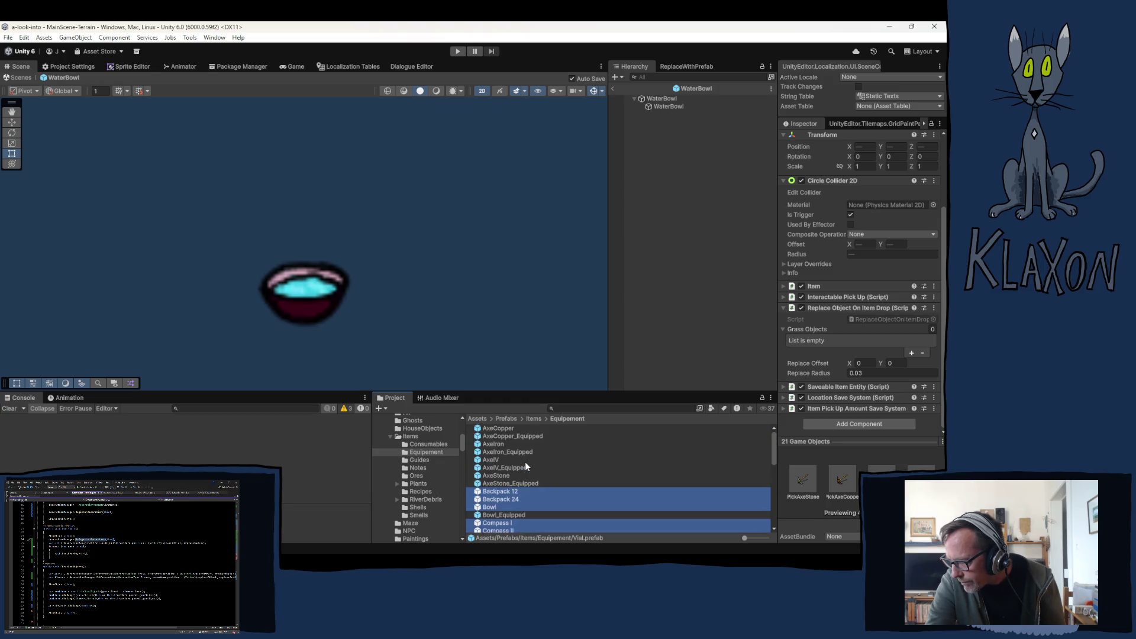
{"action": "left_click", "coordinate": [505, 474], "text": "ctrl"}
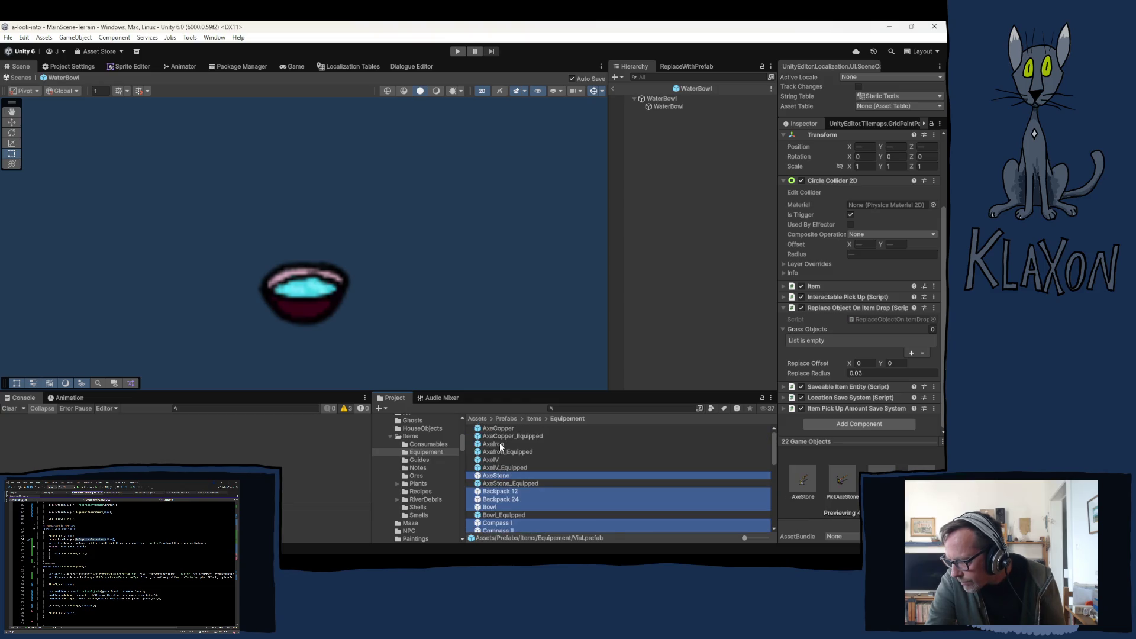
{"action": "left_click", "coordinate": [500, 460], "text": "ctrl"}
{"action": "left_click", "coordinate": [524, 443], "text": "ctrl"}
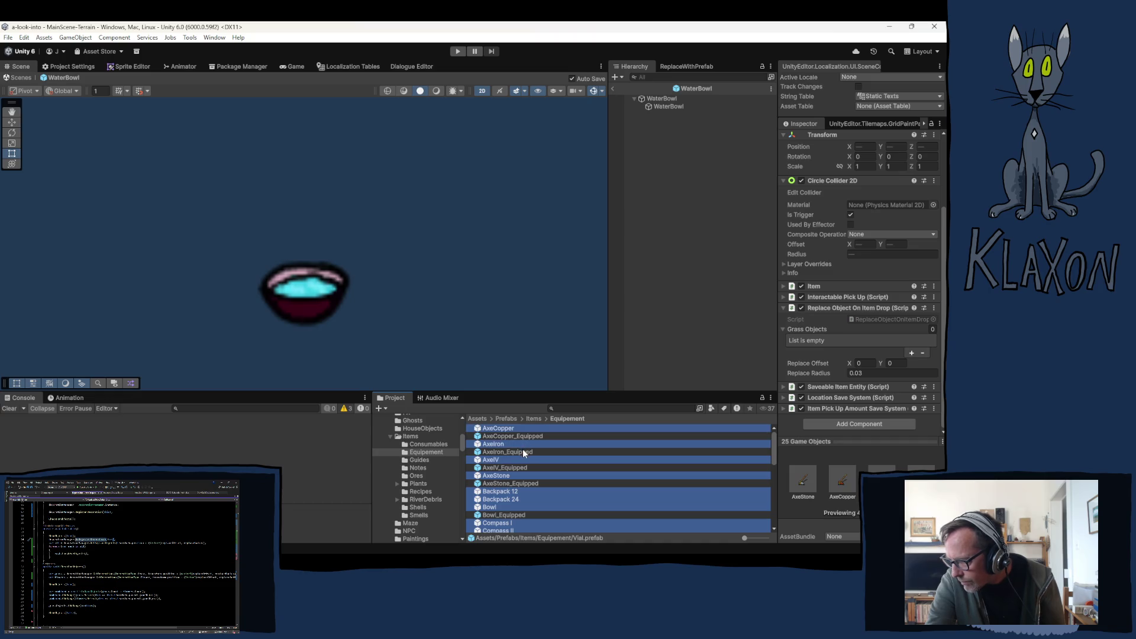
Set the equipment prefabs' Replace Radius to 0.05 and open Backpack 12 in prefab mode.
{"action": "left_click", "coordinate": [865, 373]}
{"action": "type", "text": "0.05"}
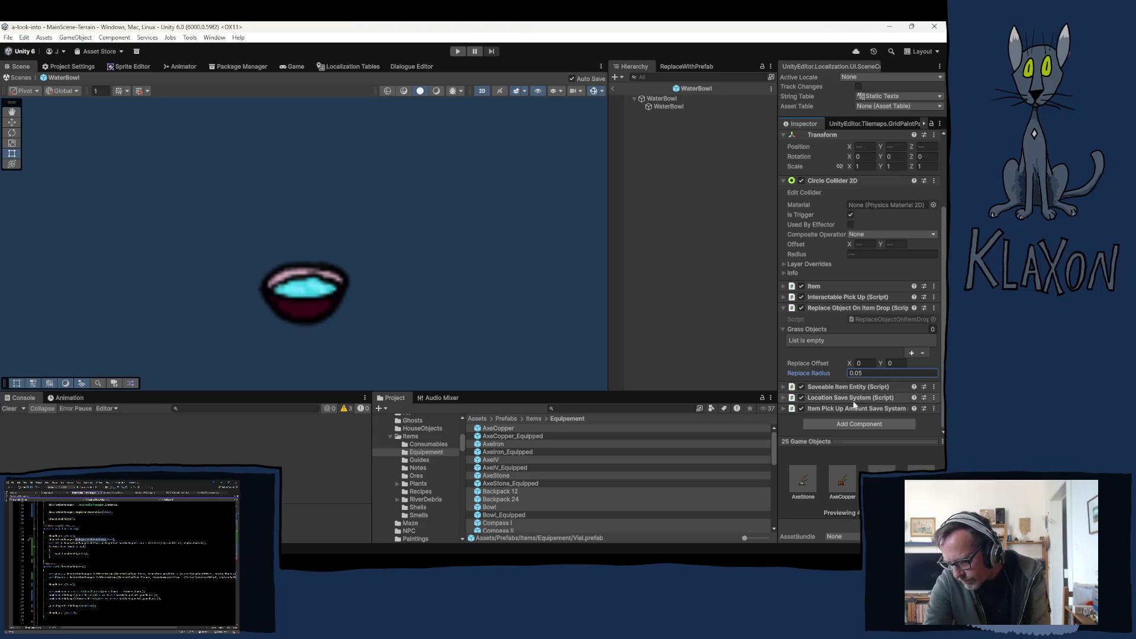
{"action": "left_click", "coordinate": [499, 500]}
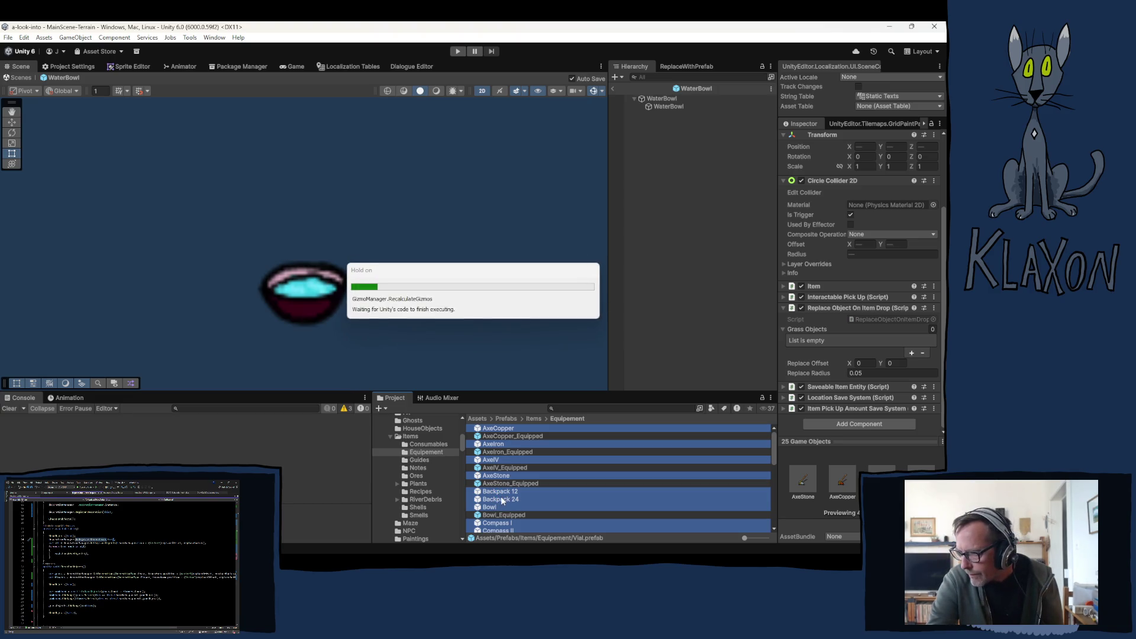
{"action": "left_click", "coordinate": [498, 491]}
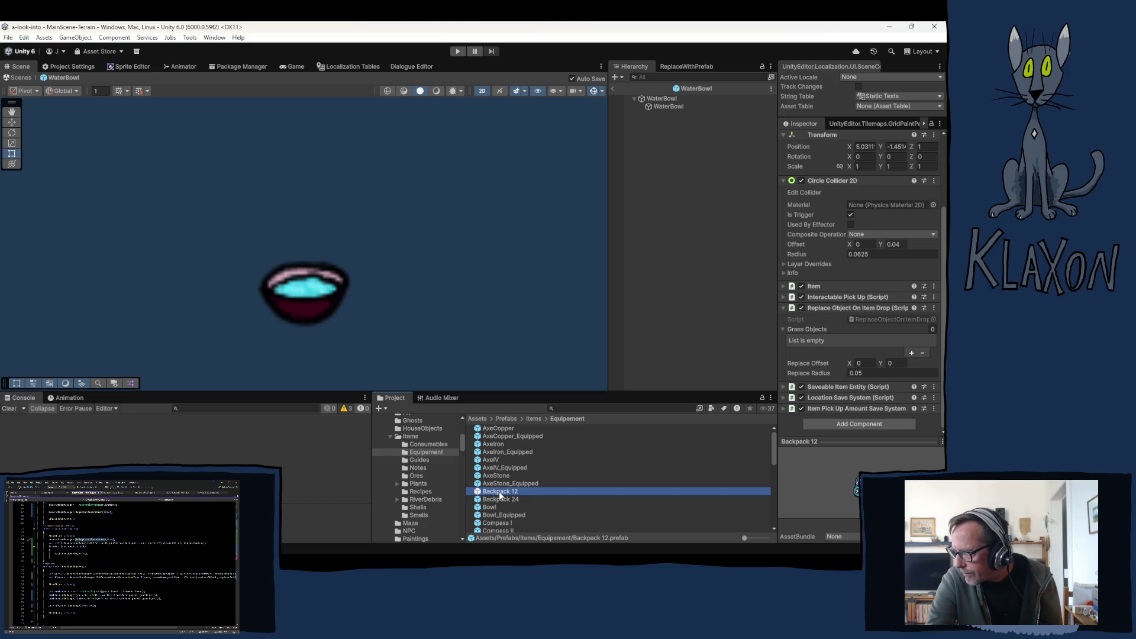
{"action": "double_click", "coordinate": [497, 490]}
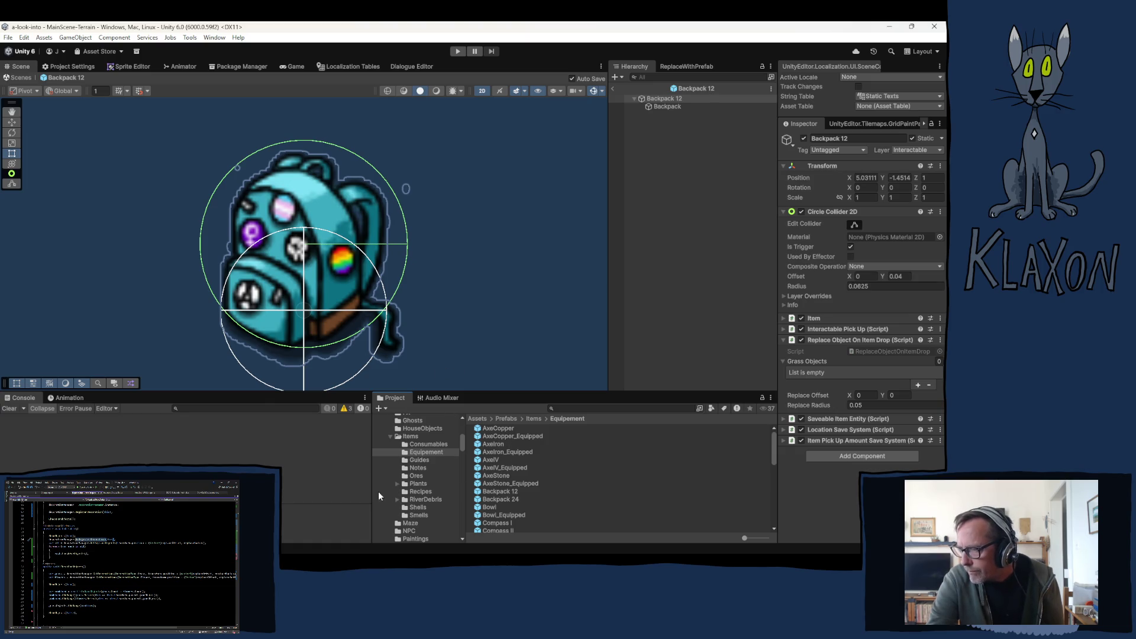
{"action": "scroll", "coordinate": [412, 490], "scroll_direction": "down", "scroll_amount": 2}
{"action": "scroll", "coordinate": [433, 472], "scroll_direction": "down", "scroll_amount": 1}
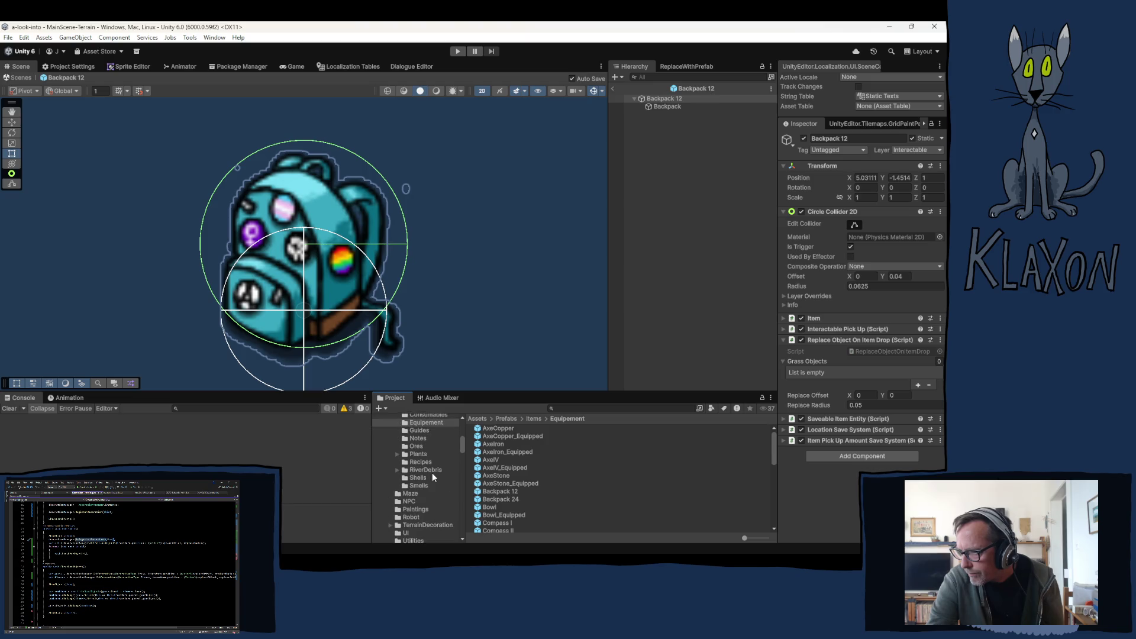
Select all nine ore prefabs from Chalcocite through Stone in the Ores folder.
{"action": "left_click", "coordinate": [422, 429]}
{"action": "left_click", "coordinate": [418, 439]}
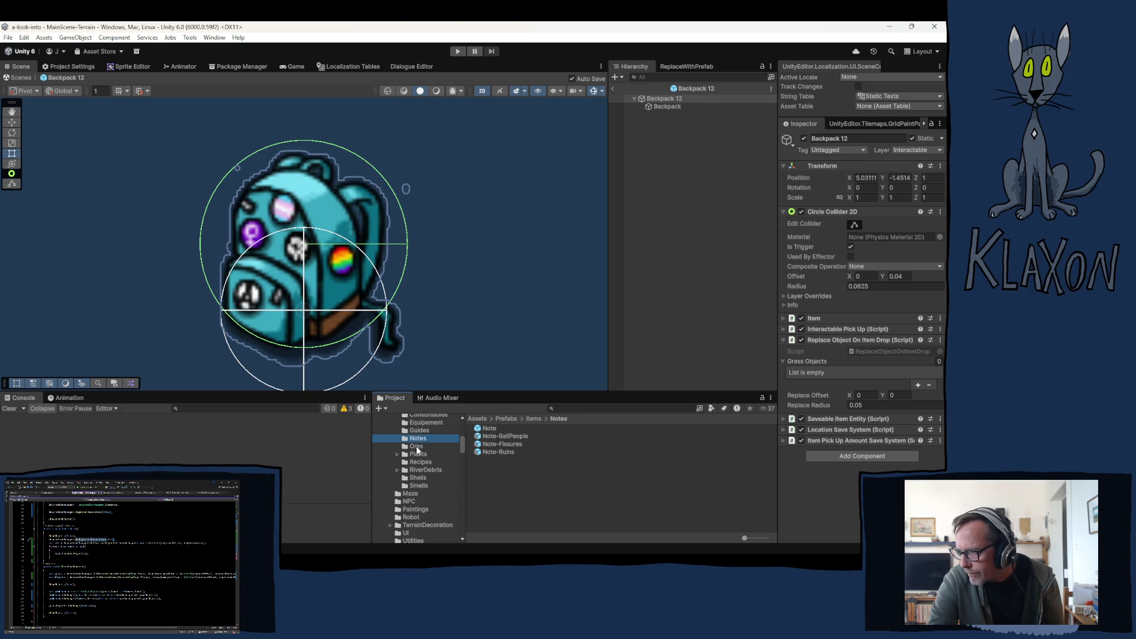
{"action": "left_click", "coordinate": [490, 433]}
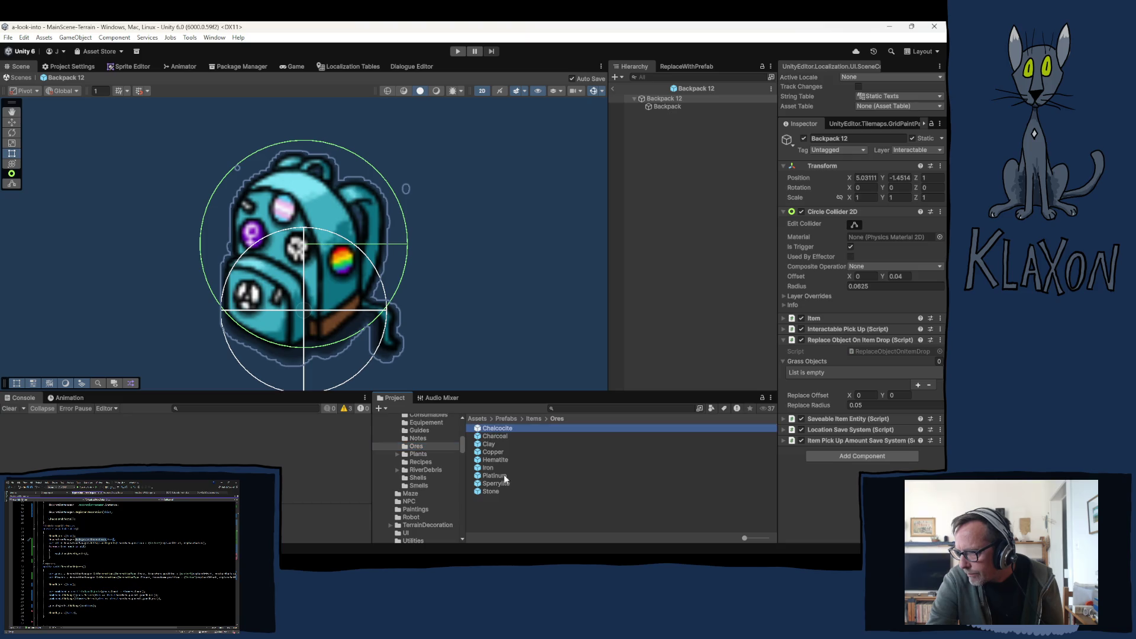
{"action": "left_click", "coordinate": [487, 489], "text": "shift"}
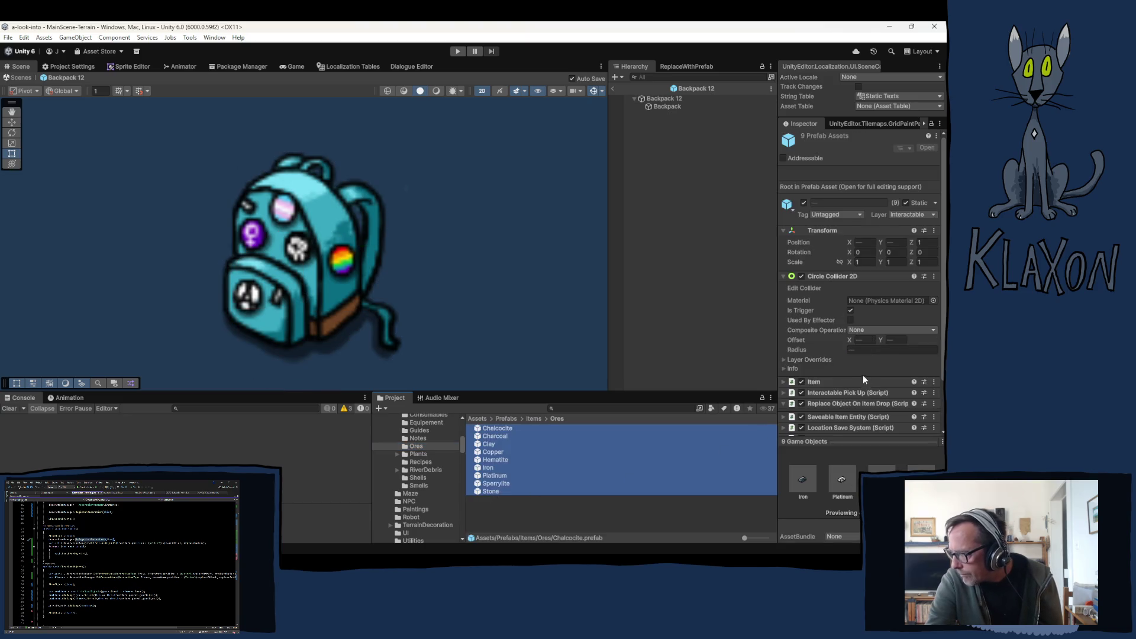
{"action": "scroll", "coordinate": [841, 371], "scroll_direction": "down", "scroll_amount": 2}
{"action": "scroll", "coordinate": [843, 372], "scroll_direction": "down", "scroll_amount": 1}
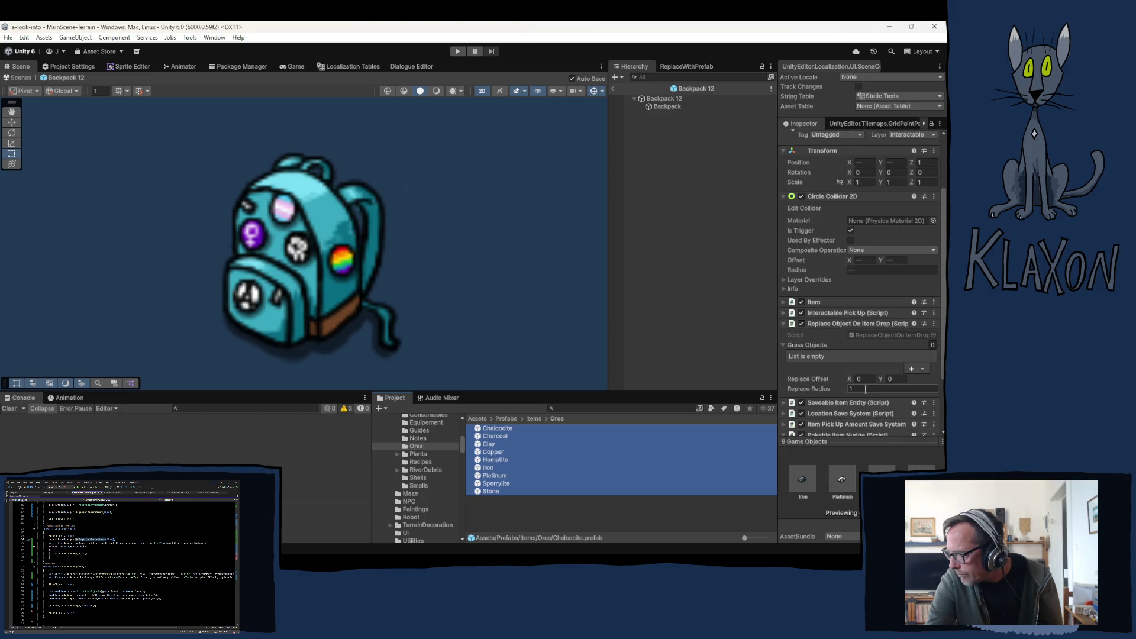
Give the selected ore prefabs a shared Replace Radius of 0.03, then select Chalcocite alone.
{"action": "left_click", "coordinate": [871, 388]}
{"action": "type", "text": ".0"}
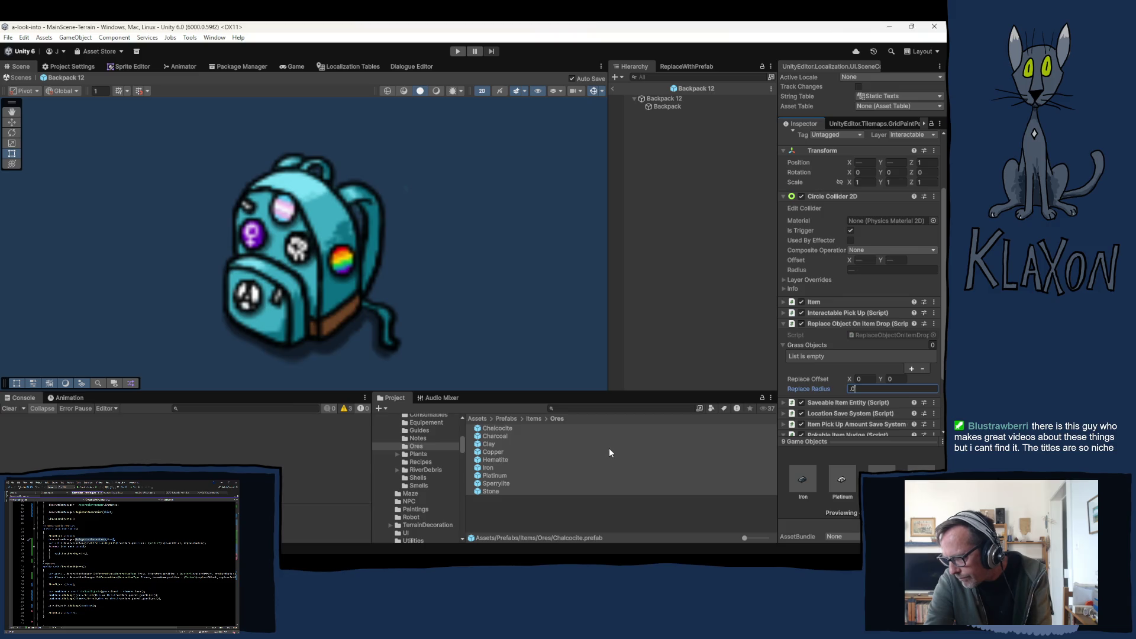
{"action": "type", "text": "3"}
{"action": "key", "text": "Return"}
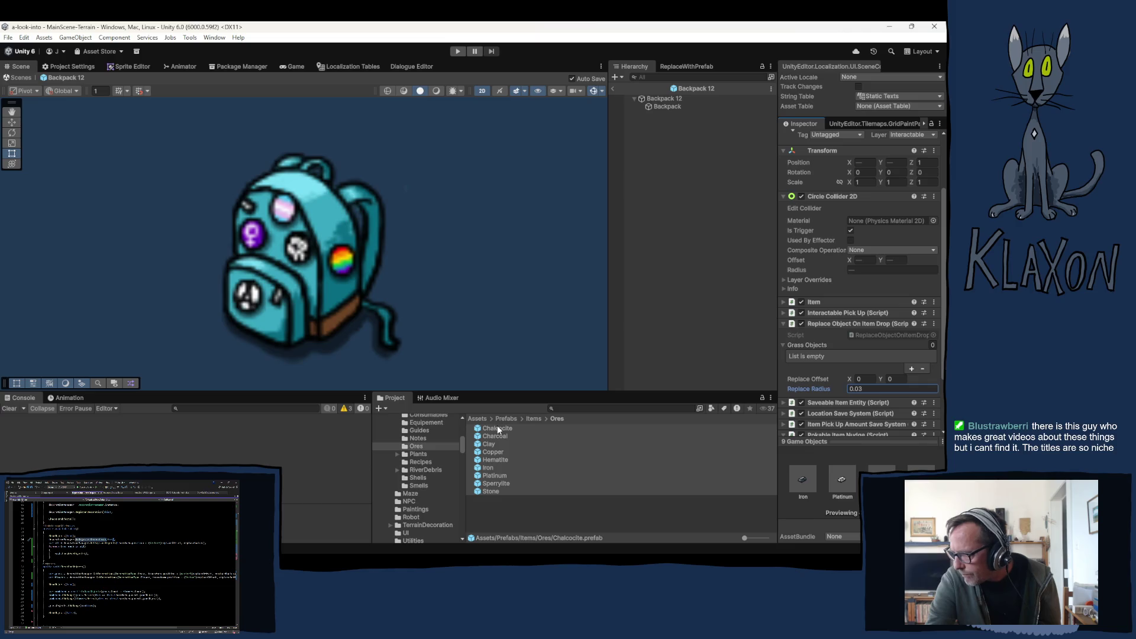
{"action": "key", "text": "ctrl+a"}
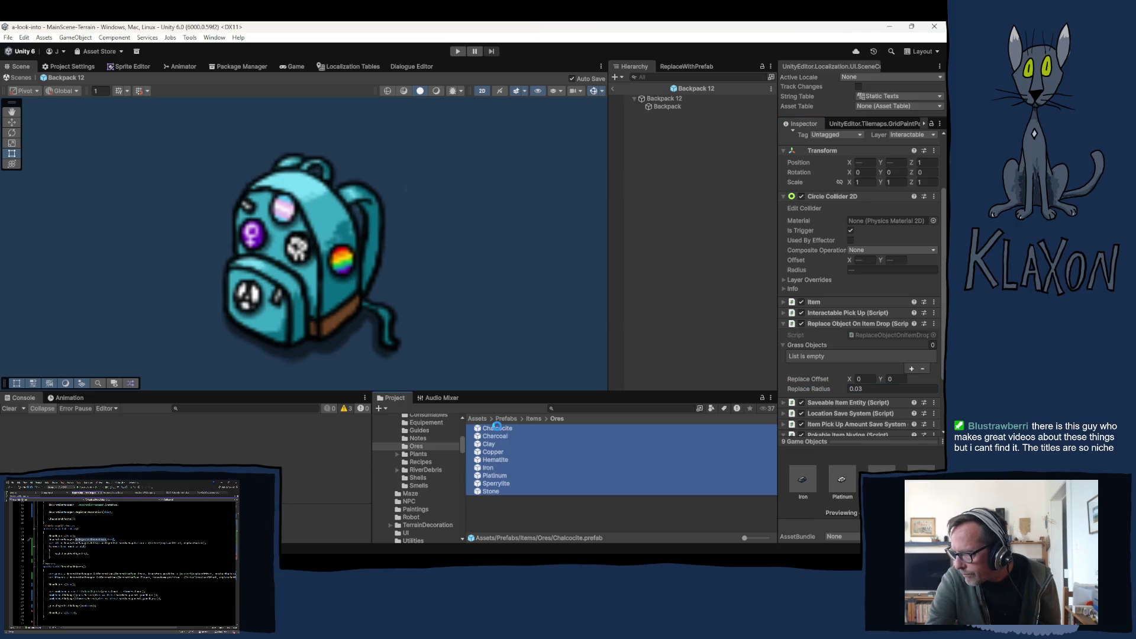
{"action": "left_click", "coordinate": [496, 430]}
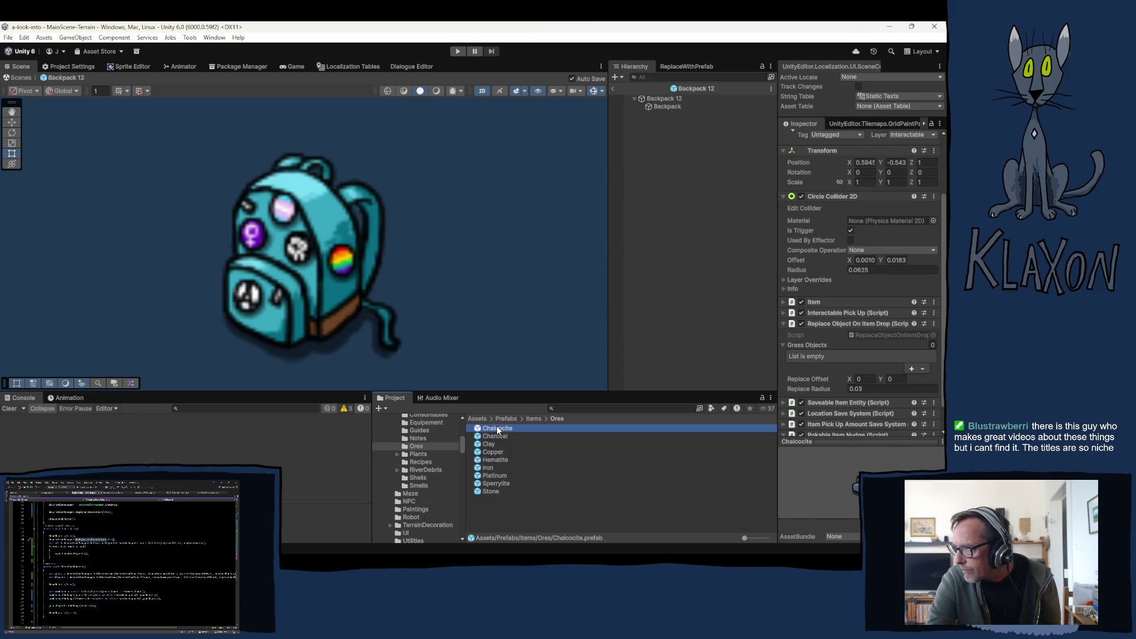
With Chalcocite open in prefab mode, set all nine ore prefabs' Replace Radius to 0.04.
{"action": "double_click", "coordinate": [497, 430]}
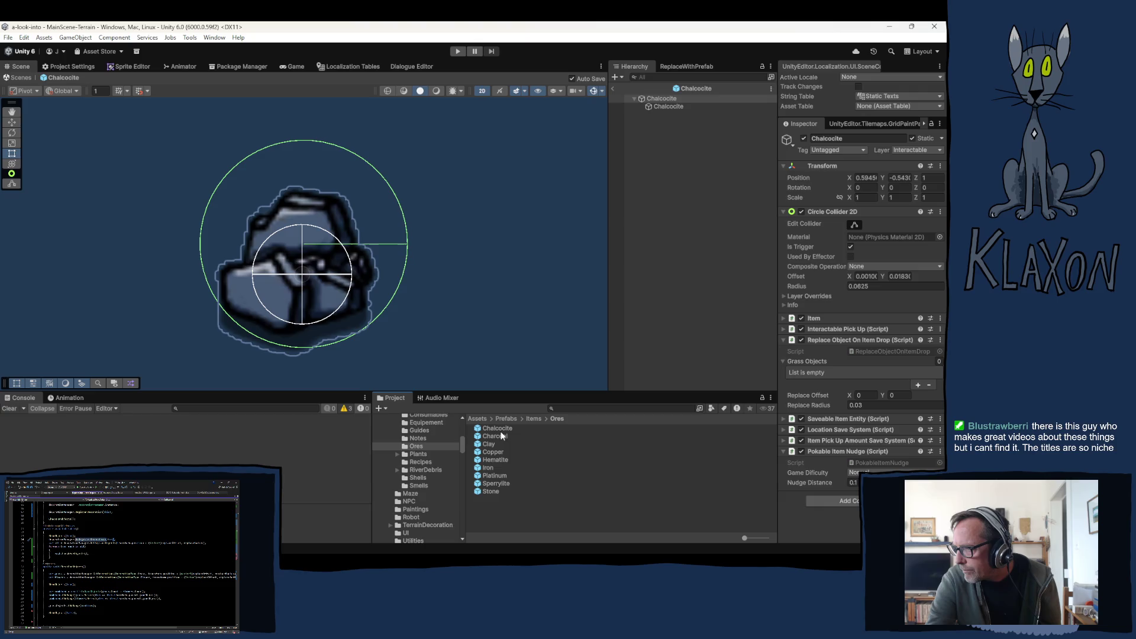
{"action": "left_click", "coordinate": [493, 430]}
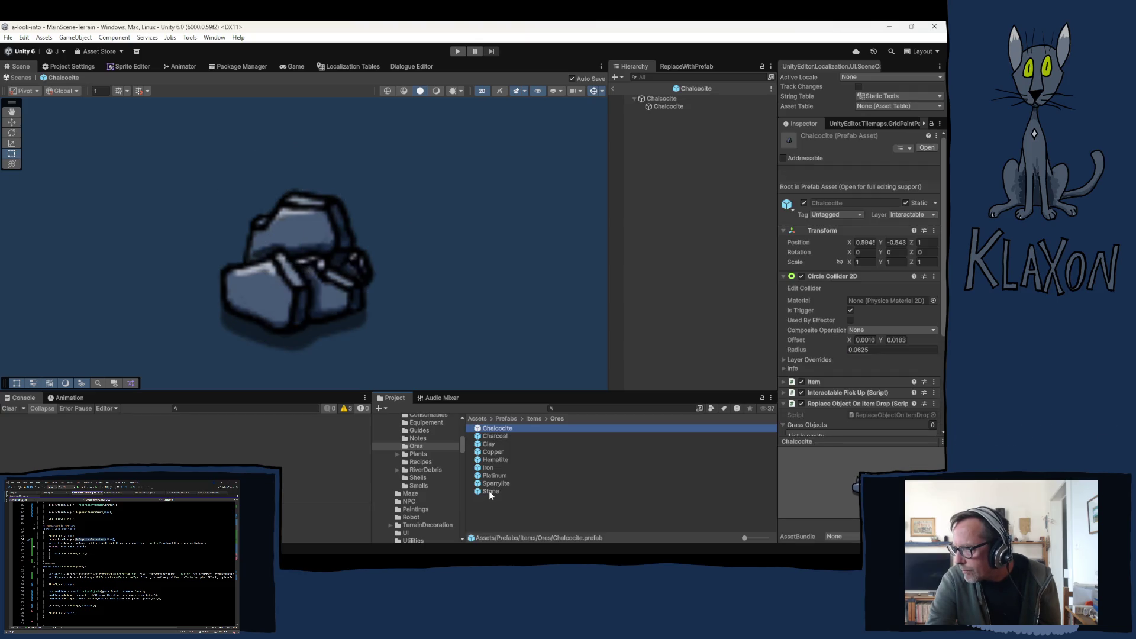
{"action": "left_click", "coordinate": [492, 490], "text": "shift"}
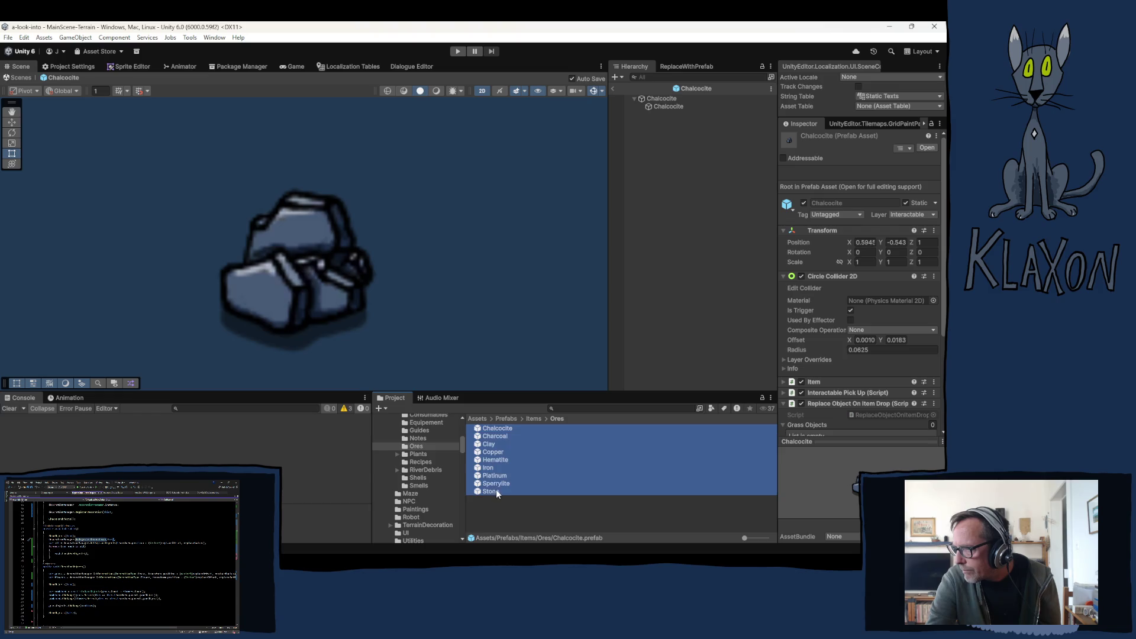
{"action": "scroll", "coordinate": [863, 389], "scroll_direction": "down", "scroll_amount": 3}
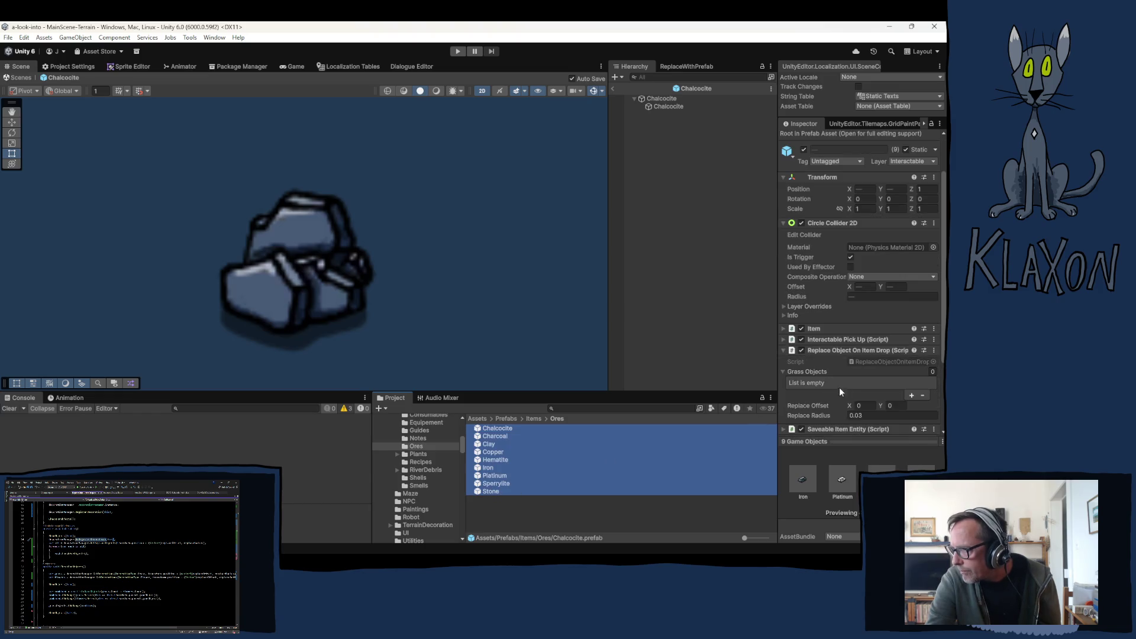
{"action": "left_click", "coordinate": [873, 413]}
{"action": "type", "text": "0.04"}
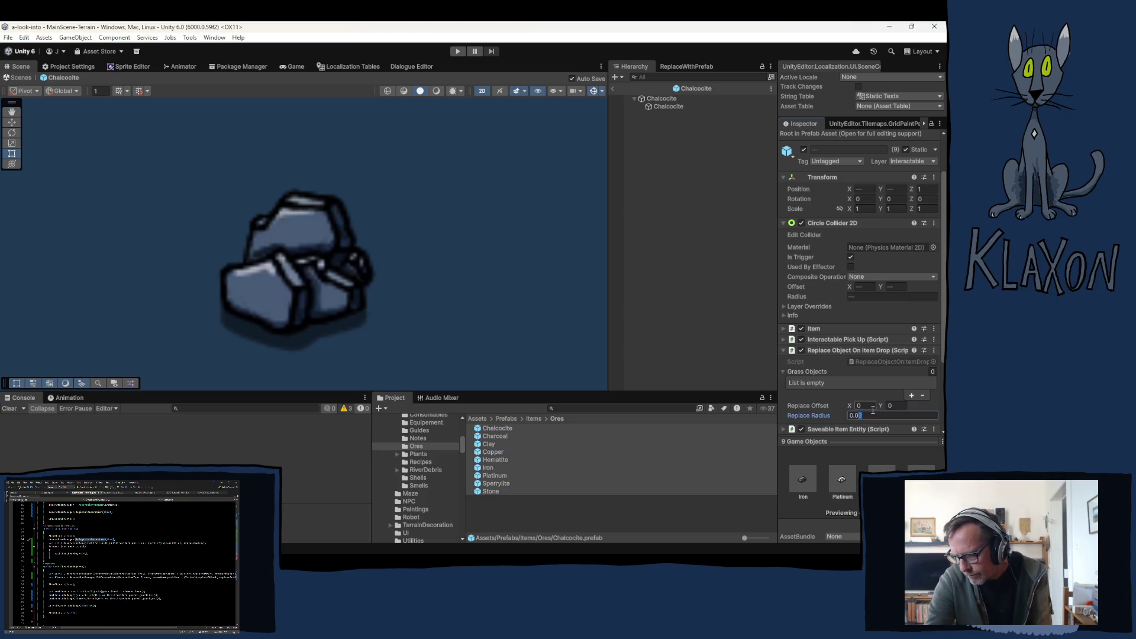
{"action": "left_click", "coordinate": [660, 99]}
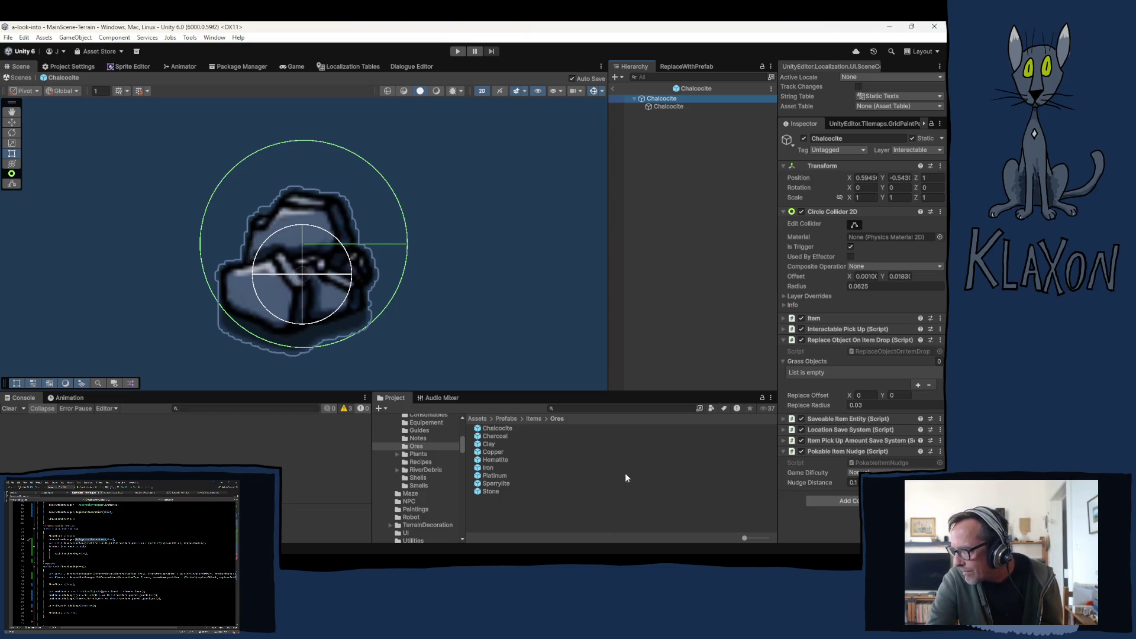
Verify the 0.04 radius on Chalcocite and Charcoal, reopen Chalcocite and show the Plants folder.
{"action": "left_click", "coordinate": [492, 426]}
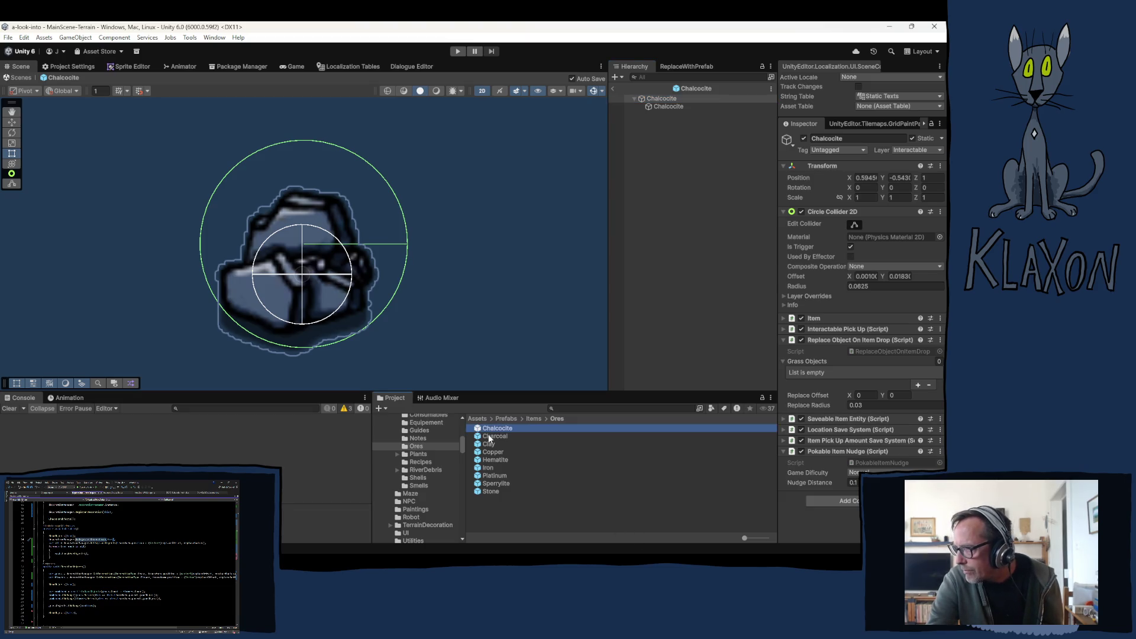
{"action": "scroll", "coordinate": [827, 371], "scroll_direction": "down", "scroll_amount": 3}
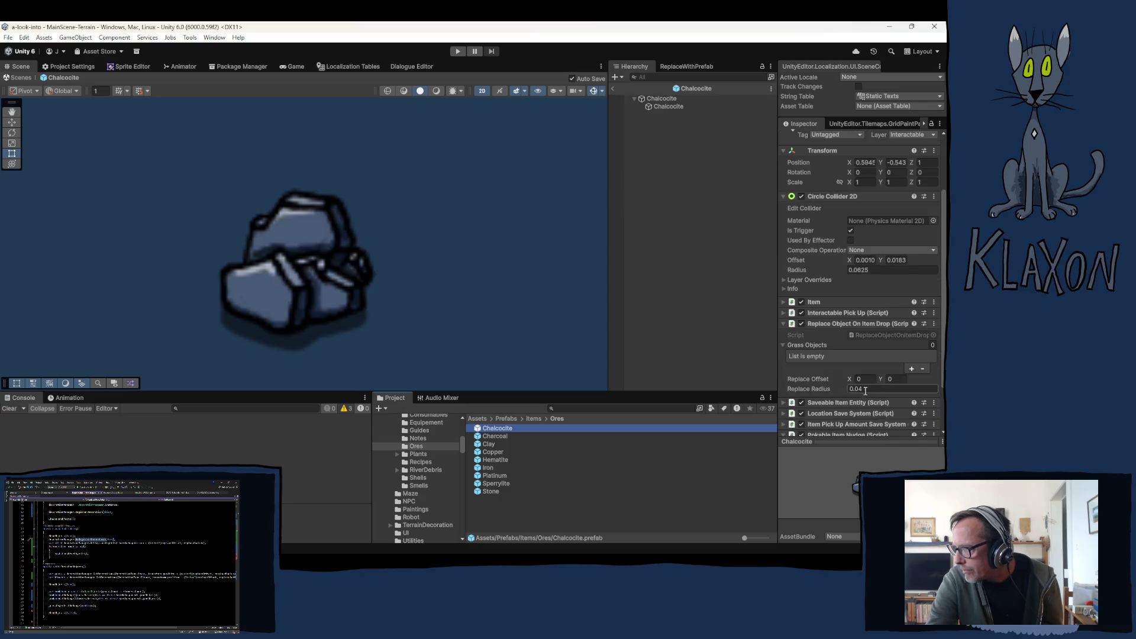
{"action": "left_click", "coordinate": [659, 100]}
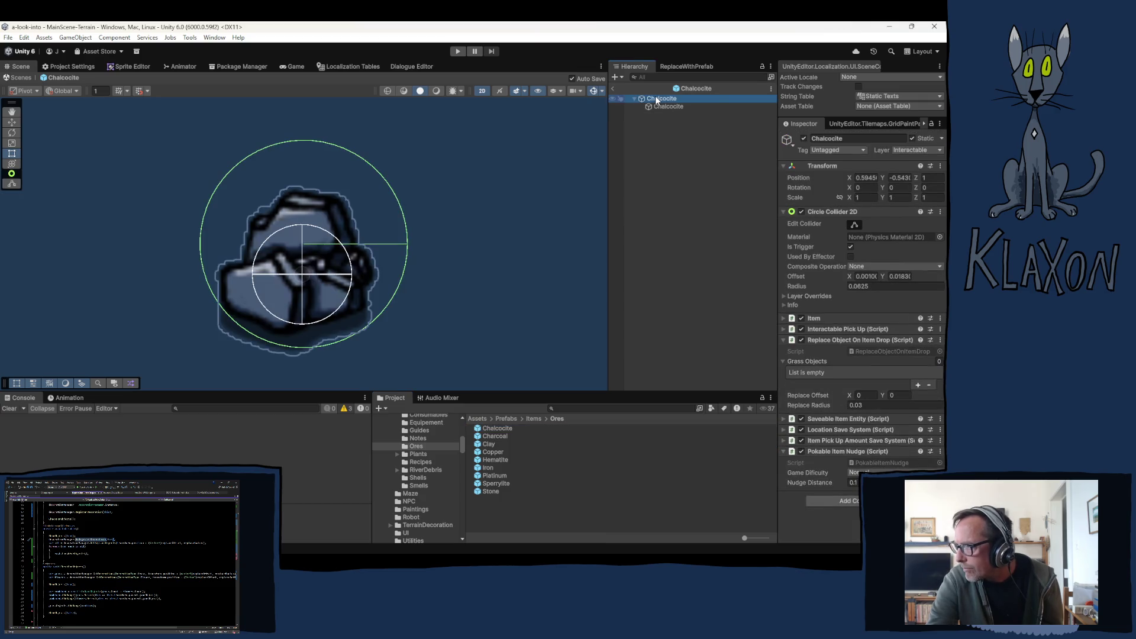
{"action": "left_click", "coordinate": [499, 427]}
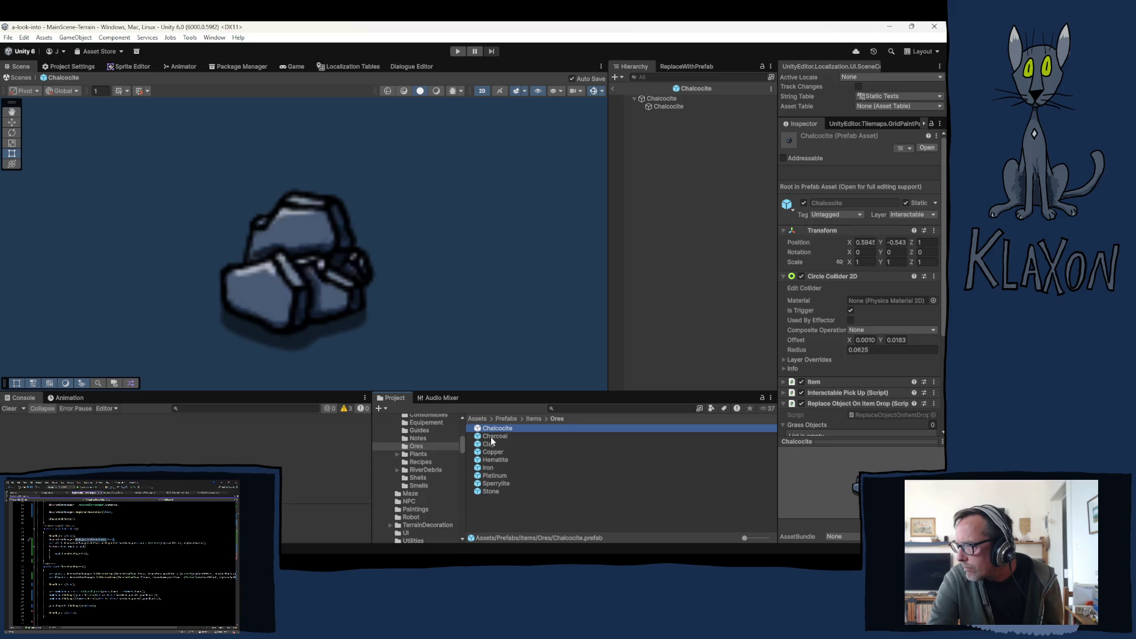
{"action": "left_click", "coordinate": [491, 436]}
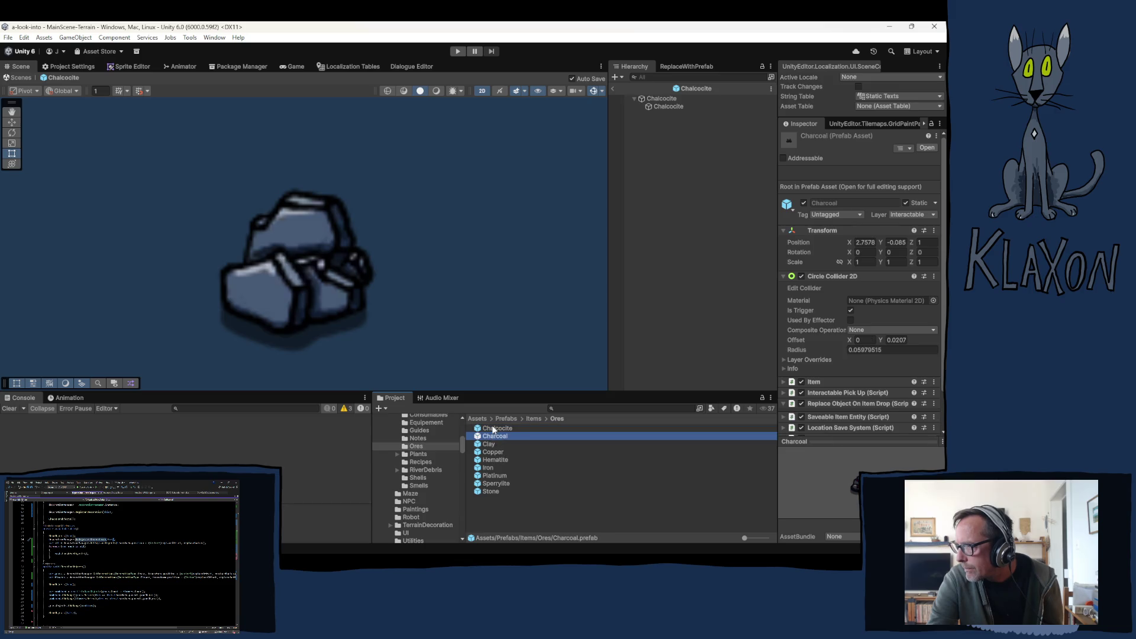
{"action": "left_click", "coordinate": [492, 427]}
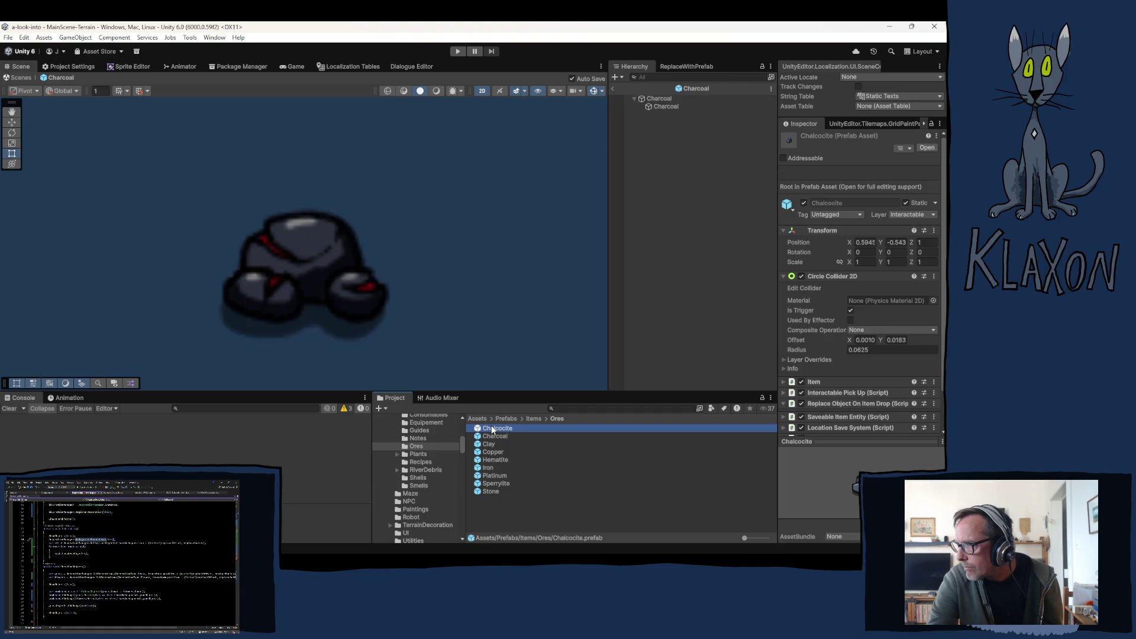
{"action": "double_click", "coordinate": [485, 429]}
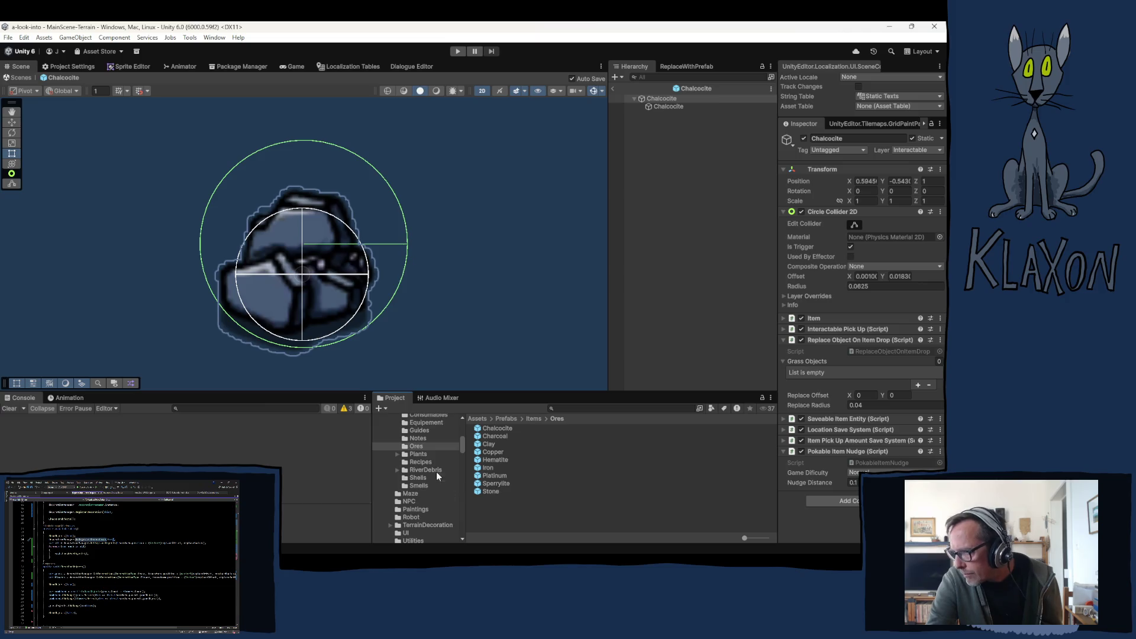
{"action": "left_click", "coordinate": [411, 453]}
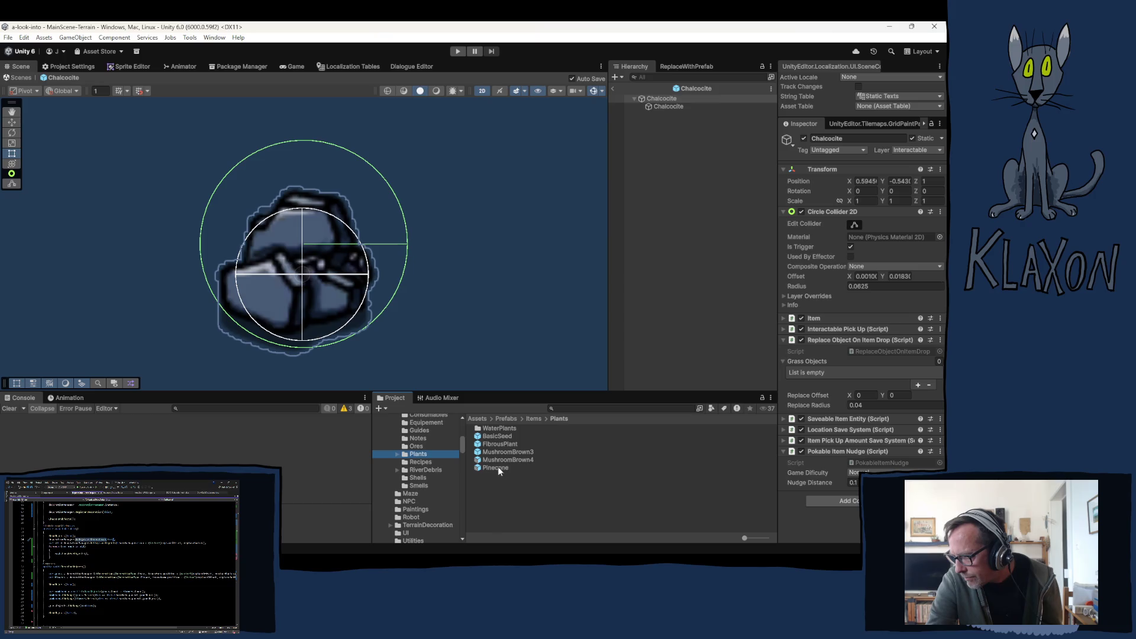
Inspect the BasicSeed, FibrousPlant, MushroomBrown3 and Pinecone plant prefabs.
{"action": "left_click", "coordinate": [493, 435]}
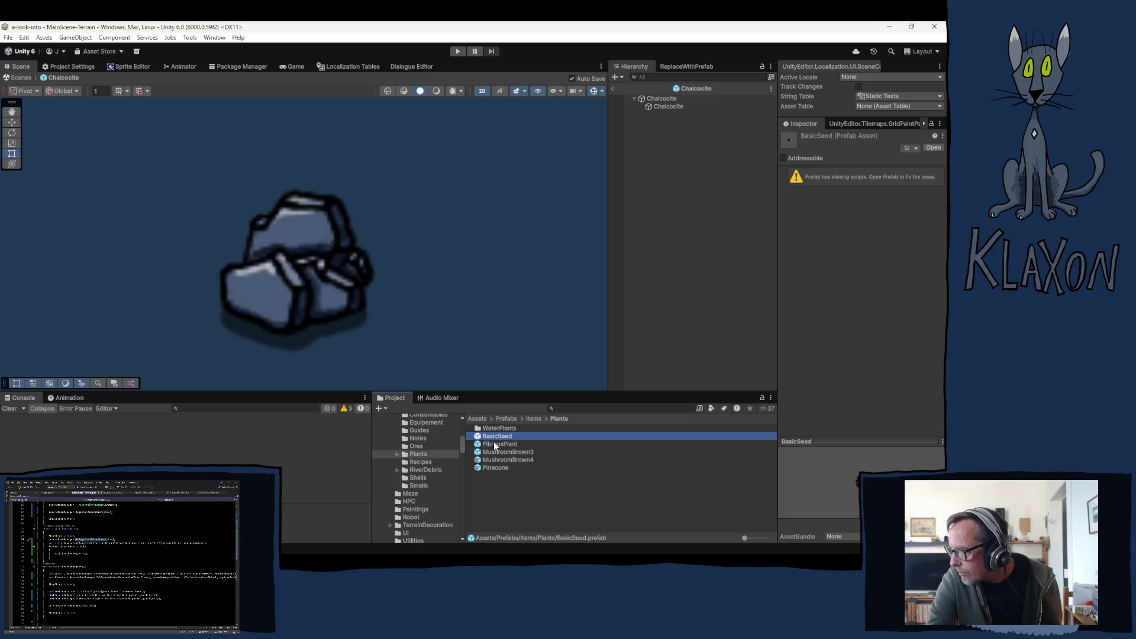
{"action": "left_click", "coordinate": [495, 443]}
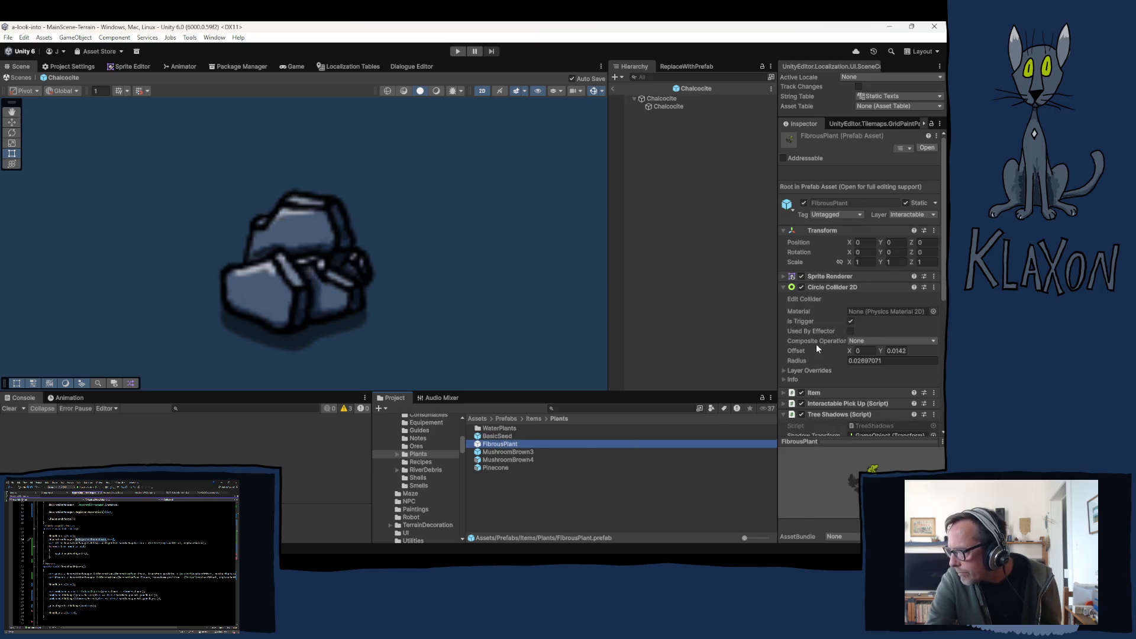
{"action": "scroll", "coordinate": [816, 343], "scroll_direction": "down", "scroll_amount": 3}
{"action": "scroll", "coordinate": [843, 372], "scroll_direction": "down", "scroll_amount": 3}
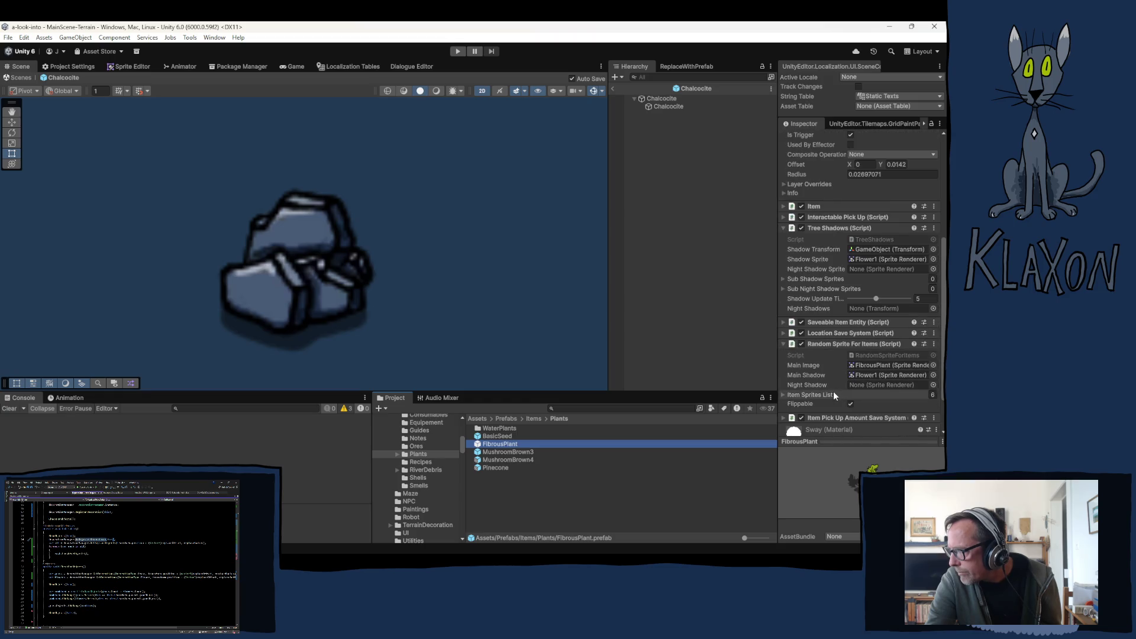
{"action": "scroll", "coordinate": [832, 392], "scroll_direction": "down", "scroll_amount": 3}
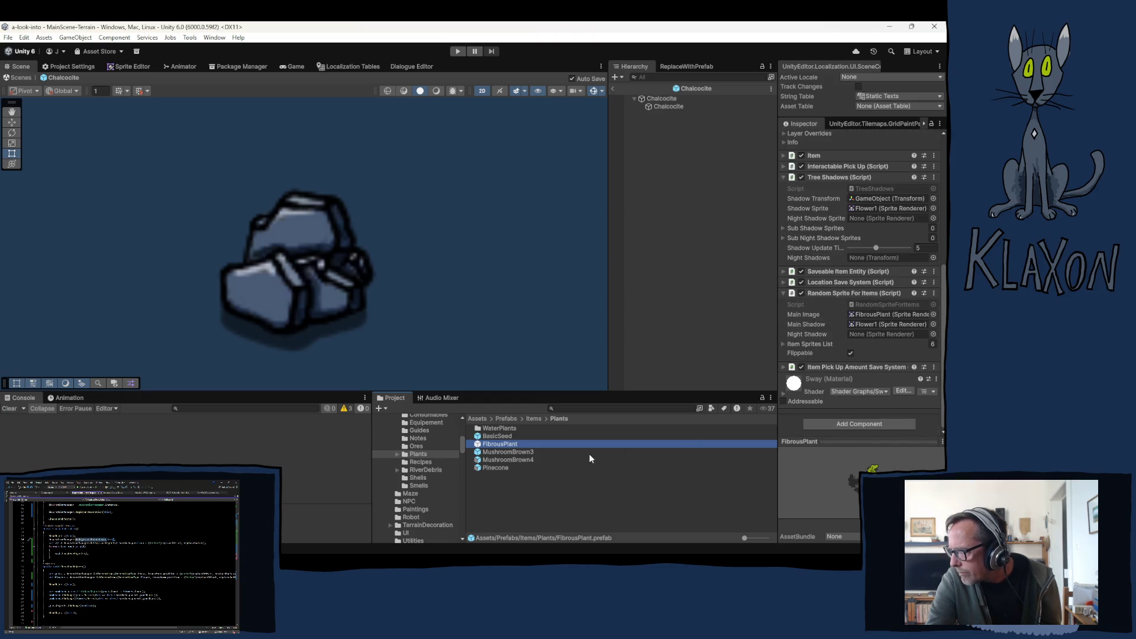
{"action": "left_click", "coordinate": [498, 452]}
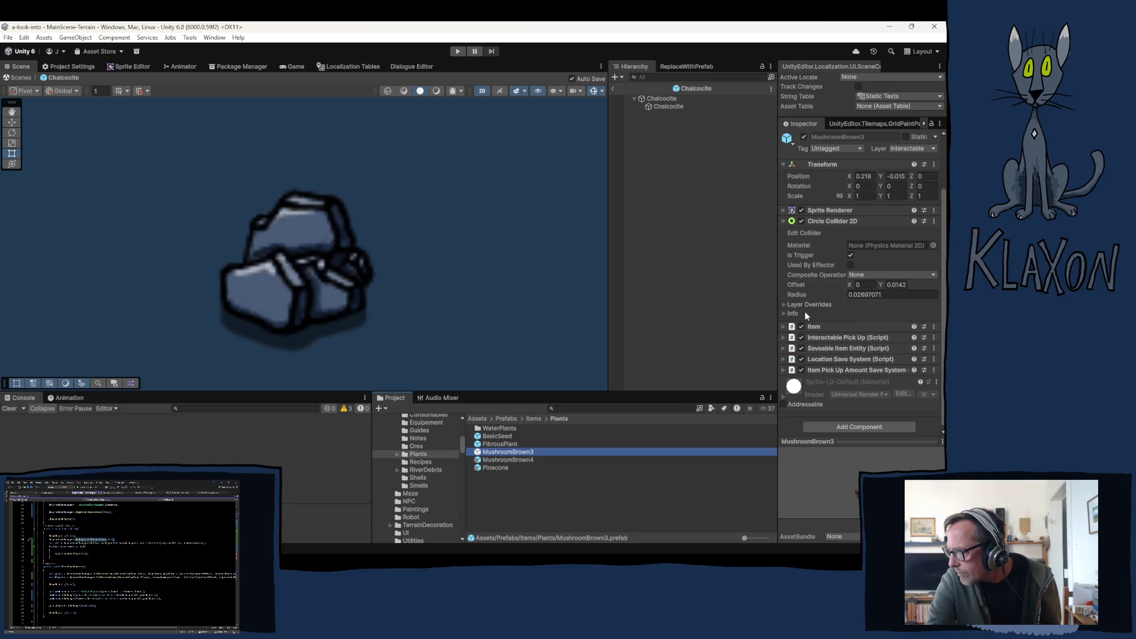
{"action": "scroll", "coordinate": [809, 307], "scroll_direction": "down", "scroll_amount": 1}
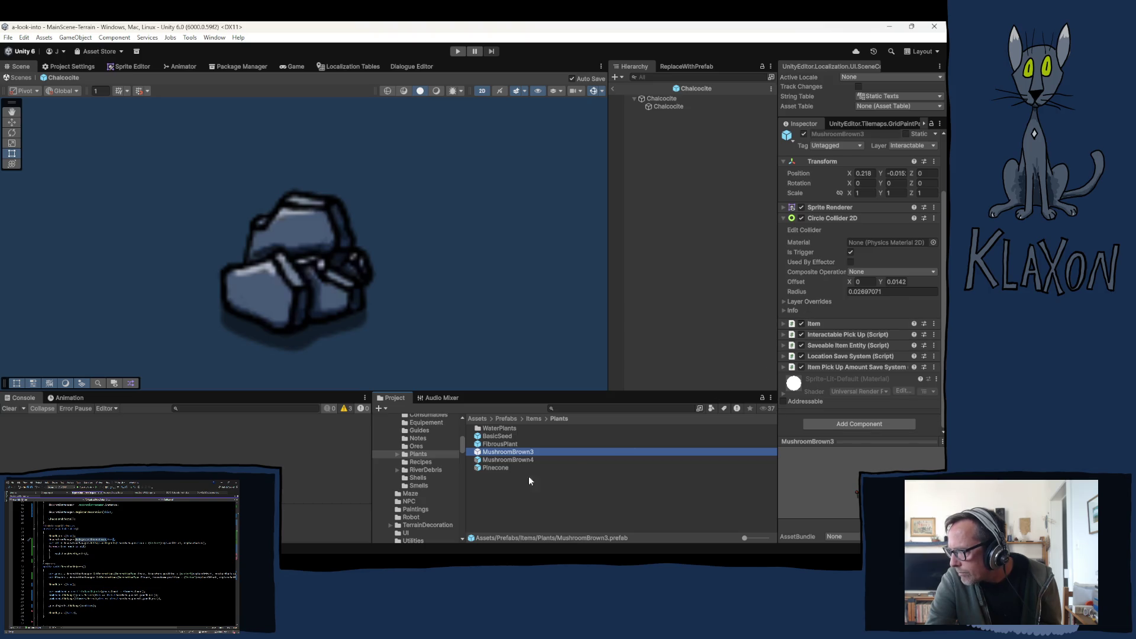
{"action": "left_click", "coordinate": [493, 468]}
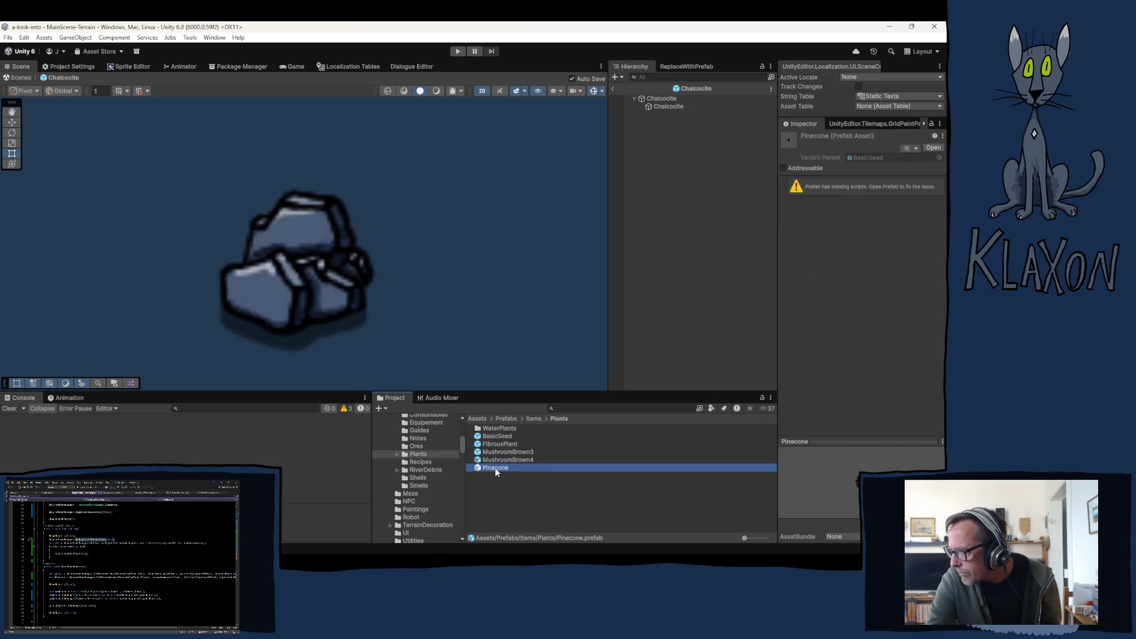
Select BasicSeed and Pinecone together and confirm deleting them.
{"action": "left_click", "coordinate": [489, 436]}
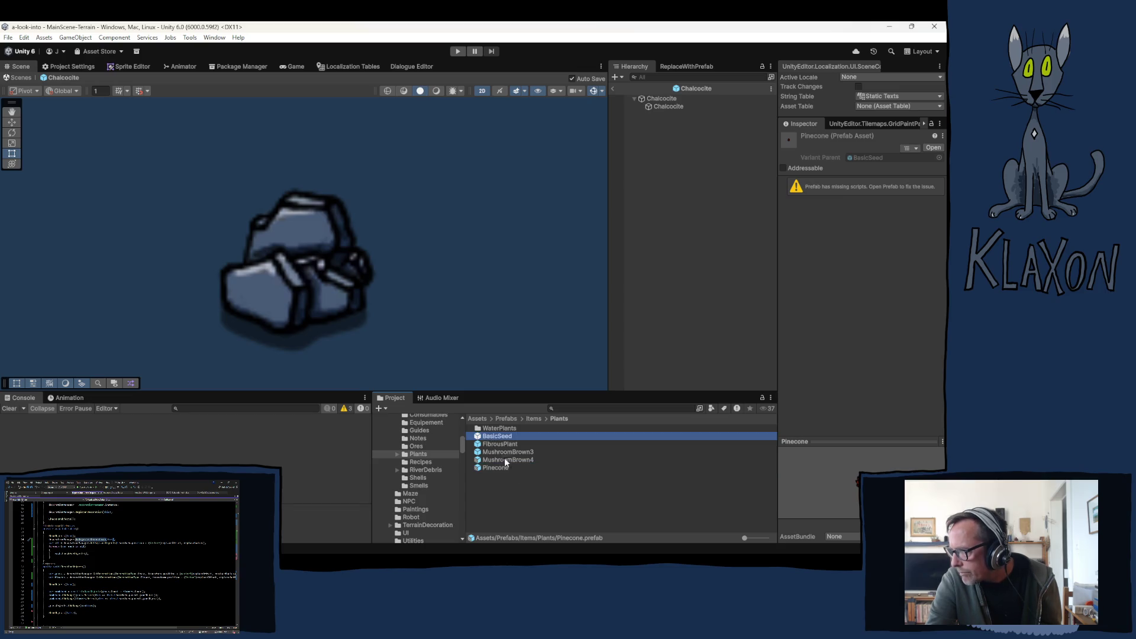
{"action": "left_click", "coordinate": [486, 467], "text": "ctrl"}
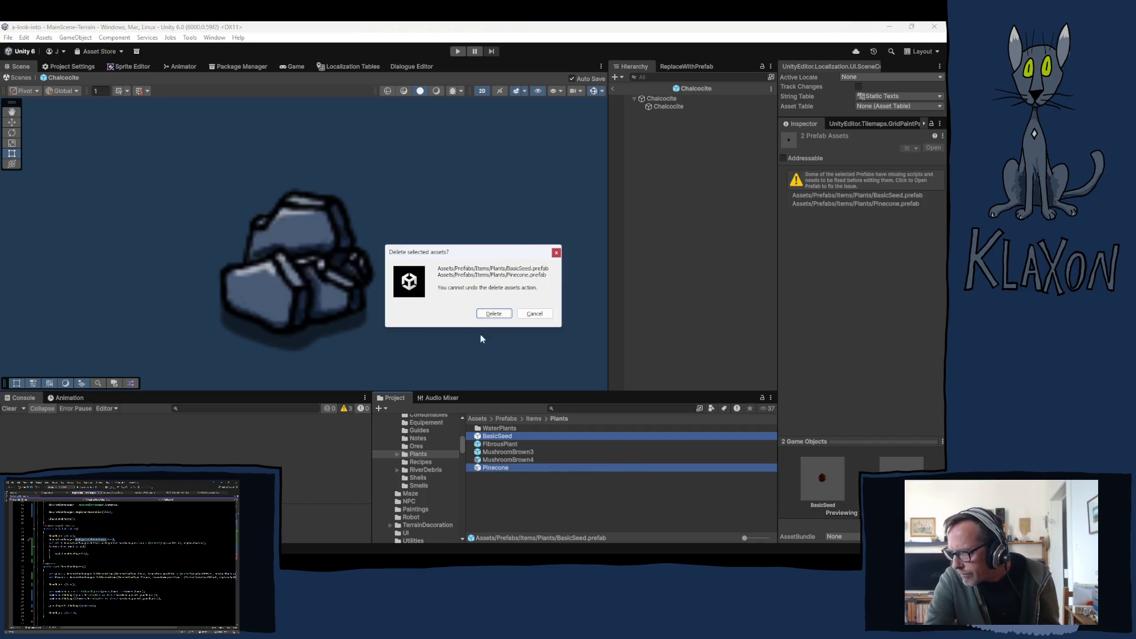
{"action": "left_click", "coordinate": [491, 308]}
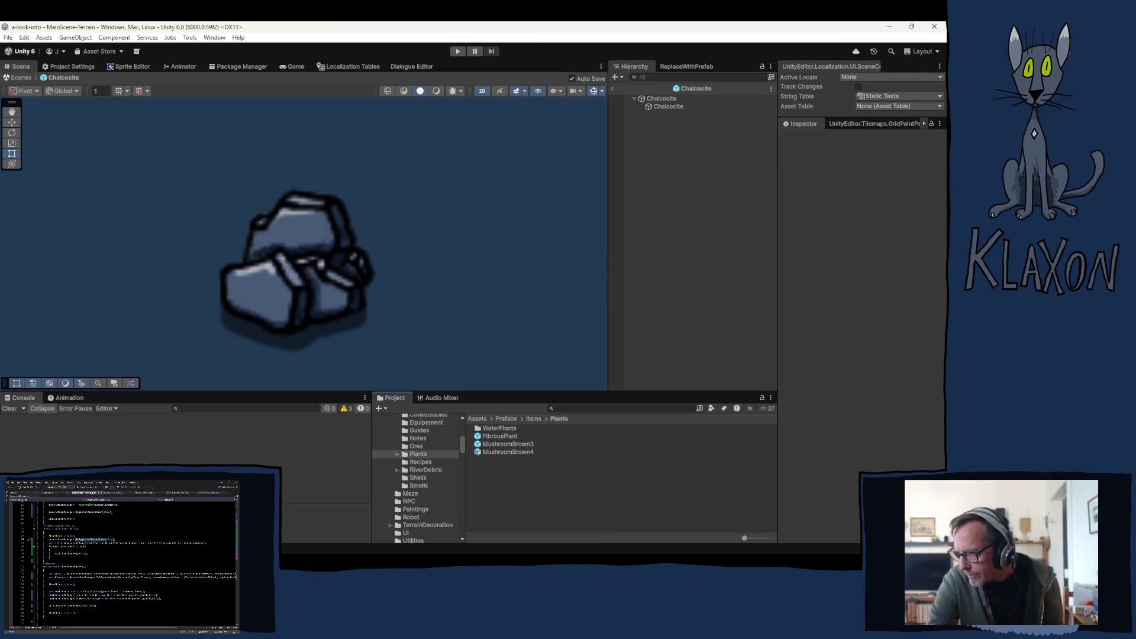
Browse the RiverDebris, Shells and Smells folders, inspecting Shell_A_Base and FlowerSmell-Classic.
{"action": "left_click", "coordinate": [421, 461]}
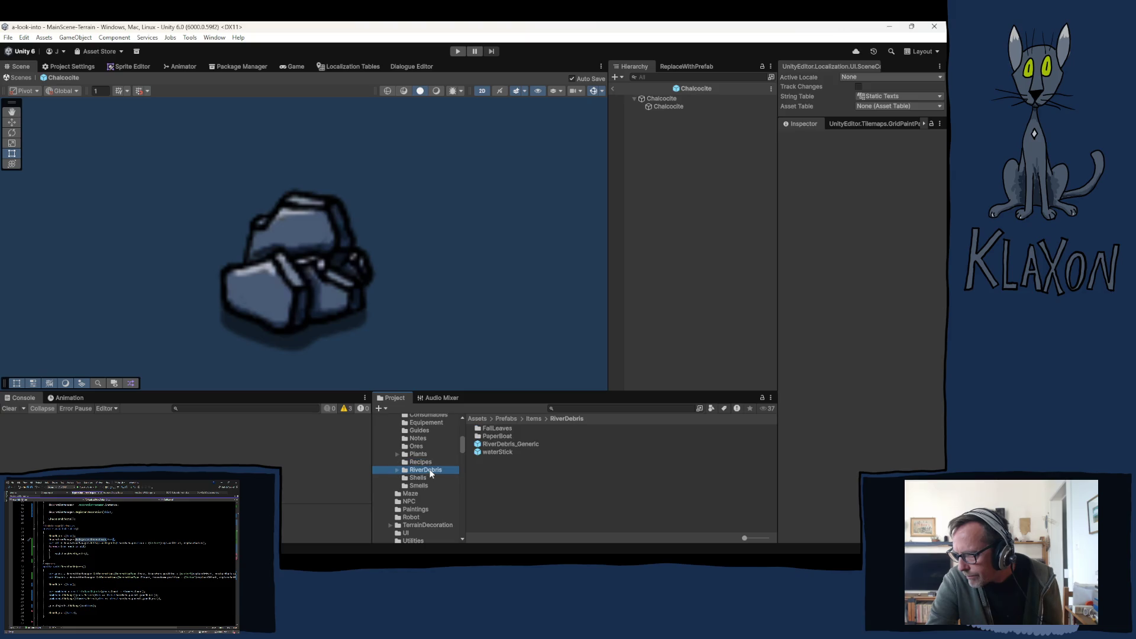
{"action": "left_click", "coordinate": [418, 477]}
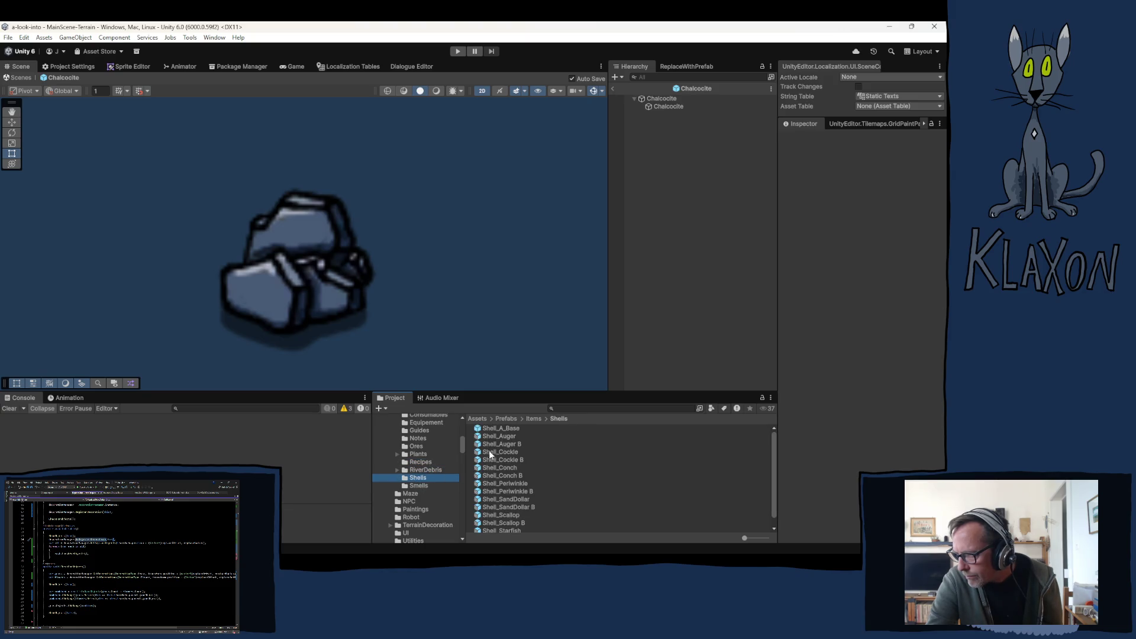
{"action": "left_click", "coordinate": [495, 427]}
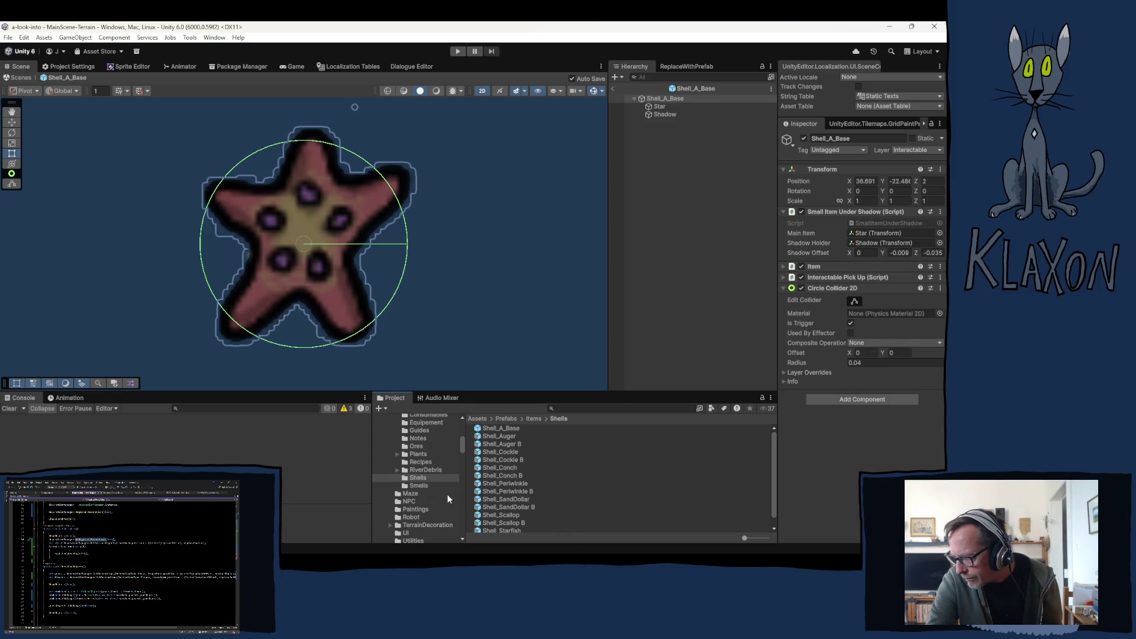
{"action": "left_click", "coordinate": [418, 487]}
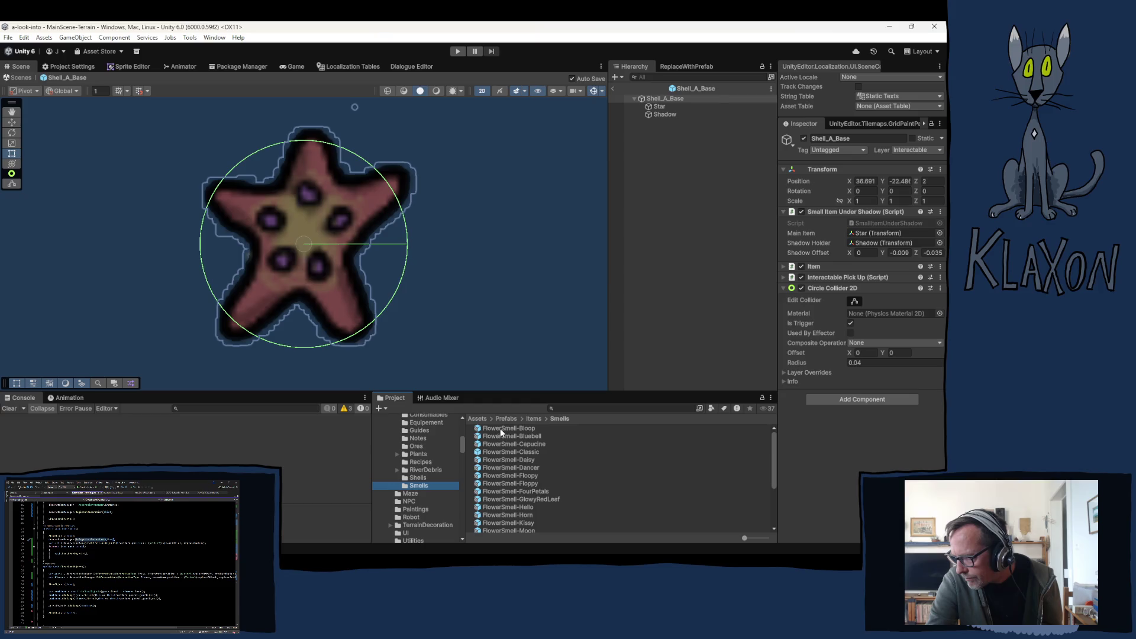
{"action": "left_click", "coordinate": [489, 452]}
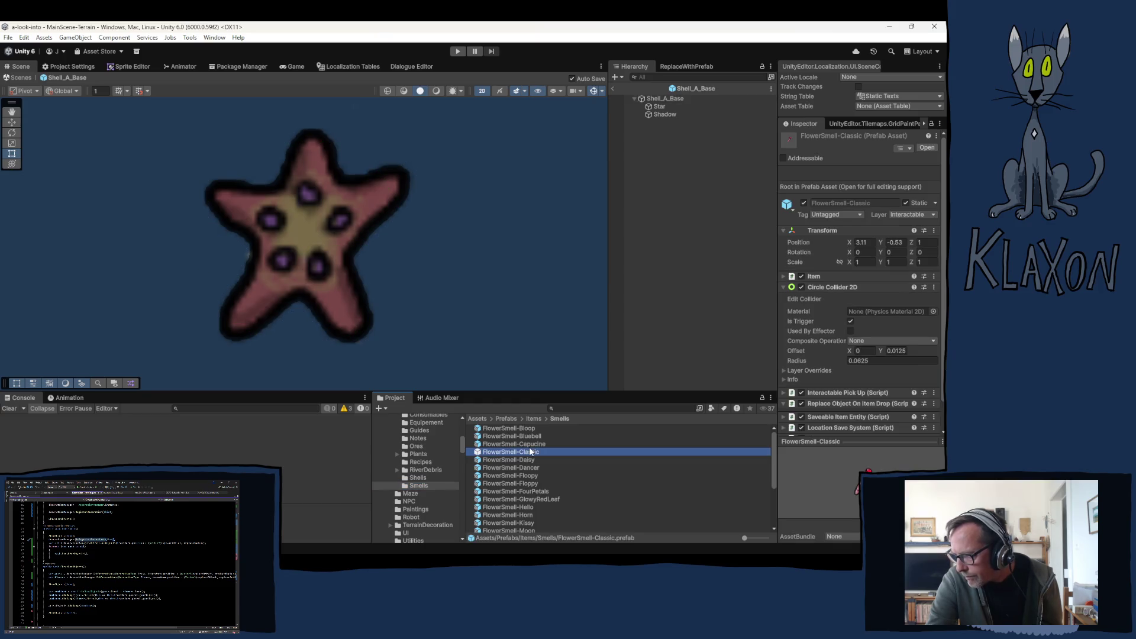
Open FlowerSmell-Classic with a 0.05 Replace Radius and check the GlowyRedLeaf variant inherits it.
{"action": "double_click", "coordinate": [556, 451]}
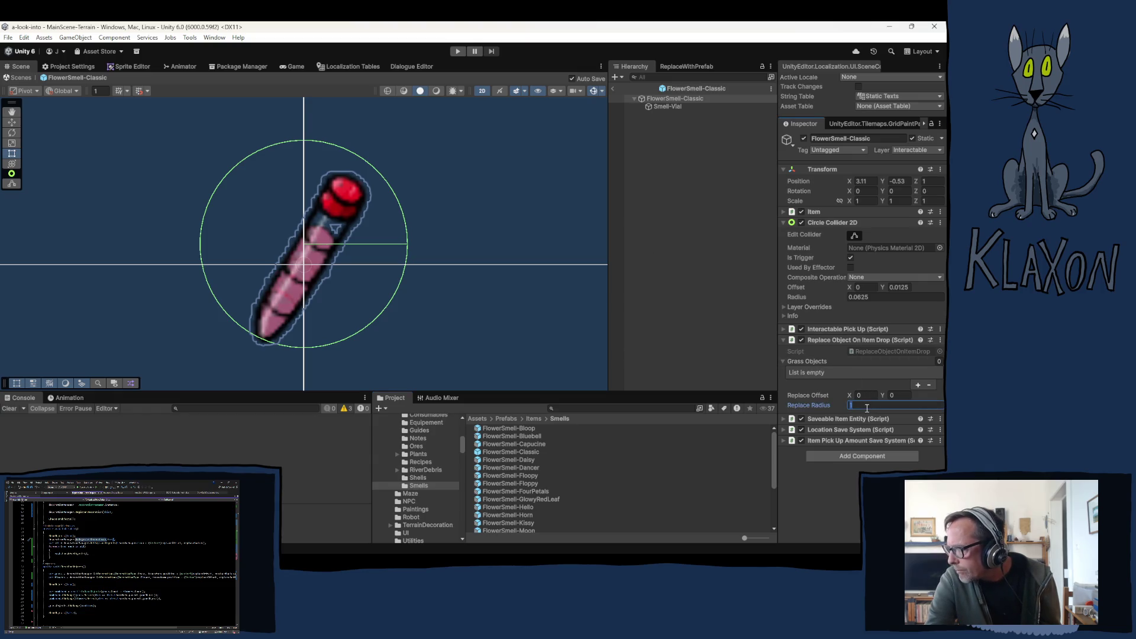
{"action": "type", "text": ".0"}
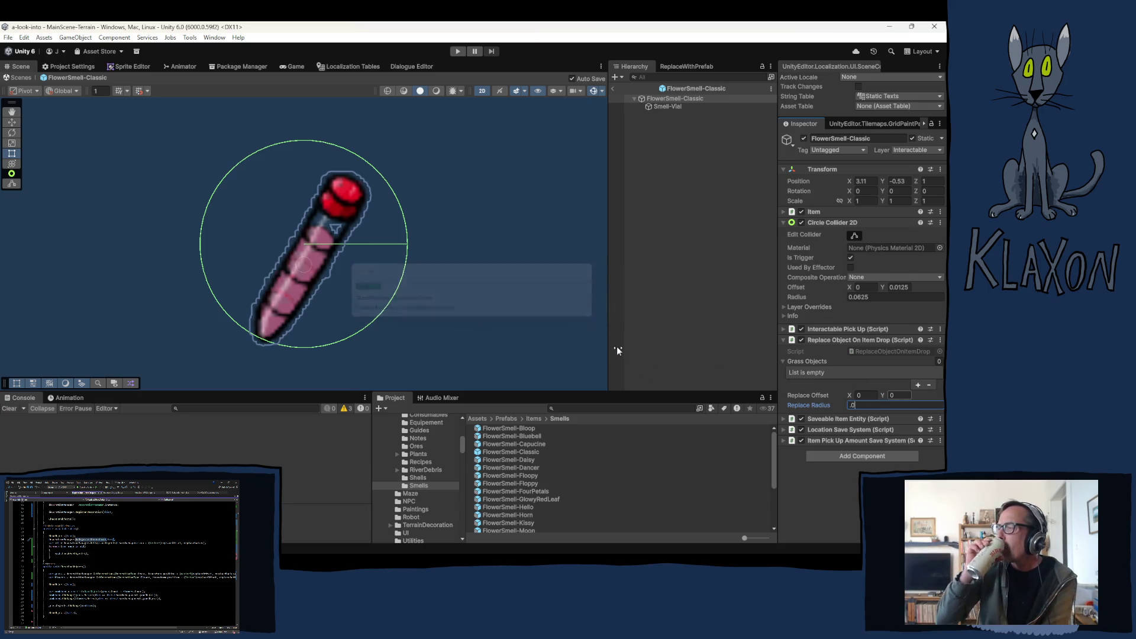
{"action": "type", "text": "5"}
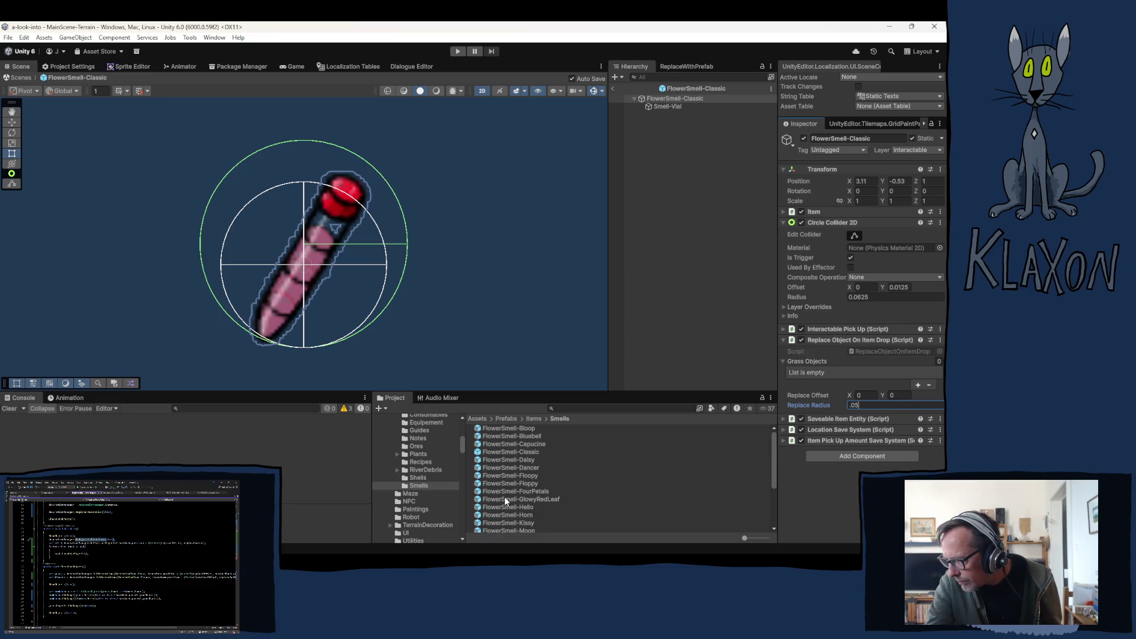
{"action": "left_click", "coordinate": [505, 498]}
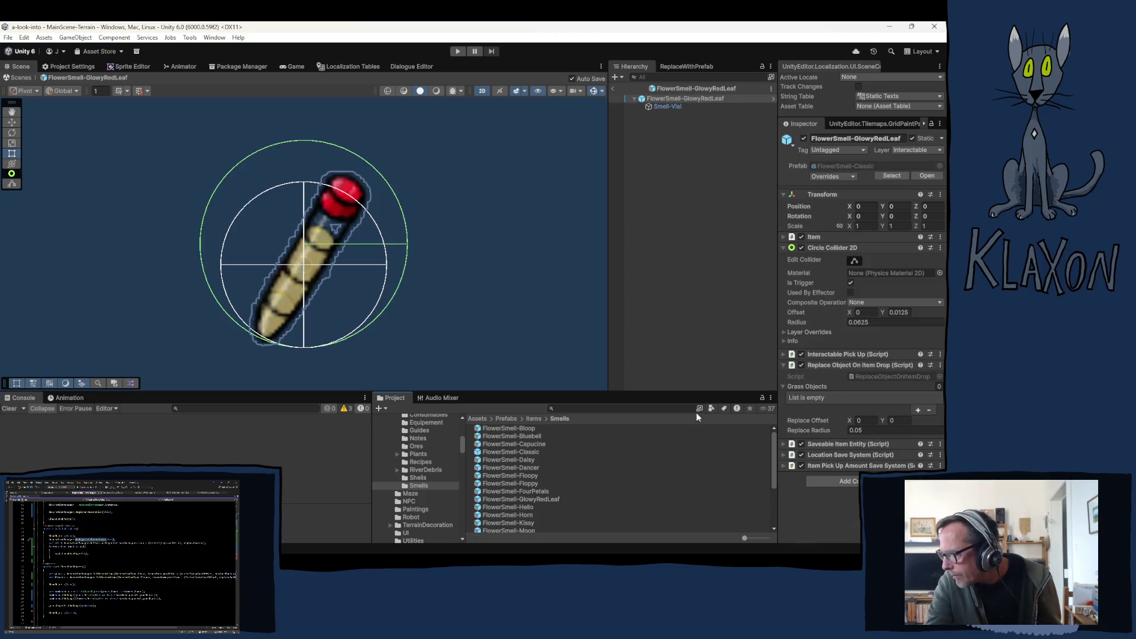
Browse the Maze and NPC folders, then exit prefab mode back to the main terrain scene.
{"action": "left_click", "coordinate": [630, 276]}
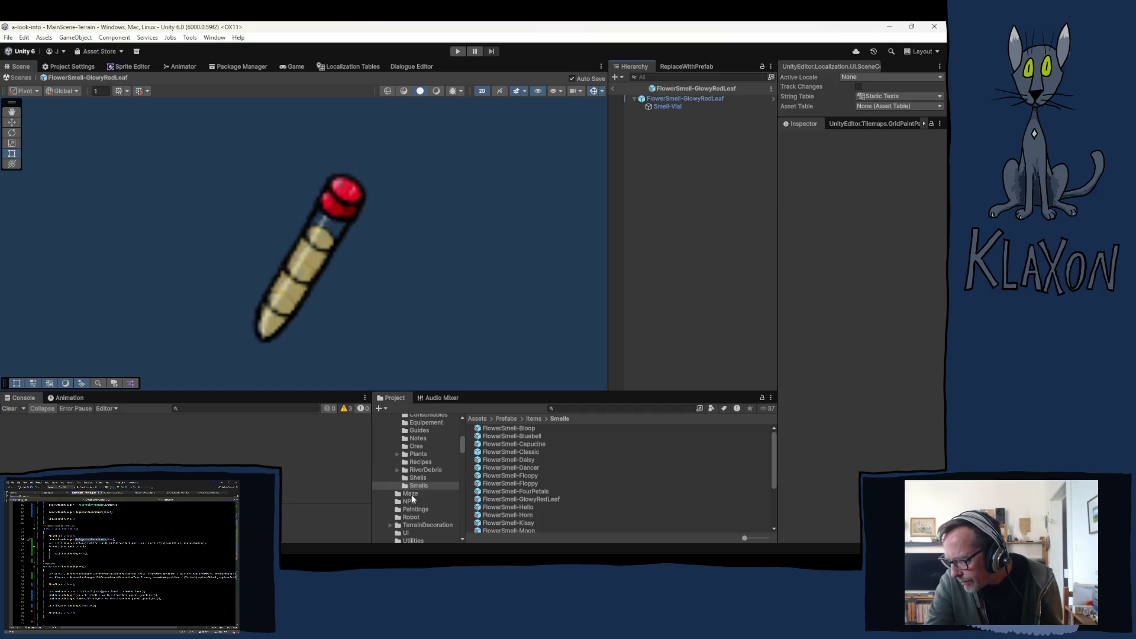
{"action": "left_click", "coordinate": [411, 494]}
{"action": "left_click", "coordinate": [443, 502]}
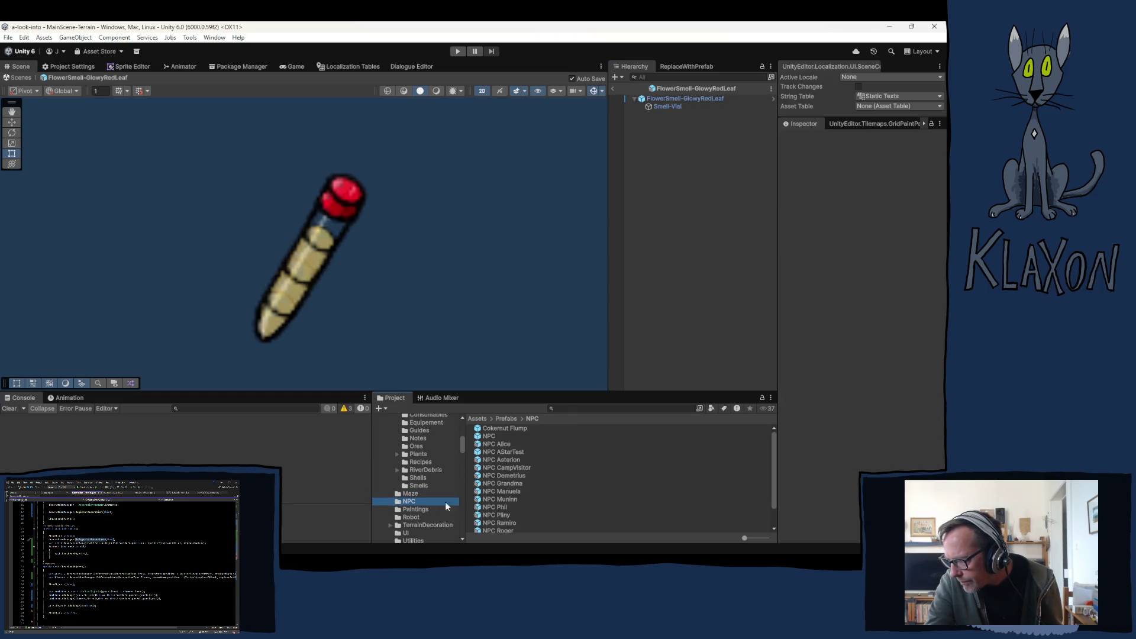
{"action": "left_click", "coordinate": [661, 257]}
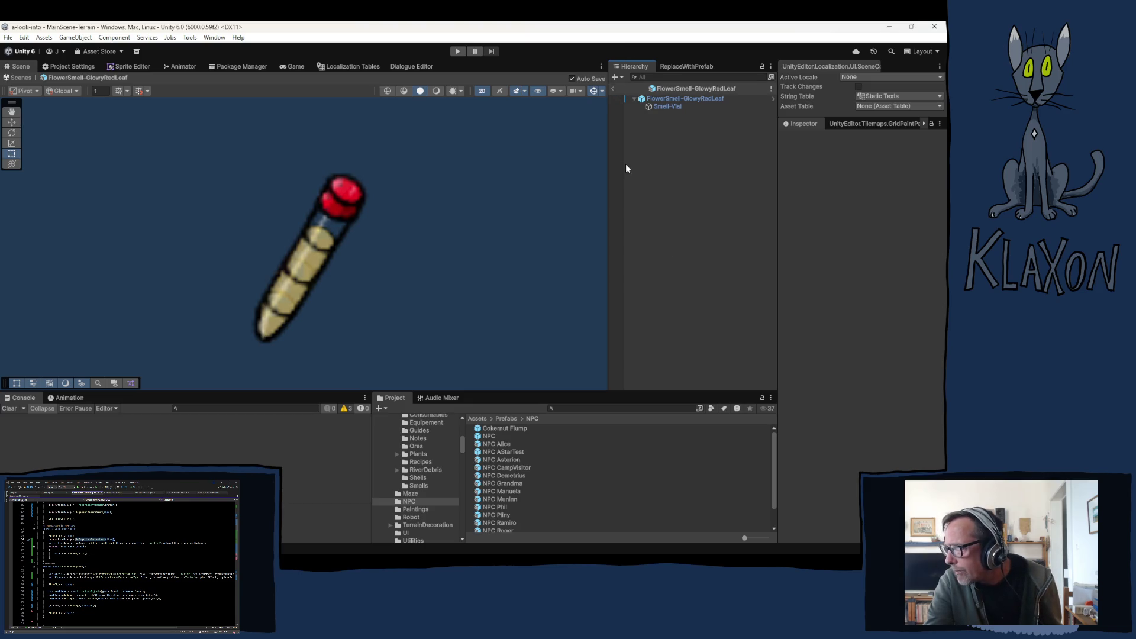
{"action": "left_click", "coordinate": [618, 88]}
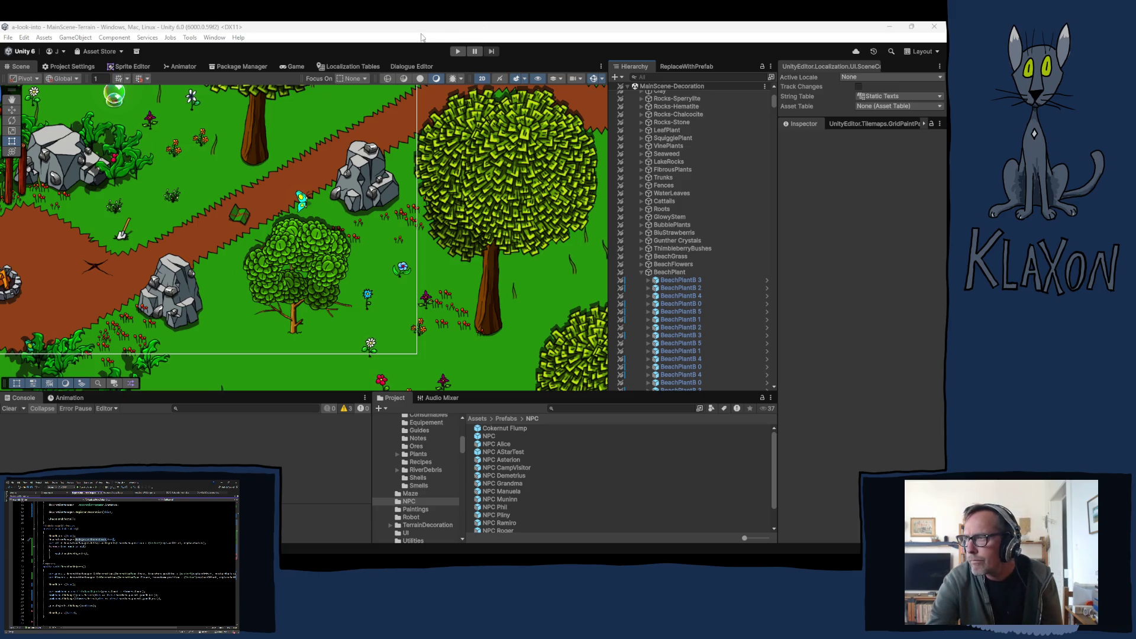
{"action": "left_click", "coordinate": [366, 30]}
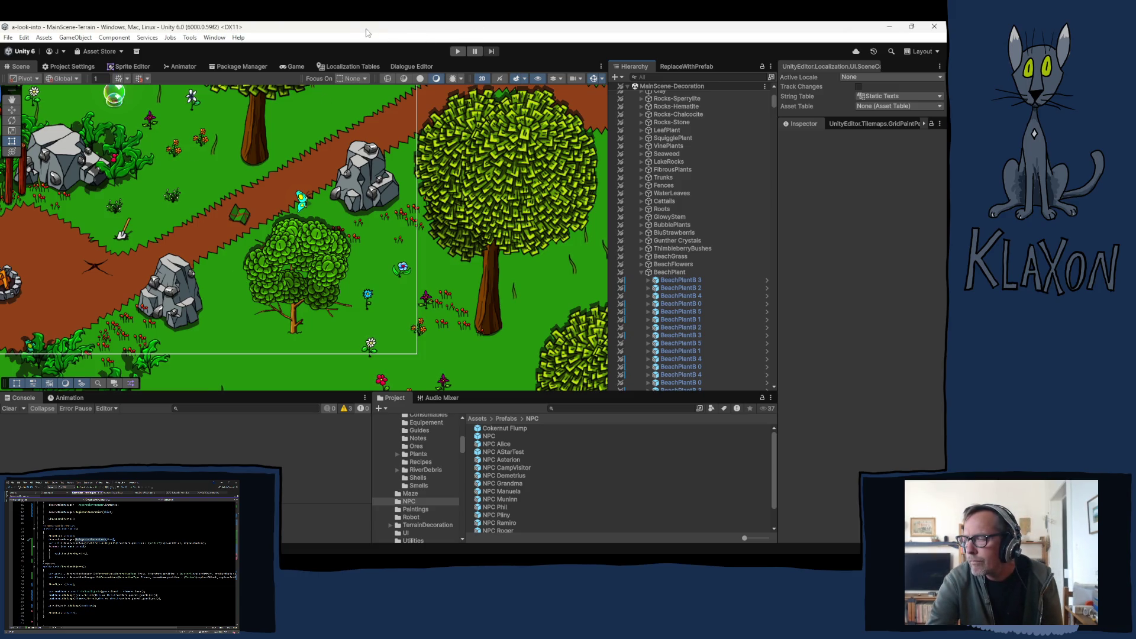
Start the game in play mode.
{"action": "left_click", "coordinate": [457, 51]}
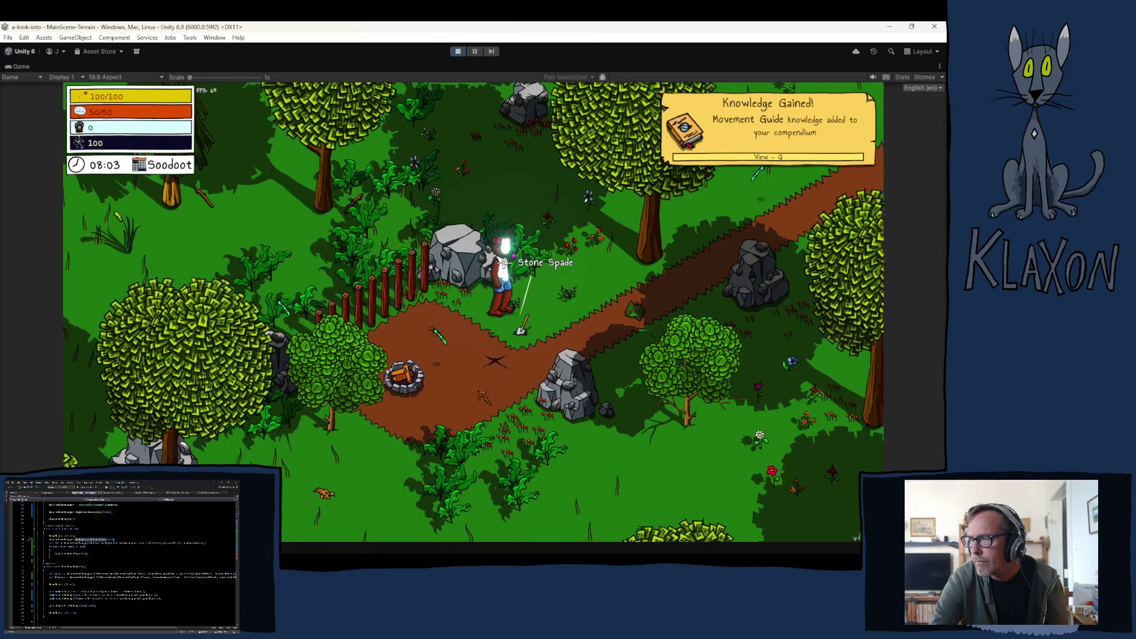
Pick up the Stone Spade, walk to the Editor Chest and take the wooden table into the inventory.
{"action": "key", "text": "e"}
{"action": "key", "text": "w"}
{"action": "key", "text": "Tab"}
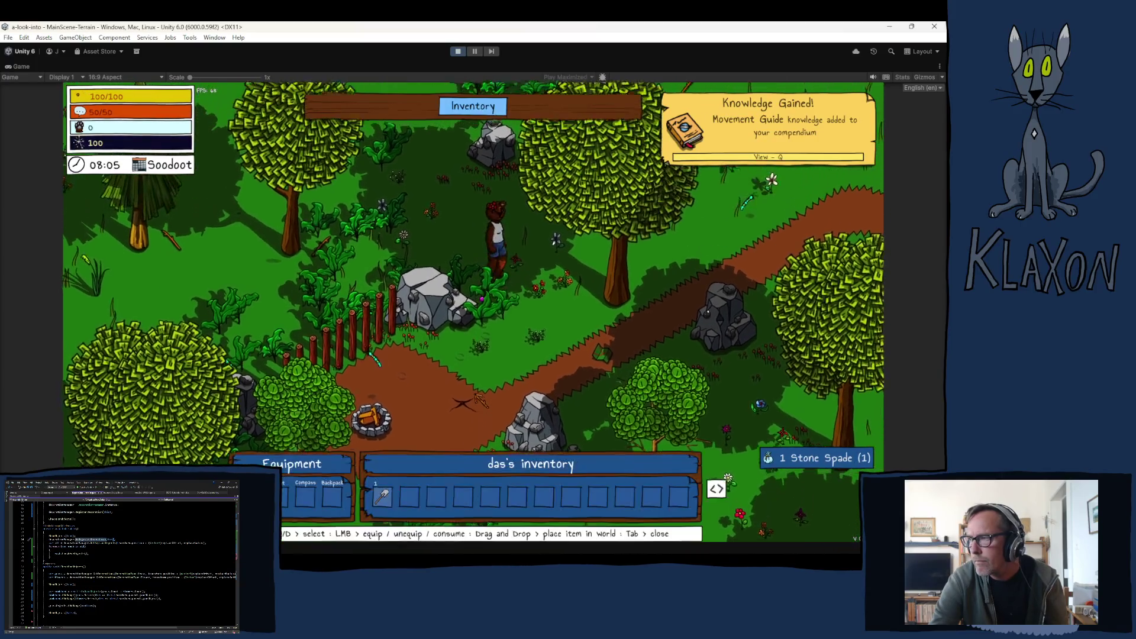
{"action": "key", "text": "Tab"}
{"action": "key", "text": "w"}
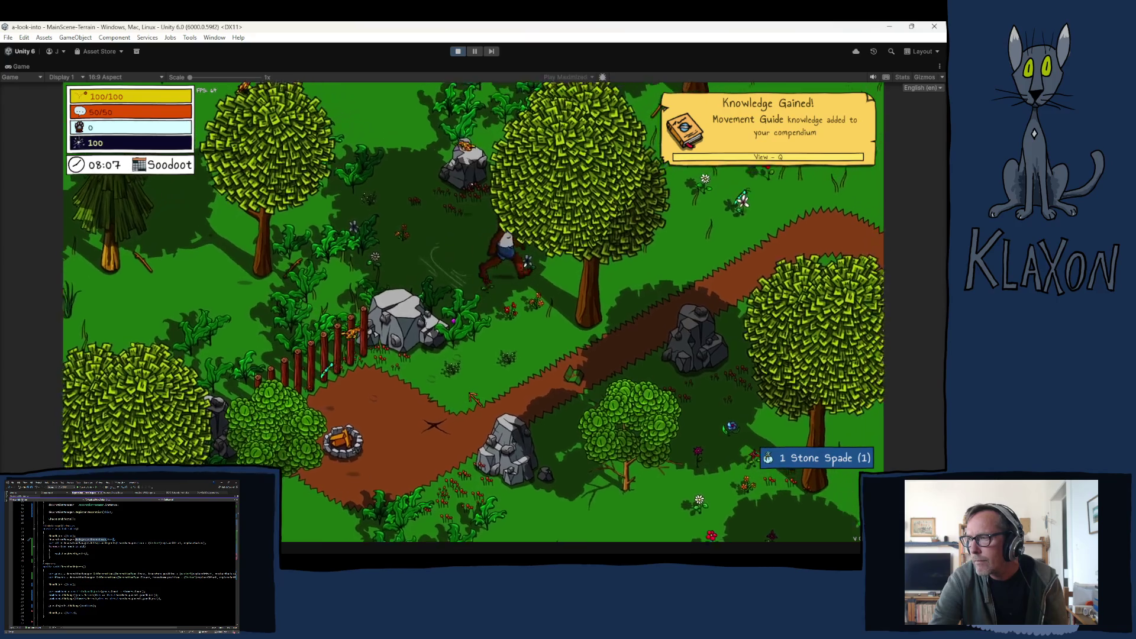
{"action": "key", "text": "w"}
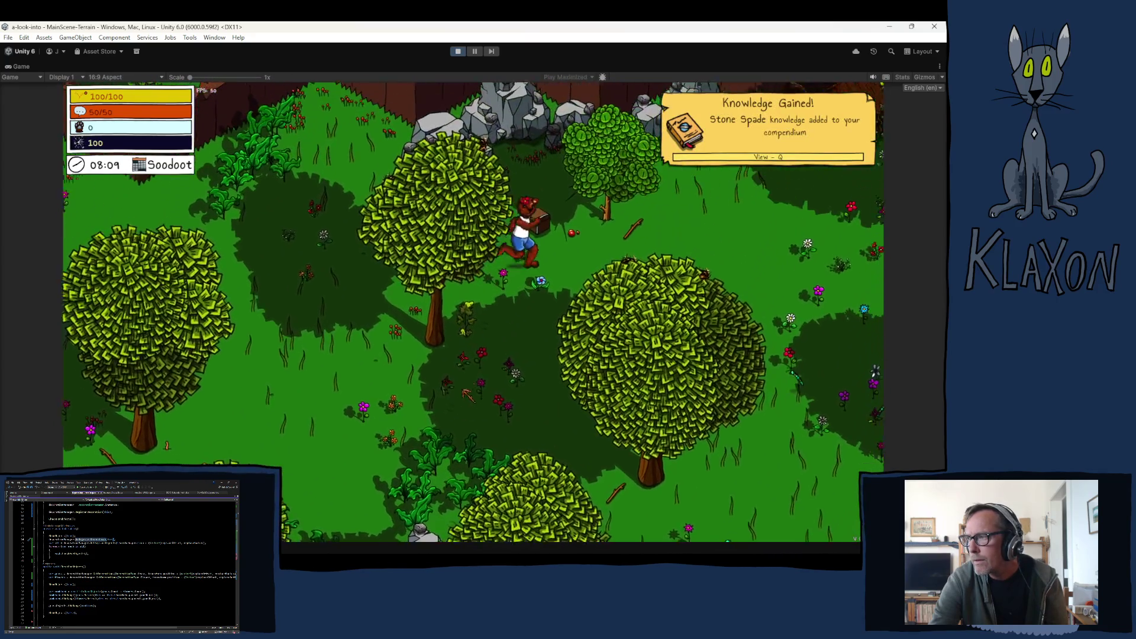
{"action": "key", "text": "e"}
{"action": "left_click", "coordinate": [594, 368]}
{"action": "left_click", "coordinate": [594, 367]}
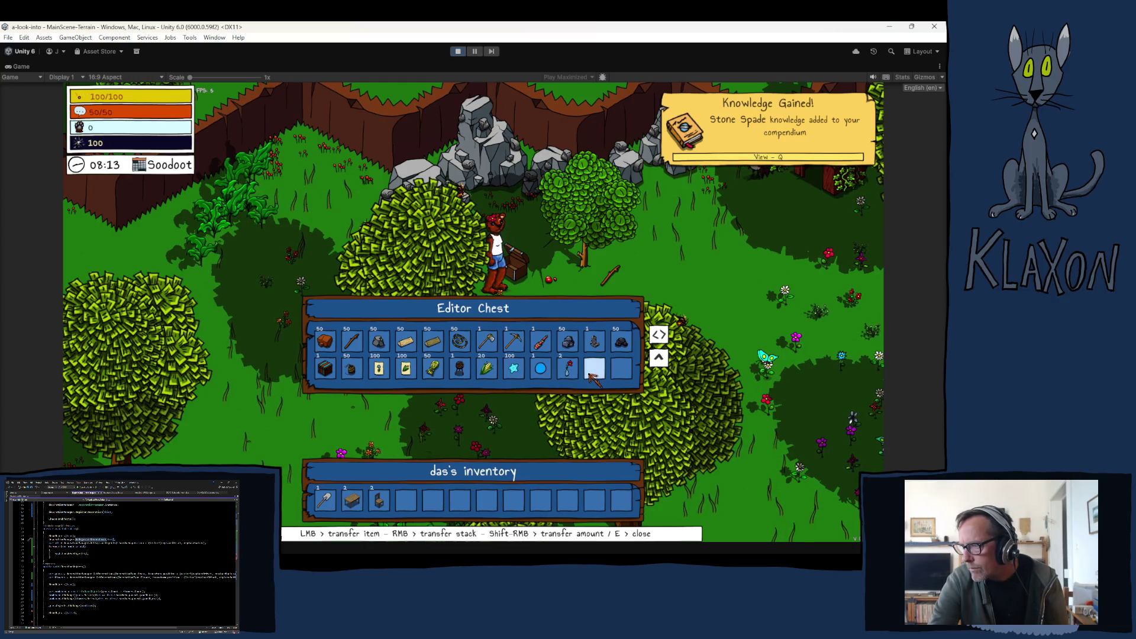
{"action": "key", "text": "e"}
Place the wooden table in the world from the inventory, pick it back up with F, and stop play mode.
{"action": "key", "text": "s"}
{"action": "key", "text": "s"}
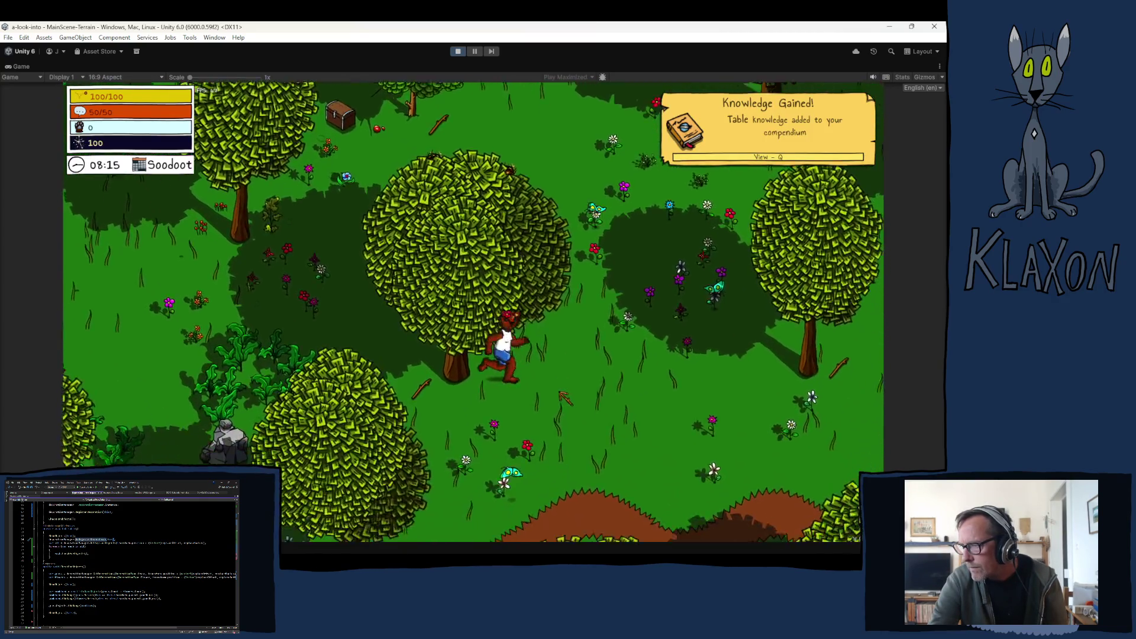
{"action": "key", "text": "Tab"}
{"action": "left_click_drag", "start_coordinate": [410, 499], "coordinate": [550, 350]}
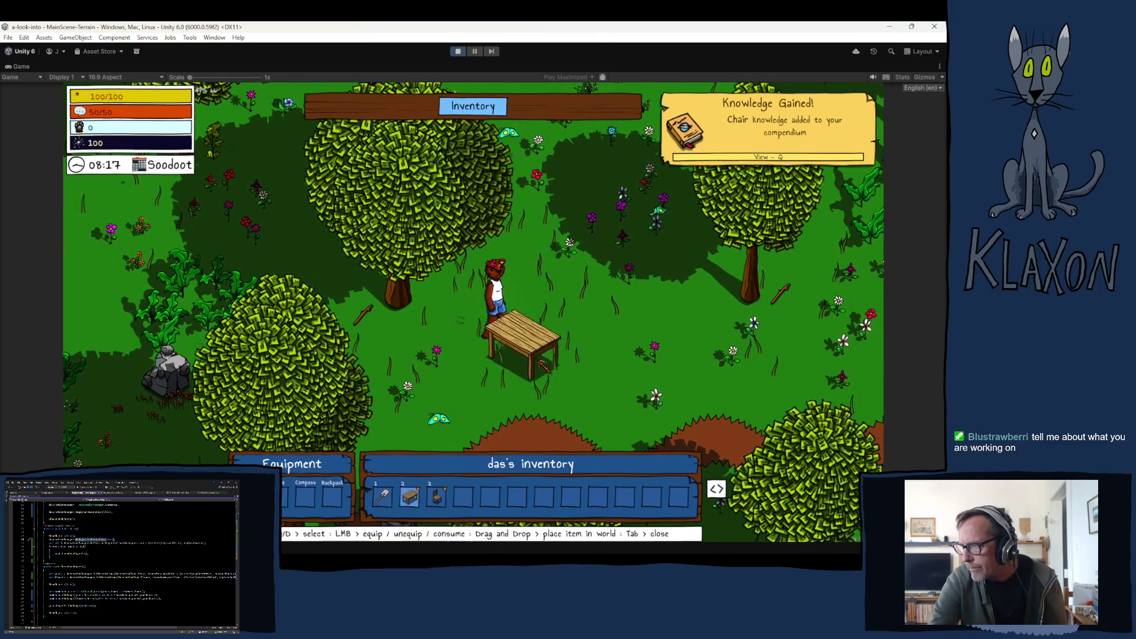
{"action": "key", "text": "Tab"}
{"action": "key", "text": "s"}
{"action": "key", "text": "f"}
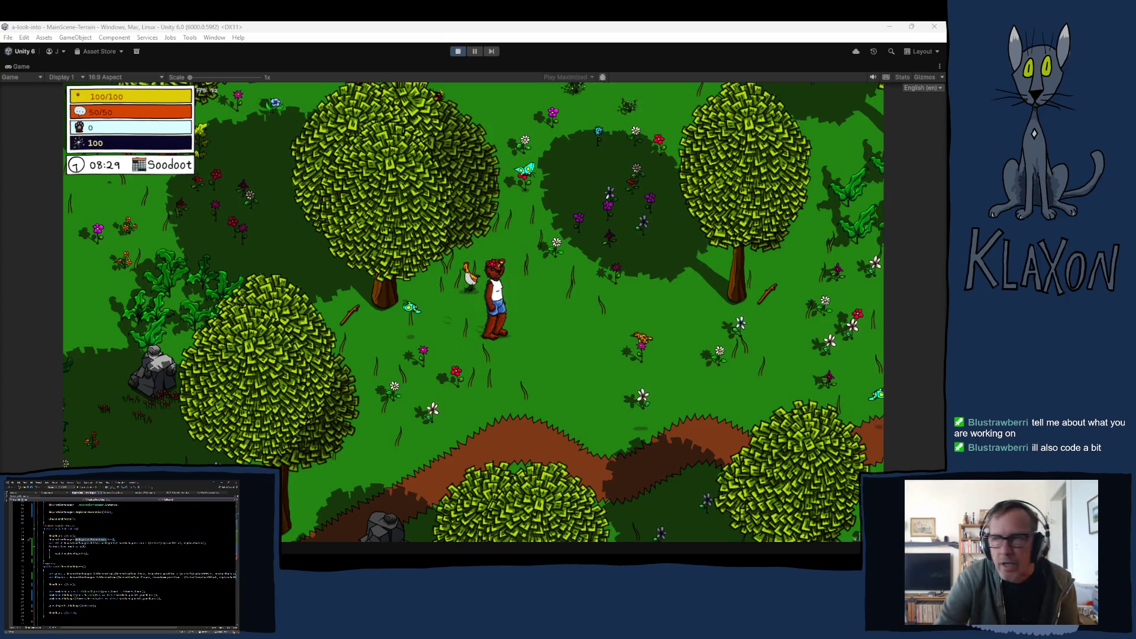
{"action": "left_click", "coordinate": [459, 51]}
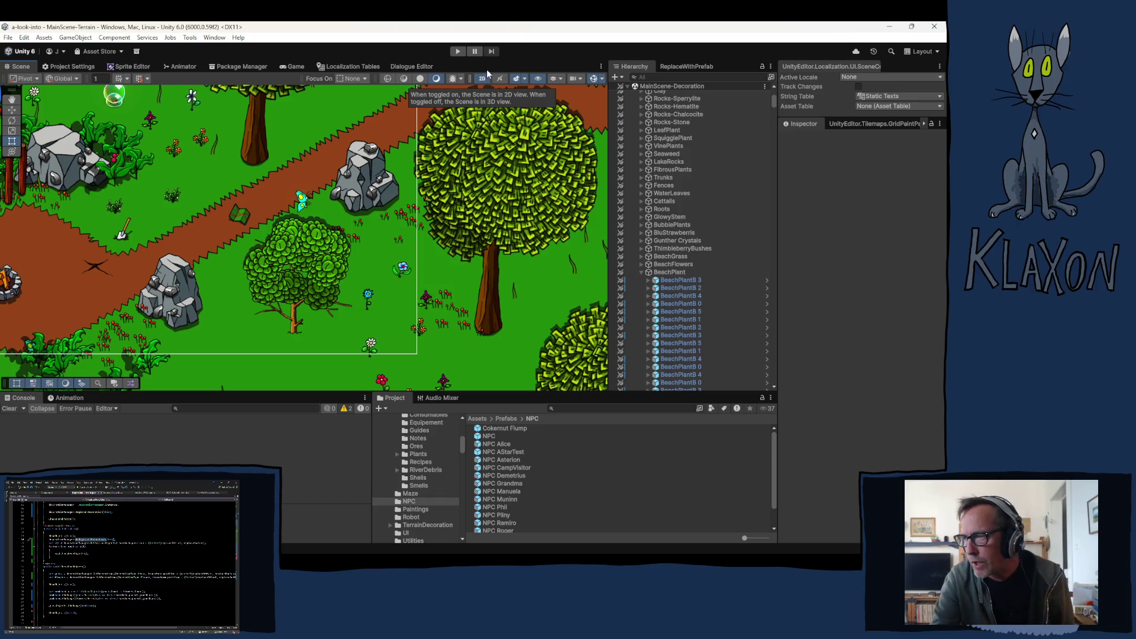
Pan the Scene view to the grassy area and start the game in play mode.
{"action": "mouse_move", "coordinate": [303, 200]}
{"action": "left_mouse_down"}
{"action": "mouse_move", "coordinate": [228, 271]}
{"action": "mouse_move", "coordinate": [149, 284]}
{"action": "left_mouse_up"}
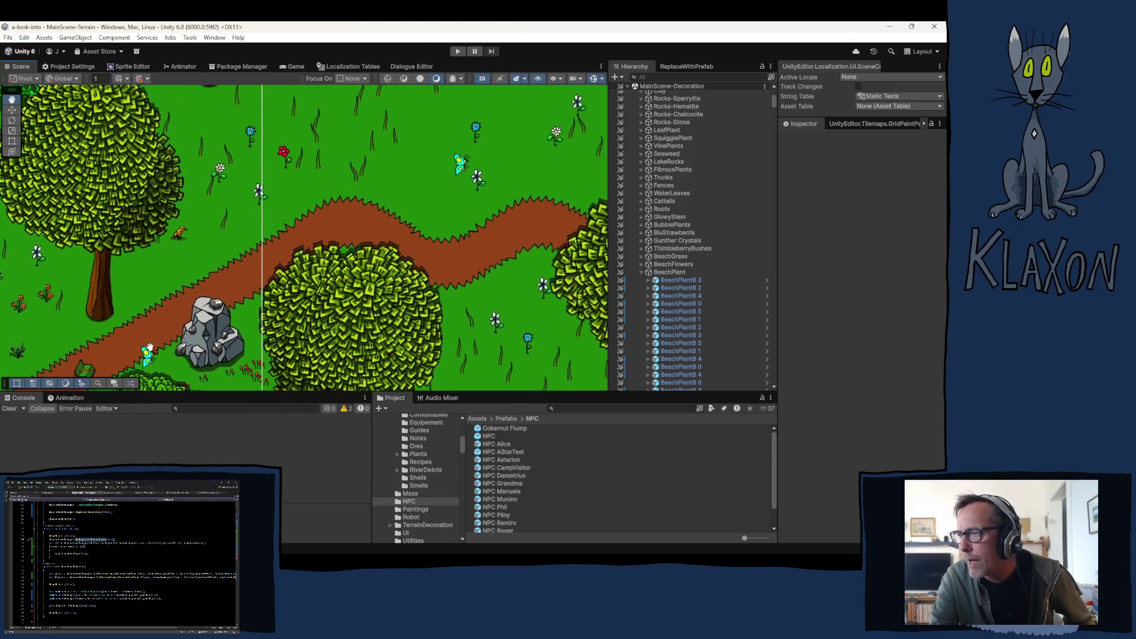
{"action": "left_click_drag", "start_coordinate": [348, 214], "coordinate": [286, 237]}
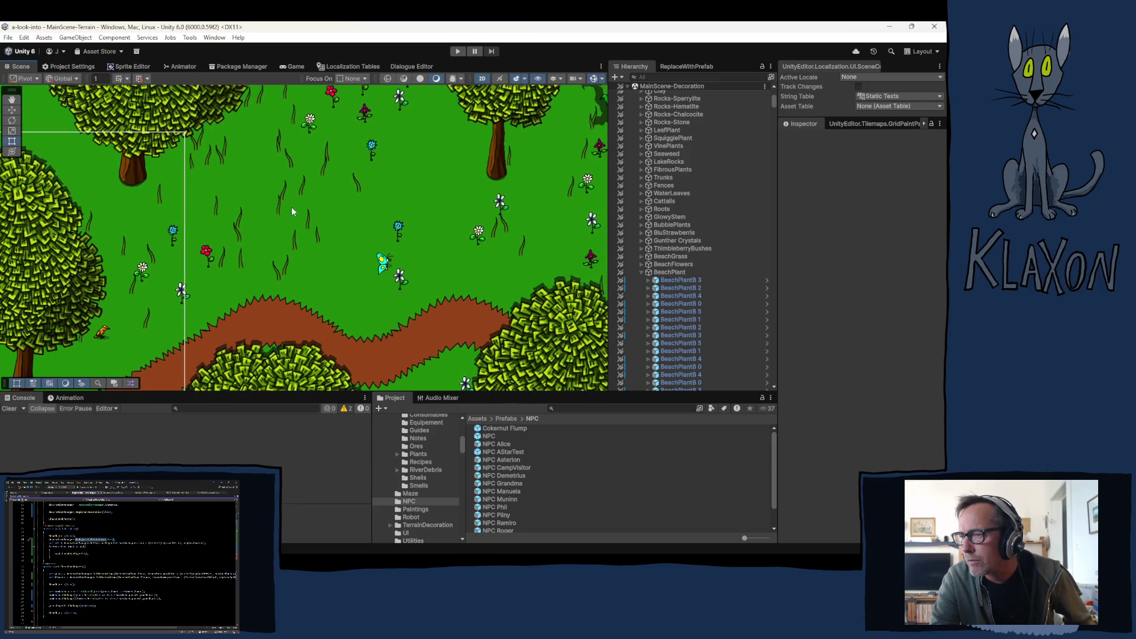
{"action": "left_click", "coordinate": [457, 50]}
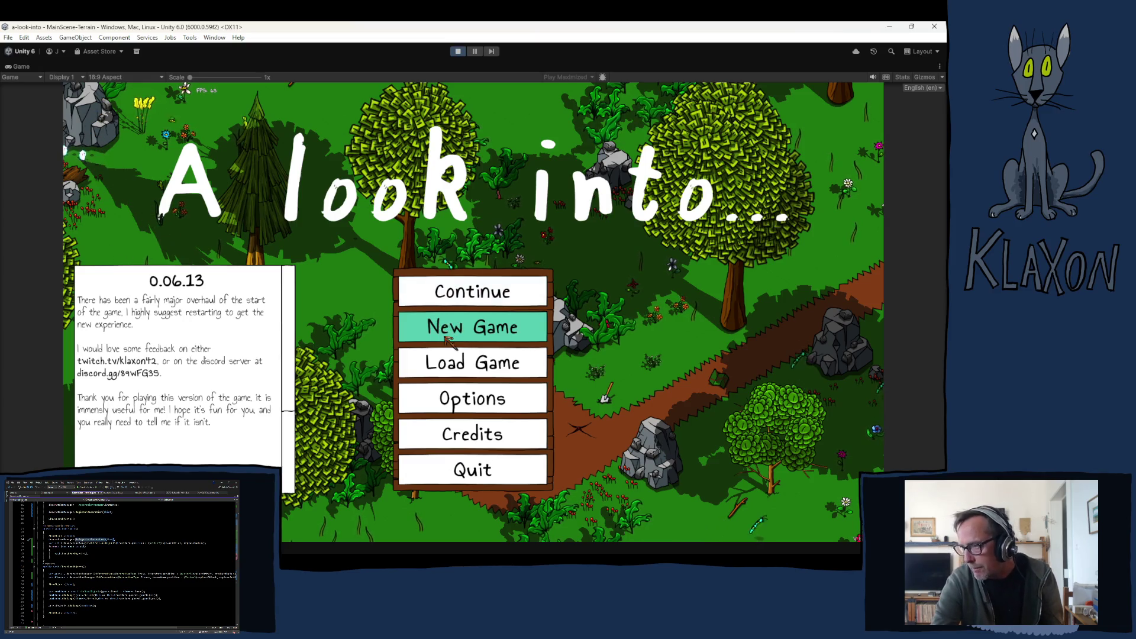
Start a new game, walk to the rock and pick up the Stone Spade from the ground.
{"action": "left_click", "coordinate": [448, 335]}
{"action": "left_click", "coordinate": [448, 377]}
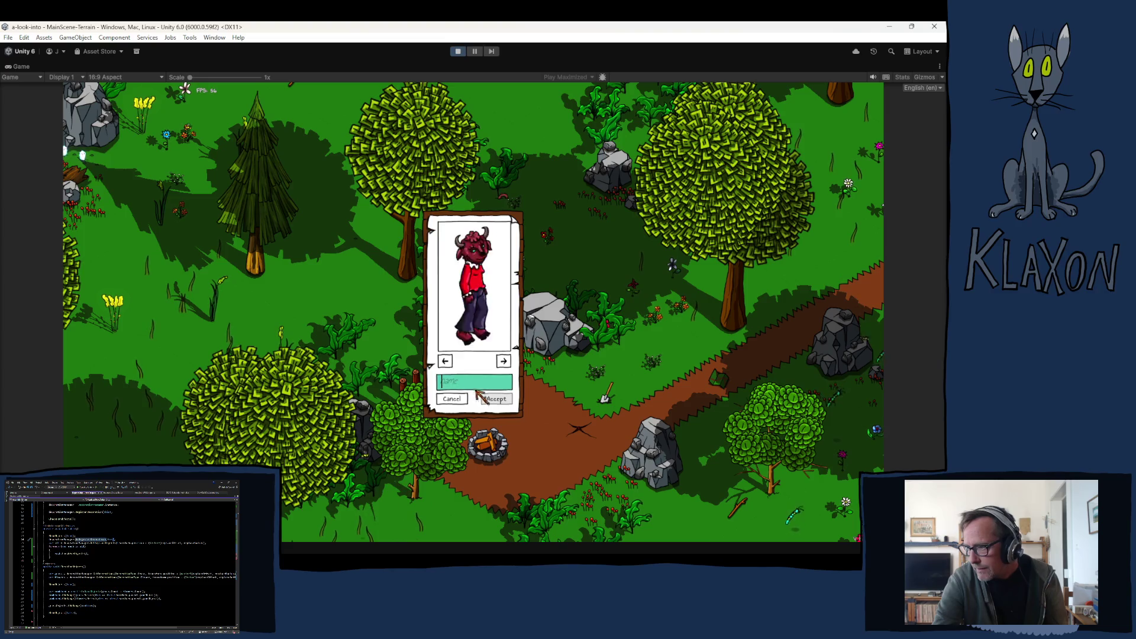
{"action": "left_click", "coordinate": [496, 398]}
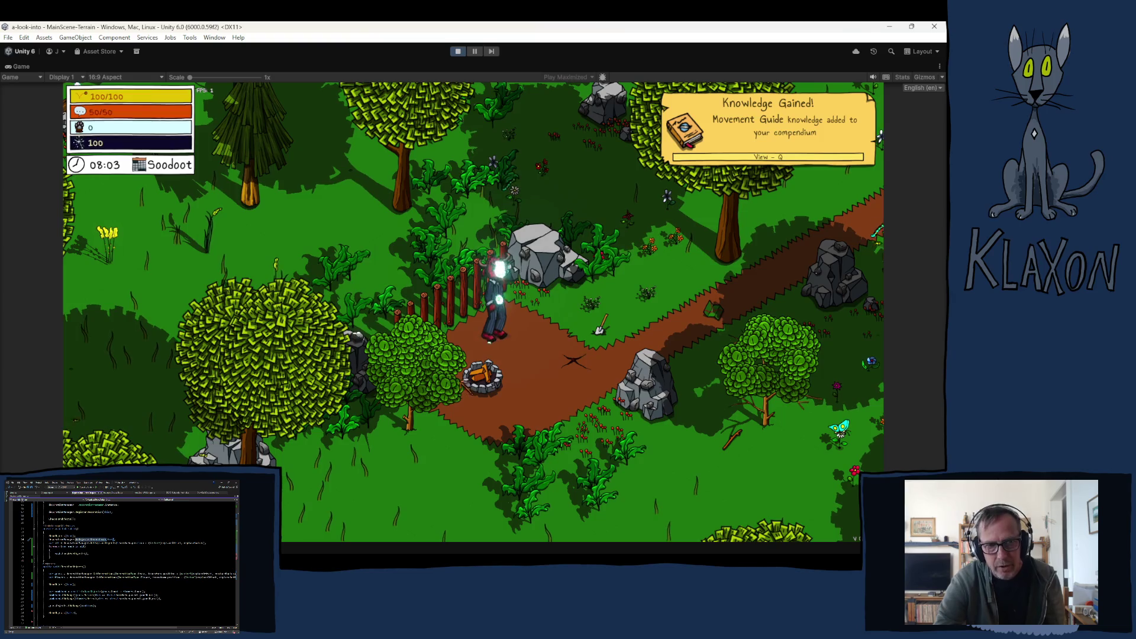
{"action": "key", "text": "d"}
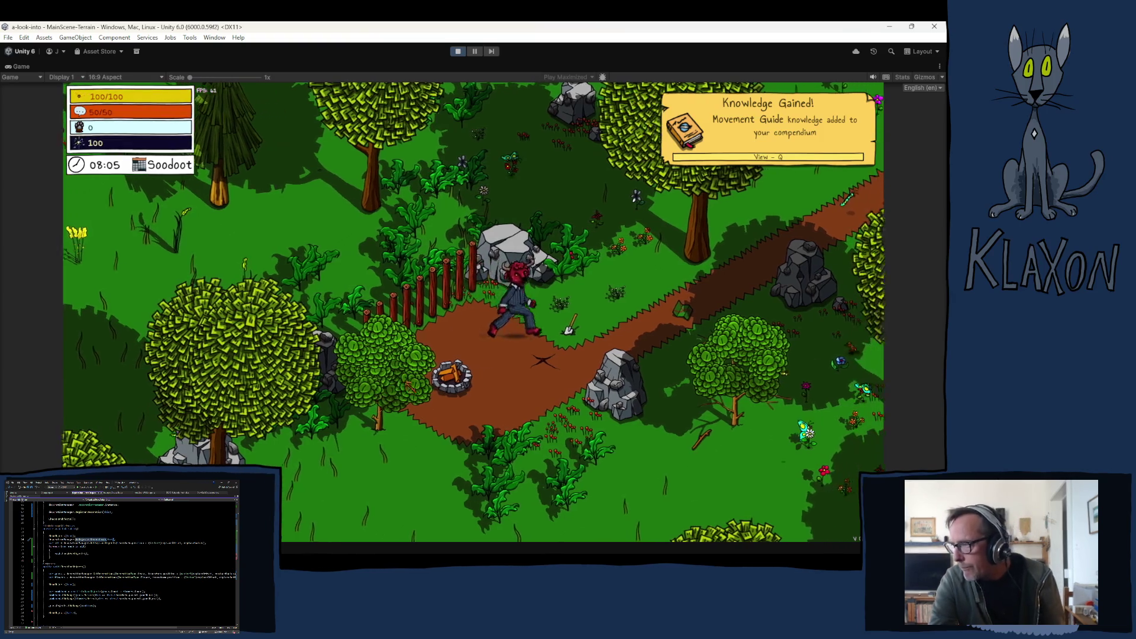
{"action": "key", "text": "w"}
{"action": "key", "text": "i"}
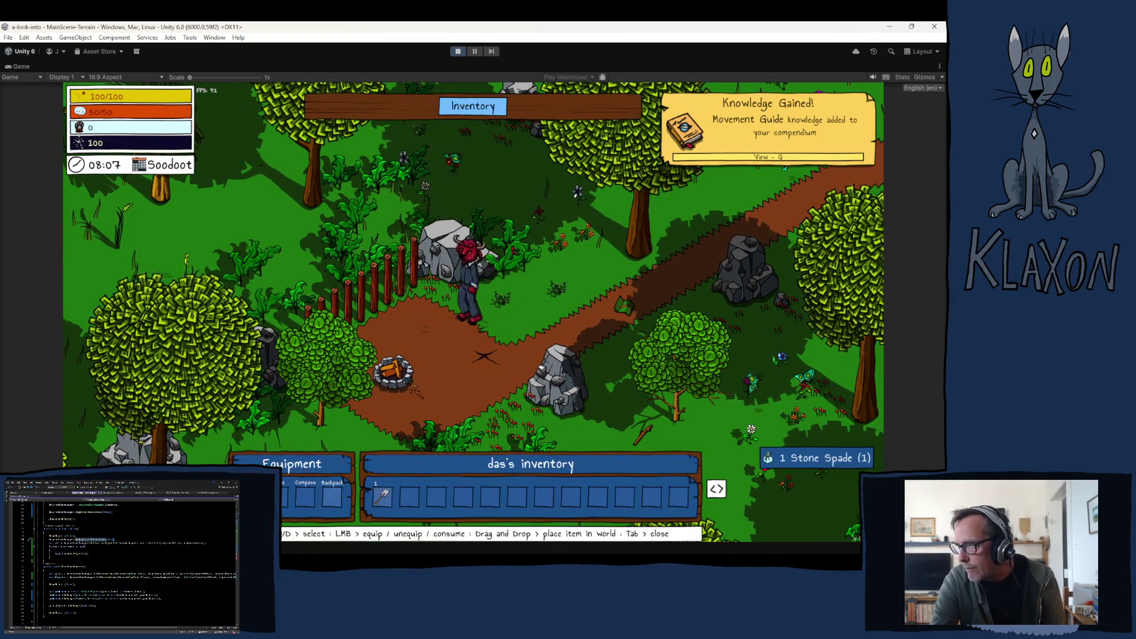
{"action": "key", "text": "i"}
{"action": "key", "text": "Tab"}
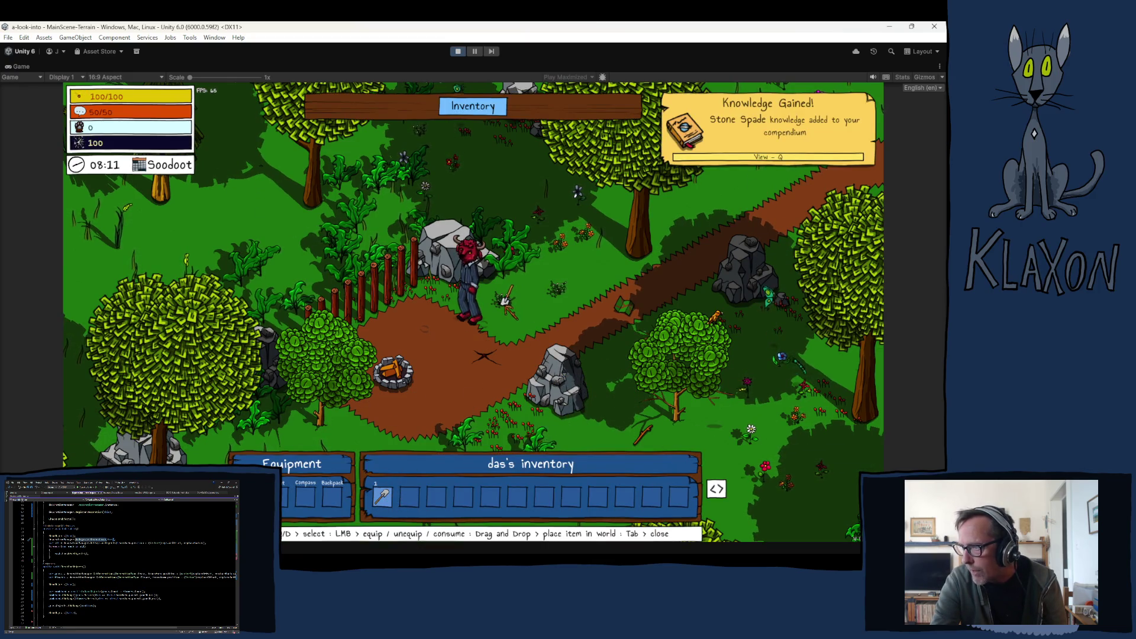
{"action": "key", "text": "Tab"}
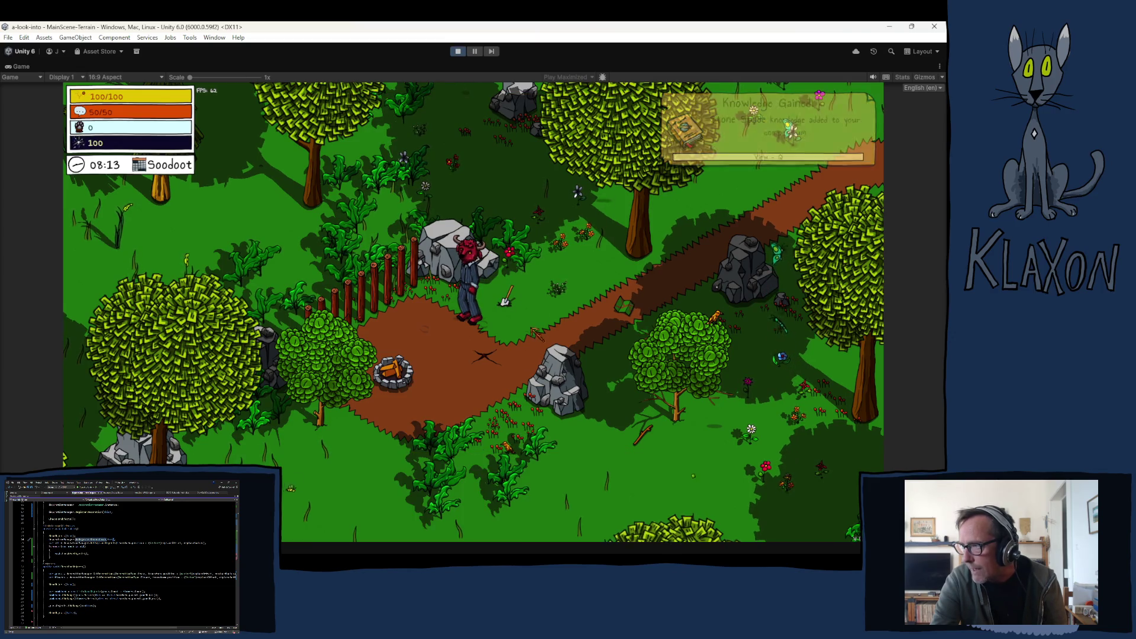
{"action": "left_click", "coordinate": [505, 298]}
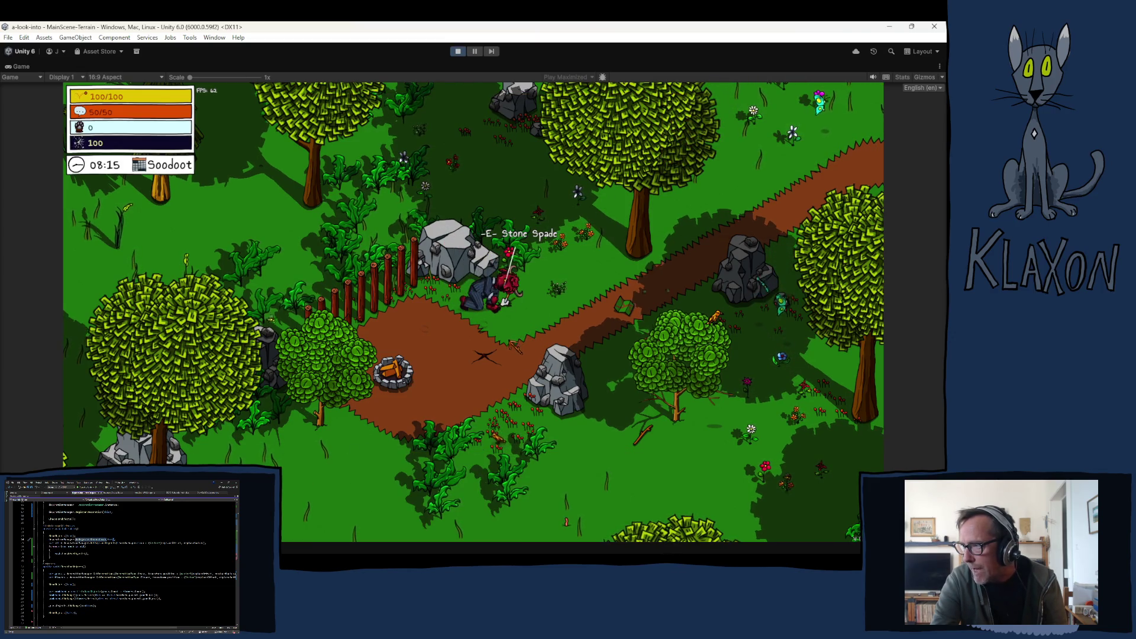
Equip the Stone Spade from the first inventory slot and drop it with Q.
{"action": "left_click", "coordinate": [510, 321]}
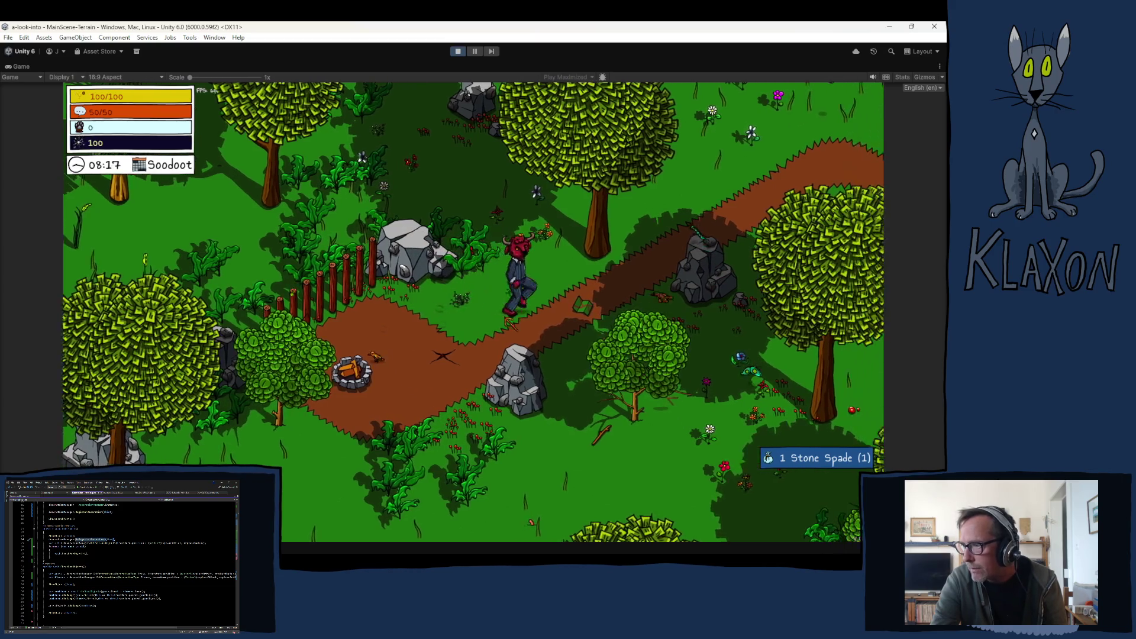
{"action": "key", "text": "w"}
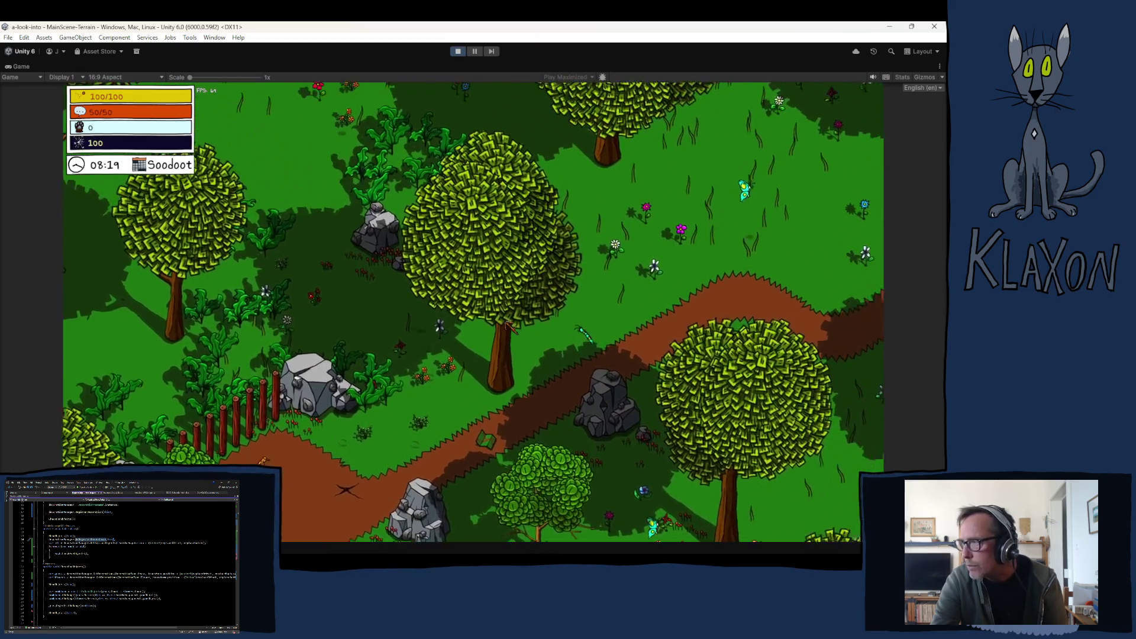
{"action": "key", "text": "Tab"}
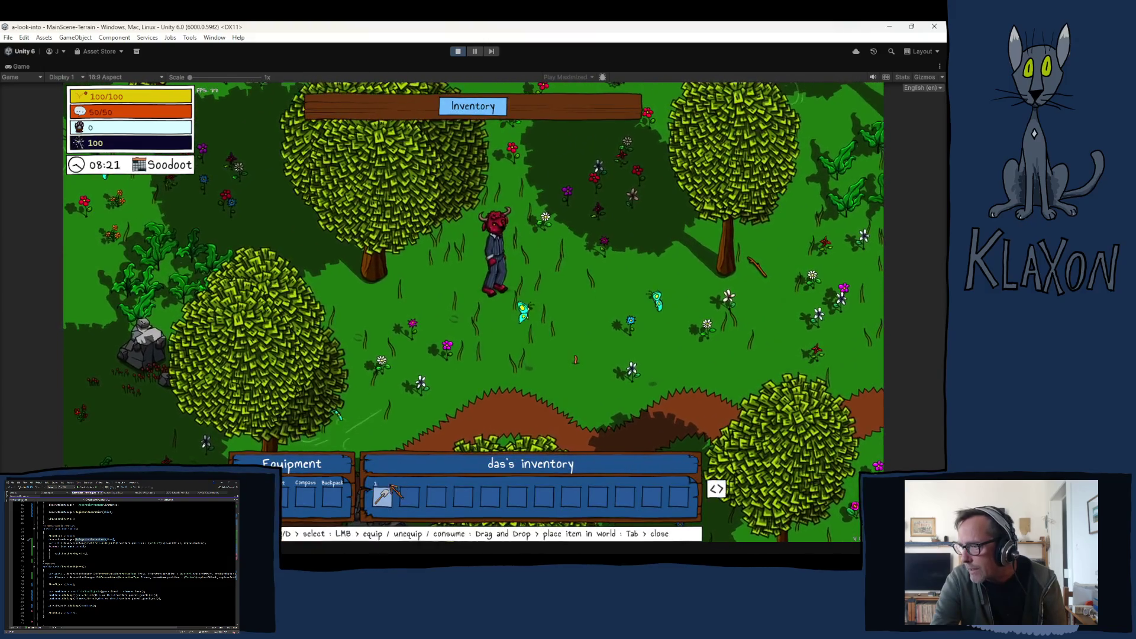
{"action": "left_click", "coordinate": [384, 499]}
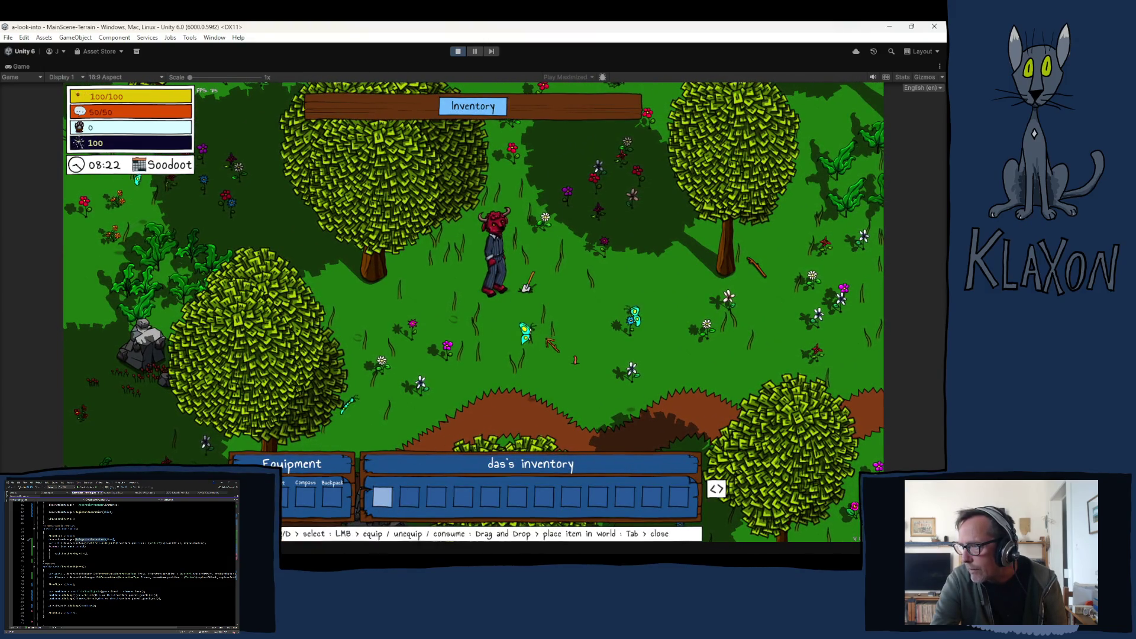
{"action": "key", "text": "Tab"}
{"action": "key", "text": "q"}
Walk around, place the Stone Spade from the inventory onto the ground and pick it back up.
{"action": "key", "text": "a"}
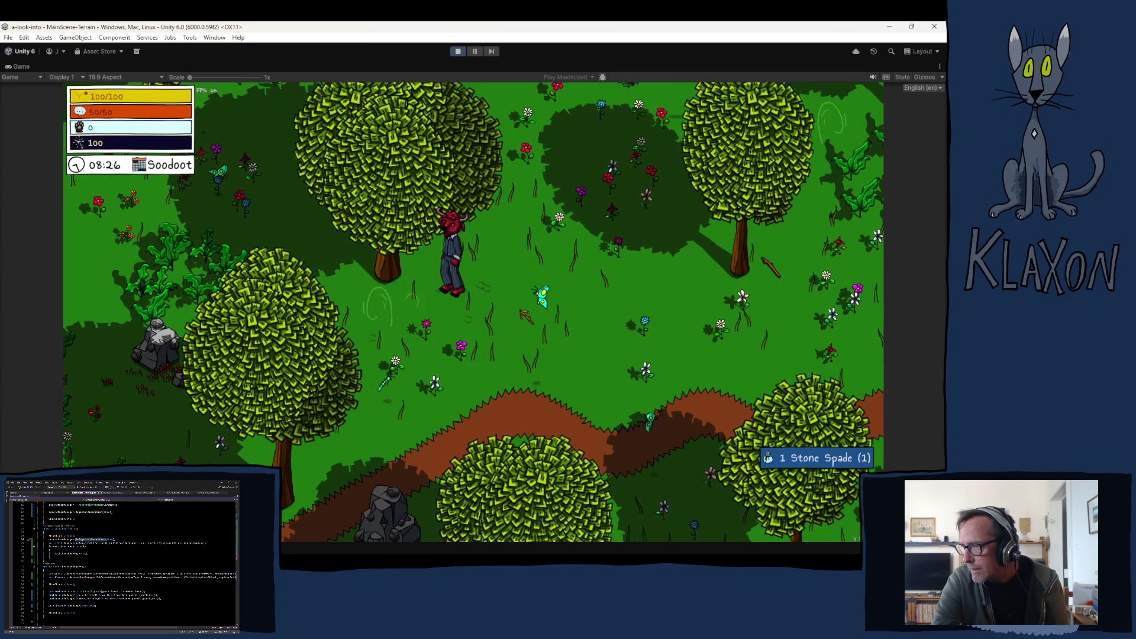
{"action": "key", "text": "s"}
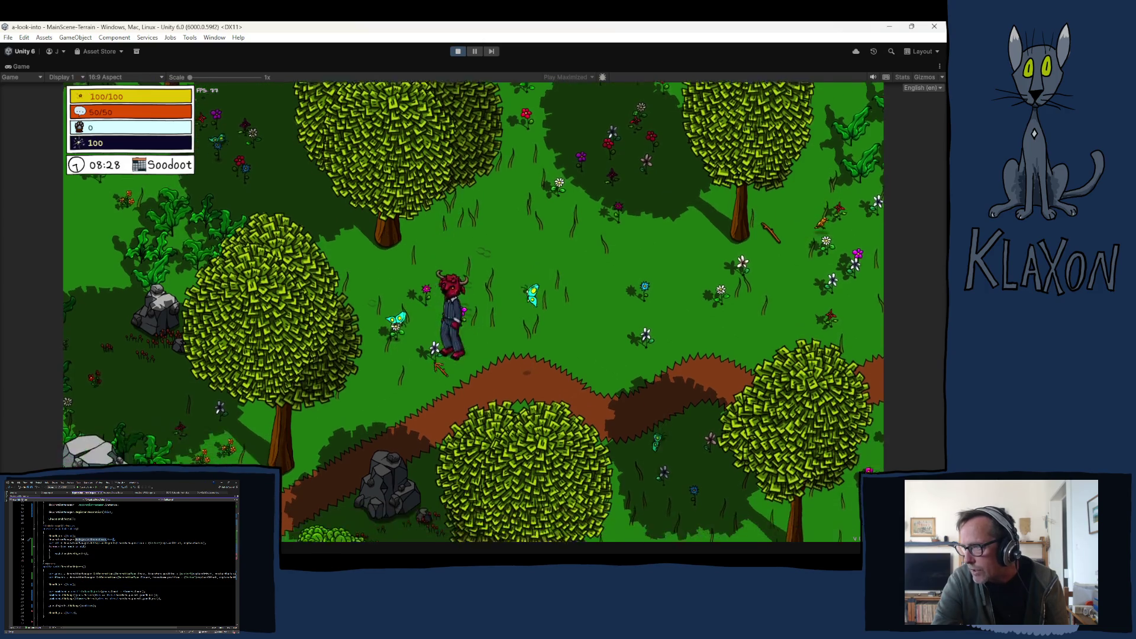
{"action": "key", "text": "d"}
{"action": "key", "text": "a"}
{"action": "key", "text": "d"}
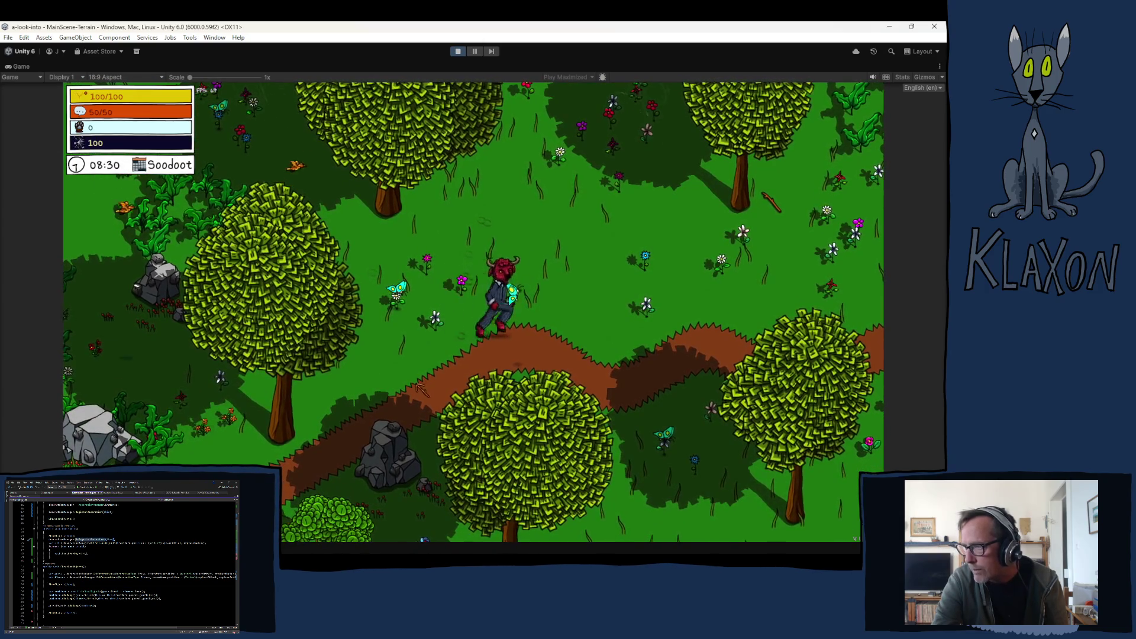
{"action": "key", "text": "Tab"}
{"action": "left_click_drag", "start_coordinate": [381, 497], "coordinate": [452, 341]}
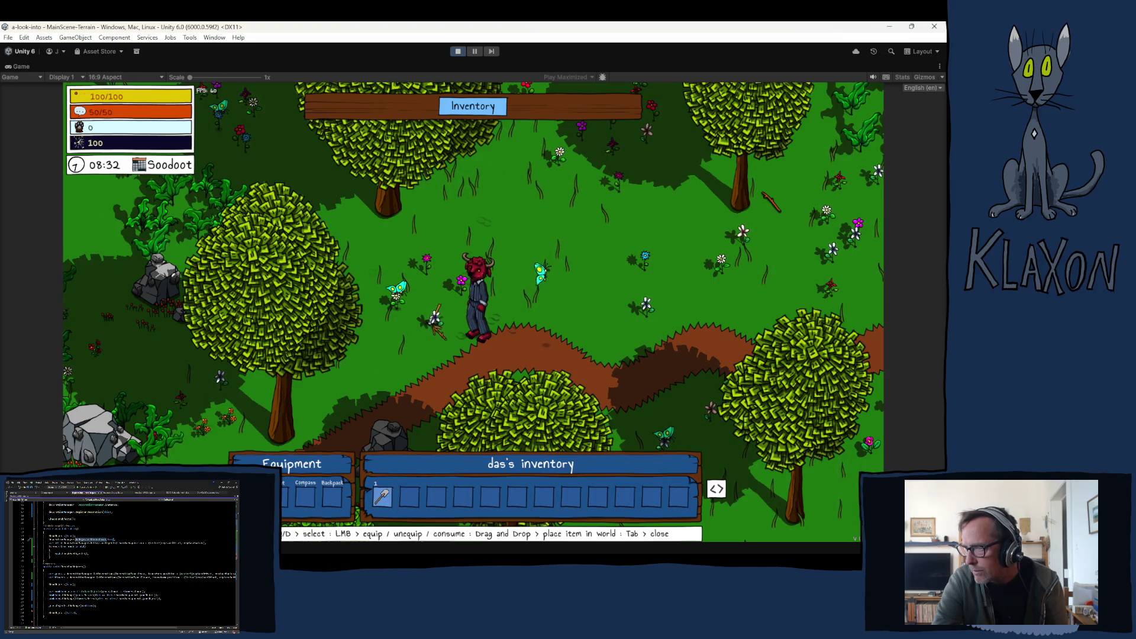
{"action": "key", "text": "Tab"}
{"action": "key", "text": "a"}
{"action": "key", "text": "d"}
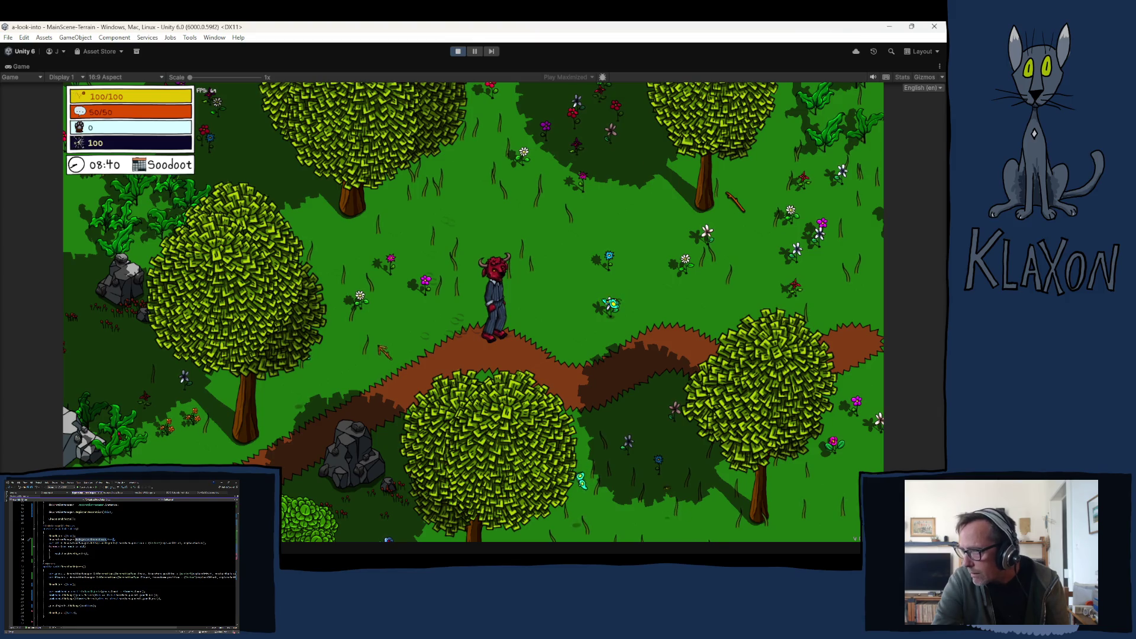
Walk the character through the grass and back down toward the path.
{"action": "key", "text": "w"}
{"action": "key", "text": "a"}
{"action": "key", "text": "w"}
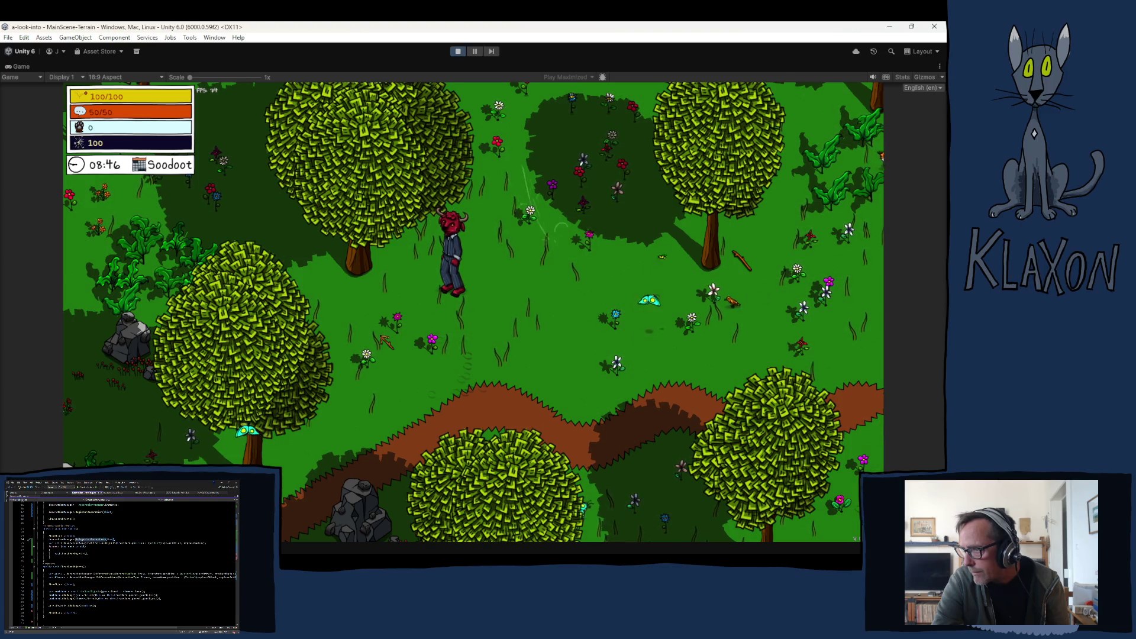
{"action": "key", "text": "s"}
{"action": "key", "text": "d"}
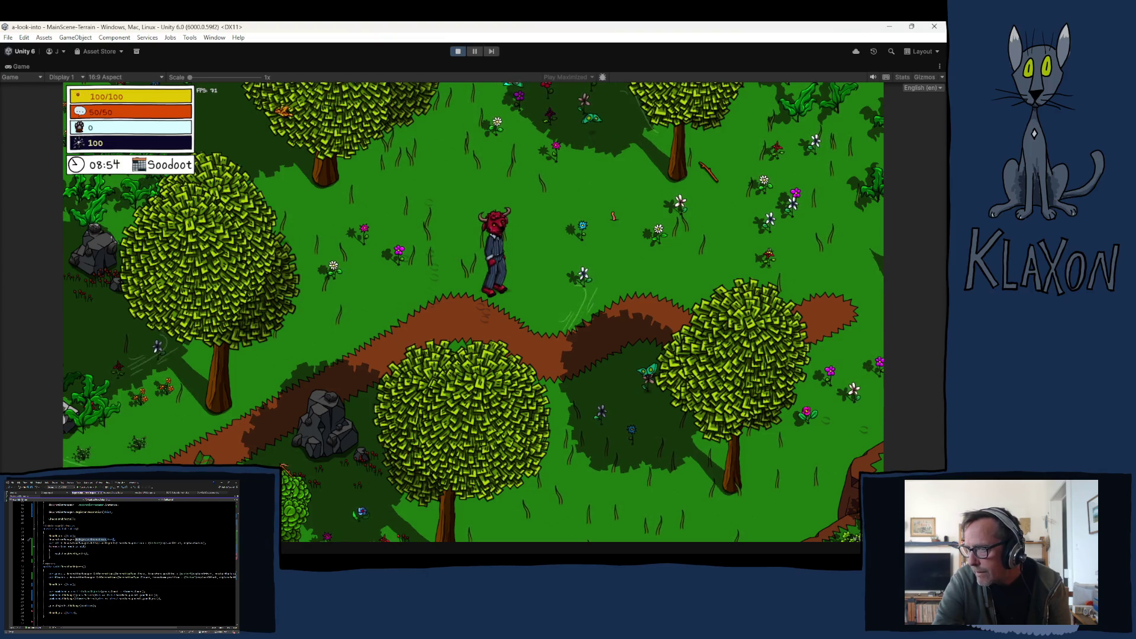
{"action": "key", "text": "w"}
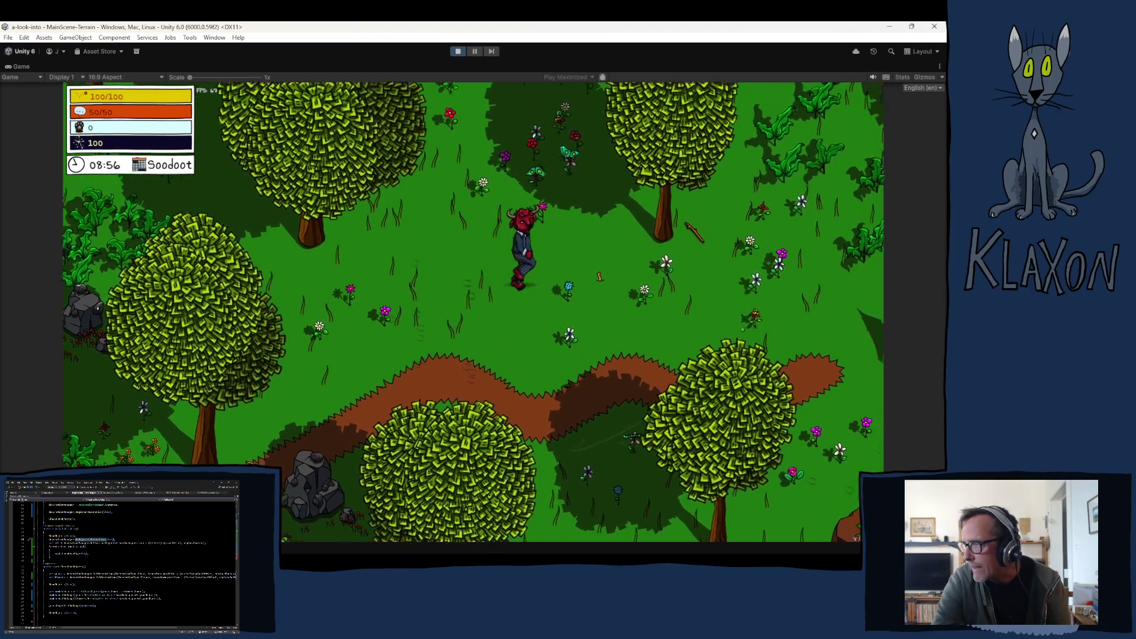
{"action": "key", "text": "d"}
Equip the Stone Spade from inventory slot 1 and pick up the spade lying on the ground.
{"action": "key", "text": "Tab"}
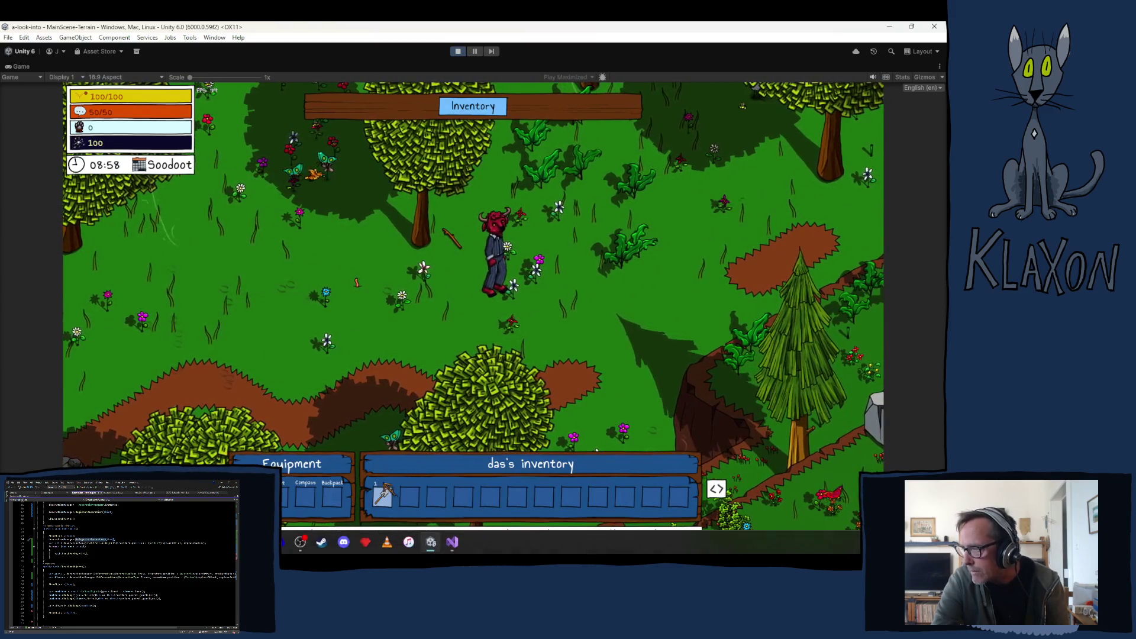
{"action": "key", "text": "1"}
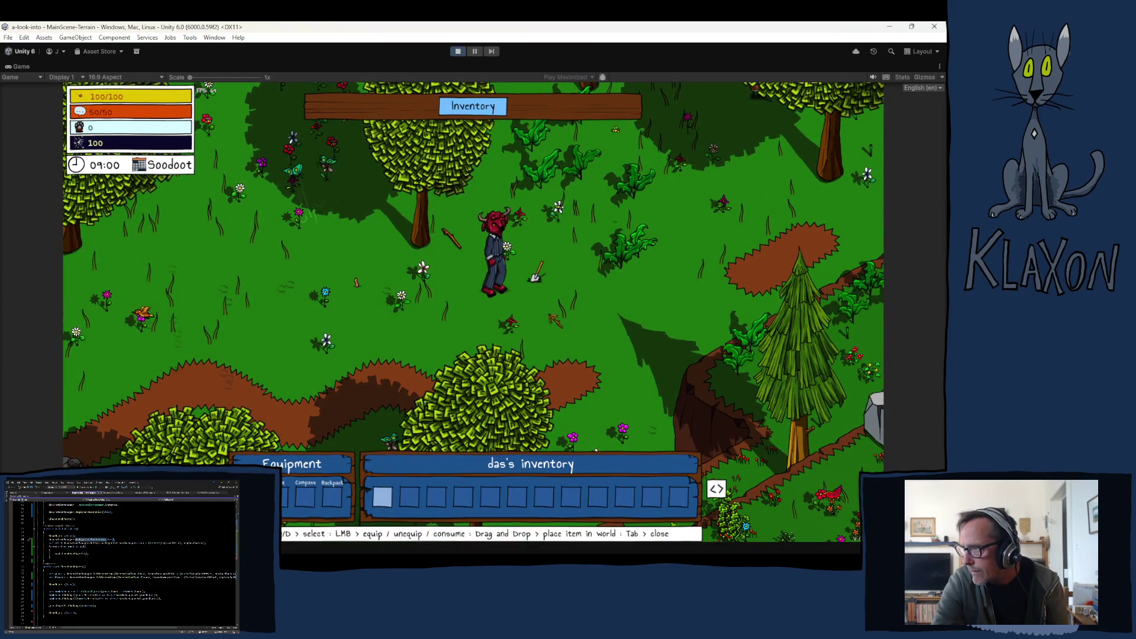
{"action": "key", "text": "Tab"}
{"action": "key", "text": "d"}
{"action": "key", "text": "e"}
{"action": "key", "text": "w"}
{"action": "key", "text": "d"}
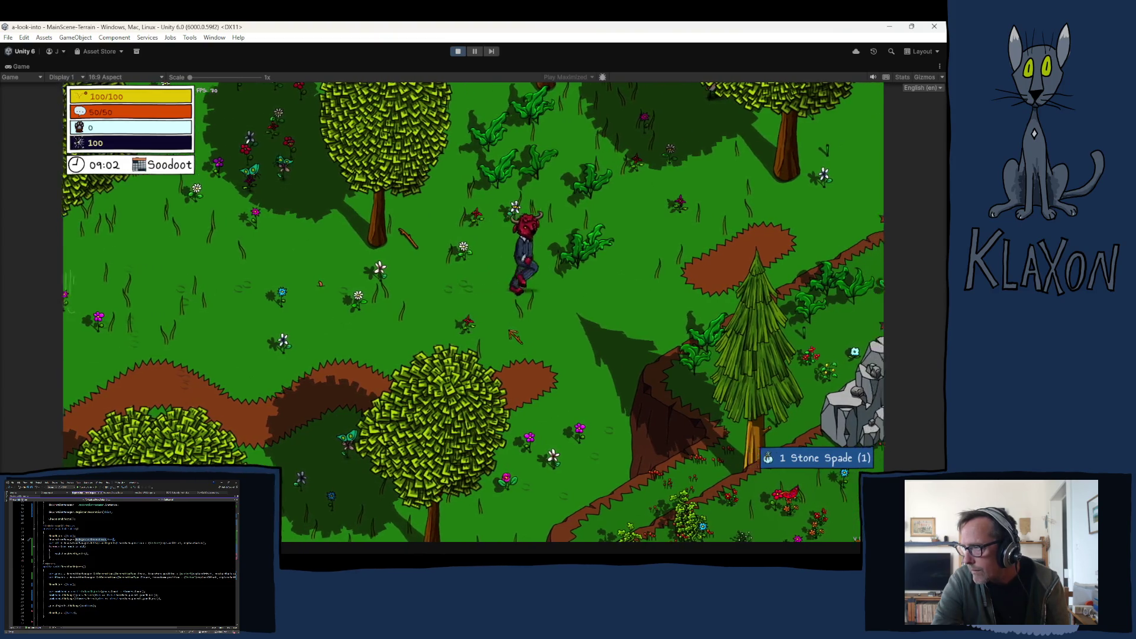
{"action": "key", "text": "Tab"}
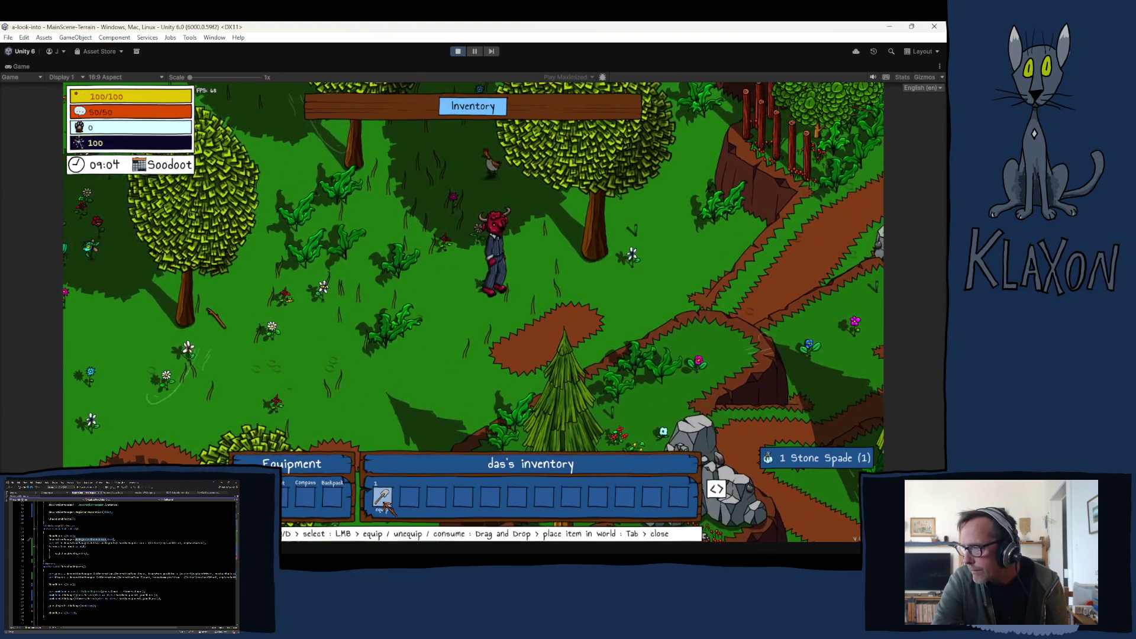
{"action": "key", "text": "Tab"}
{"action": "key", "text": "d"}
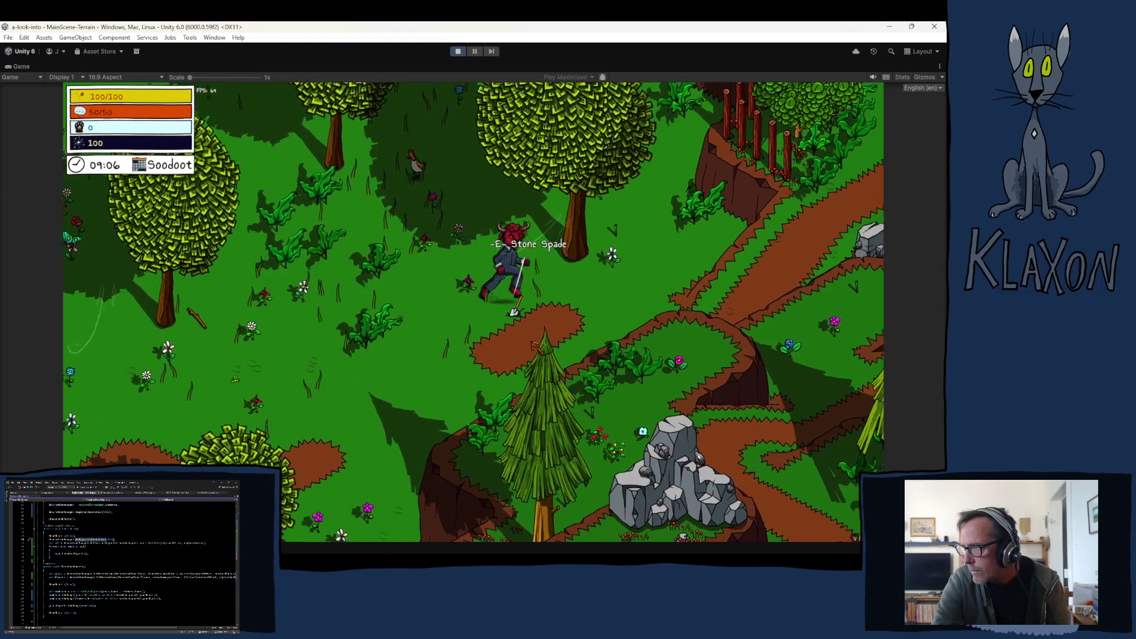
{"action": "key", "text": "e"}
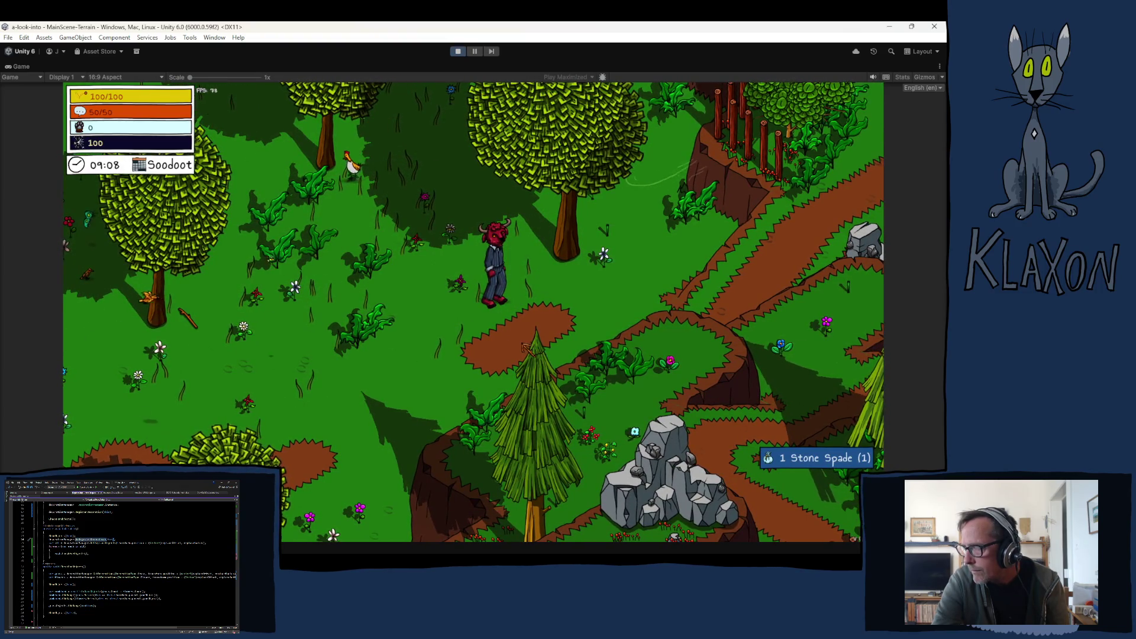
Wander right across the grass and through the forest, checking the inventory along the way.
{"action": "key", "text": "d"}
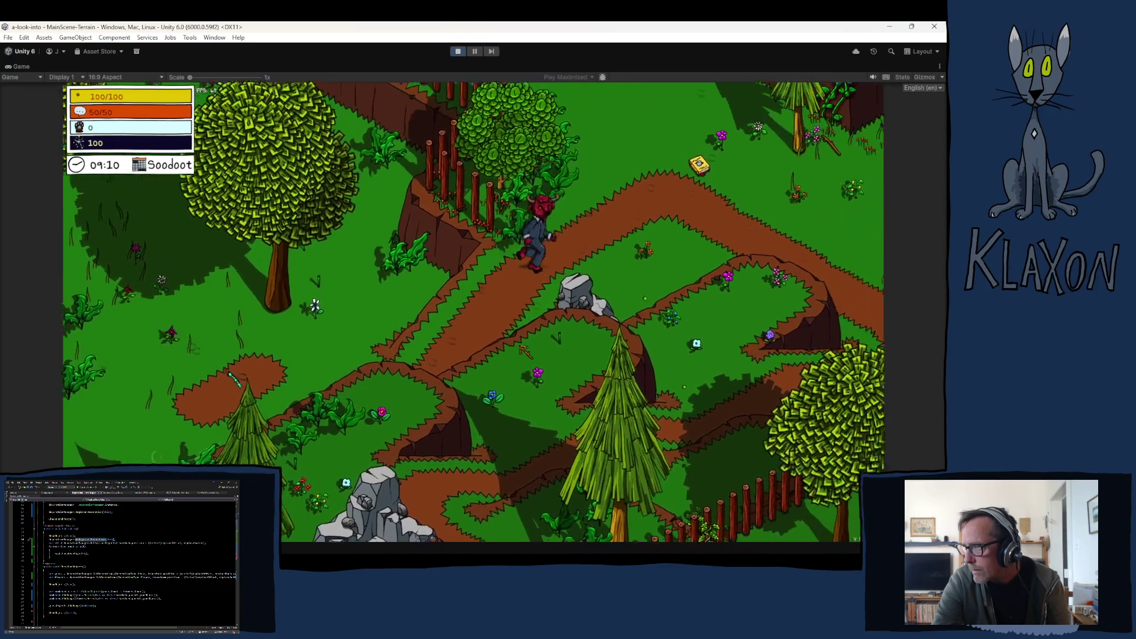
{"action": "key", "text": "d"}
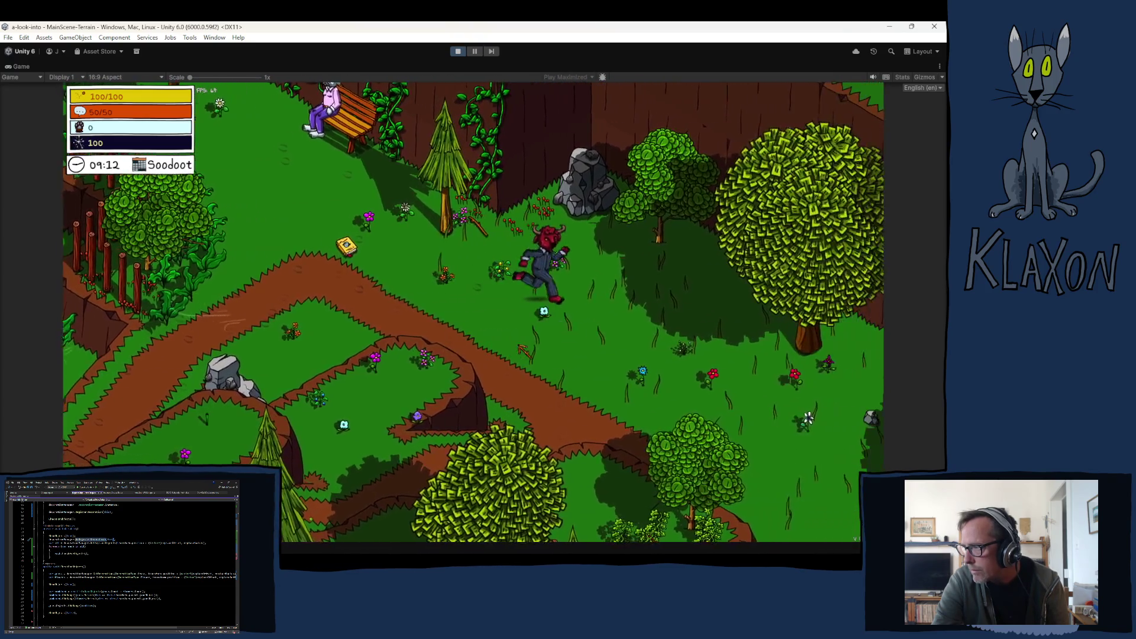
{"action": "key", "text": "d"}
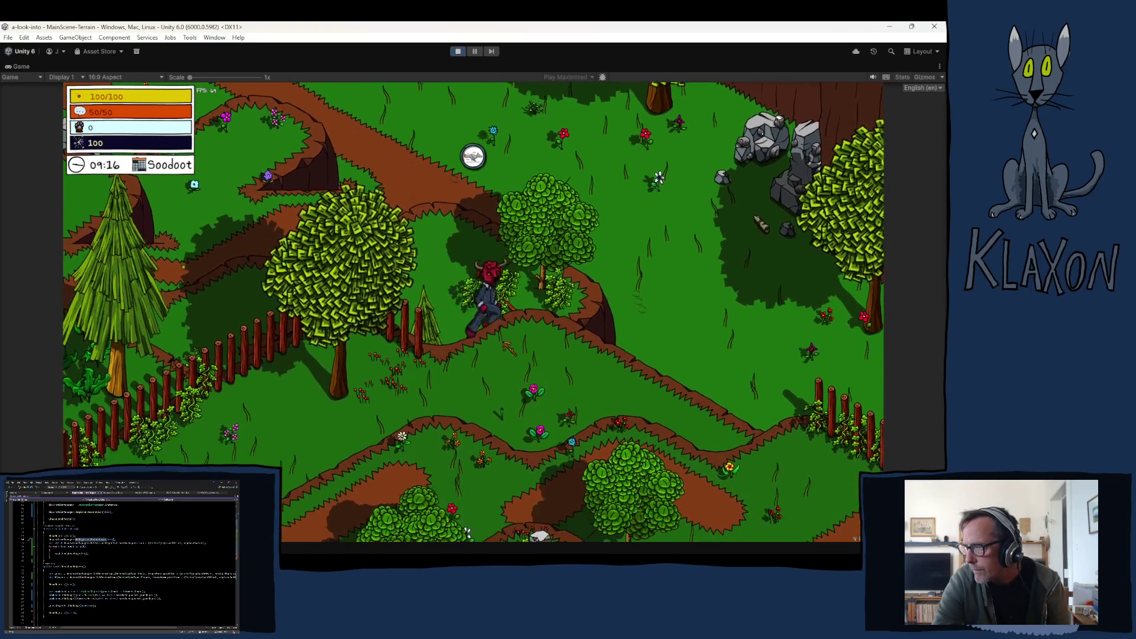
{"action": "key", "text": "a"}
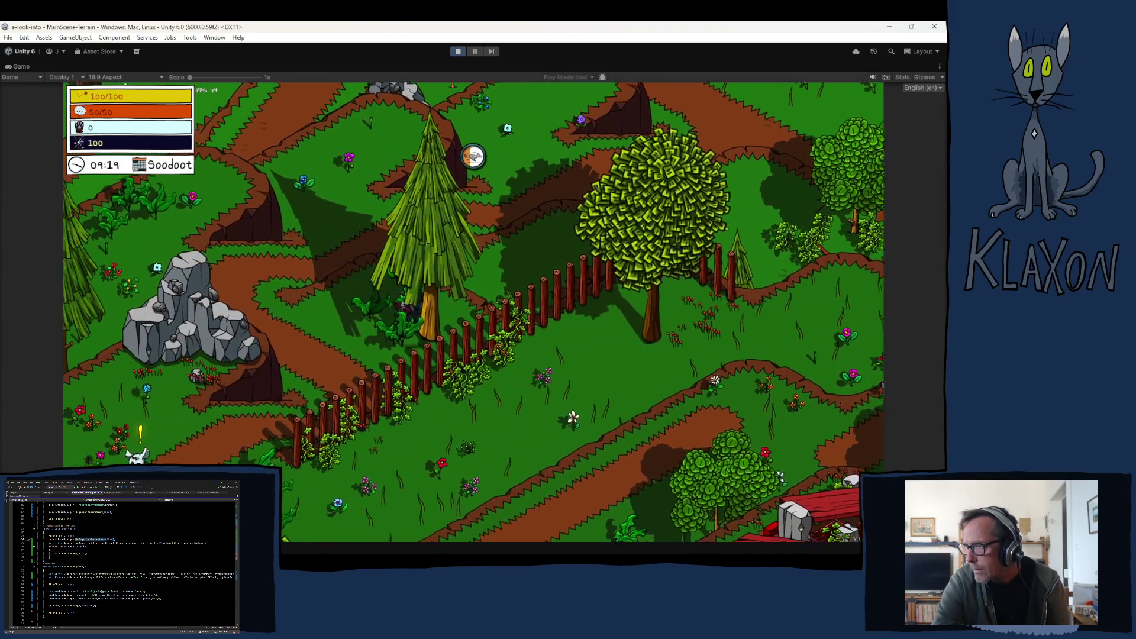
{"action": "key", "text": "s"}
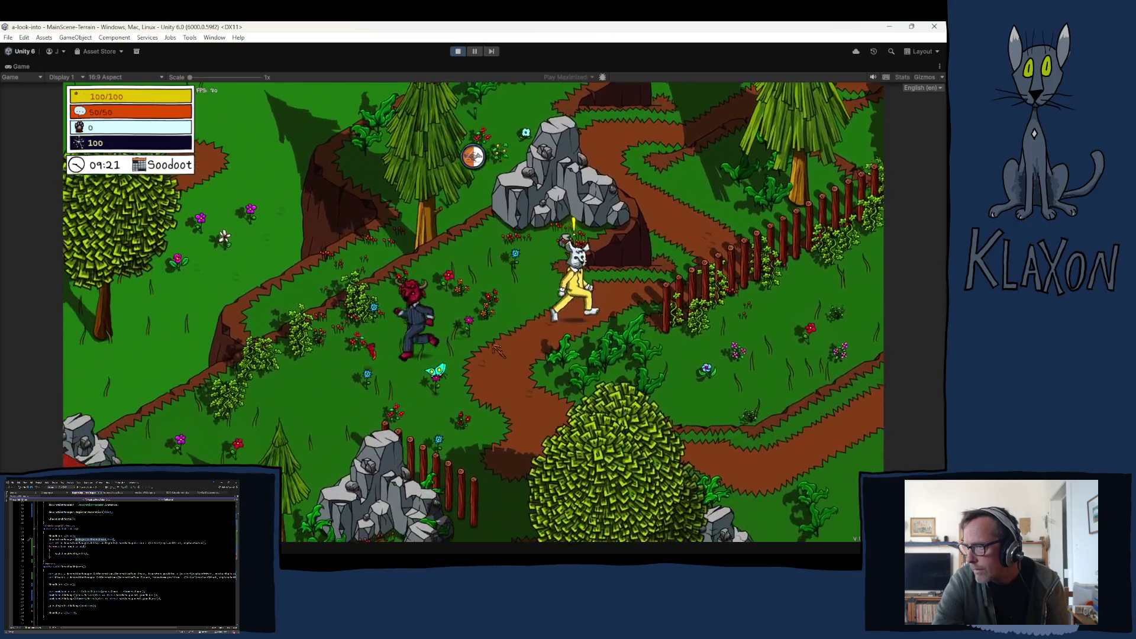
{"action": "key", "text": "Tab"}
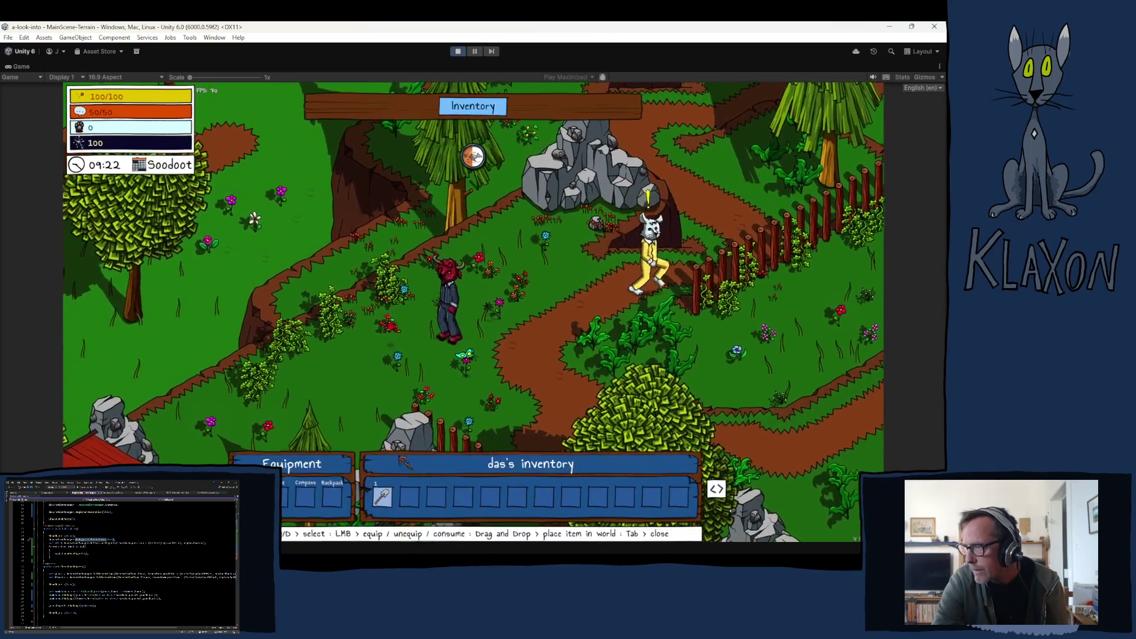
{"action": "key", "text": "Tab"}
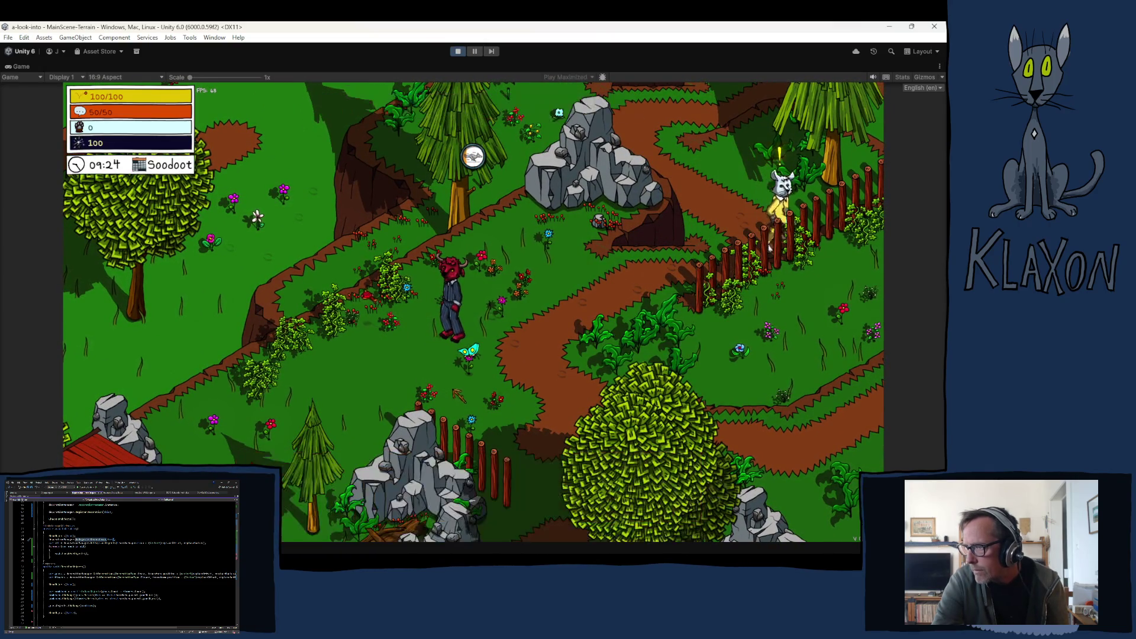
{"action": "key", "text": "s"}
{"action": "key", "text": "a"}
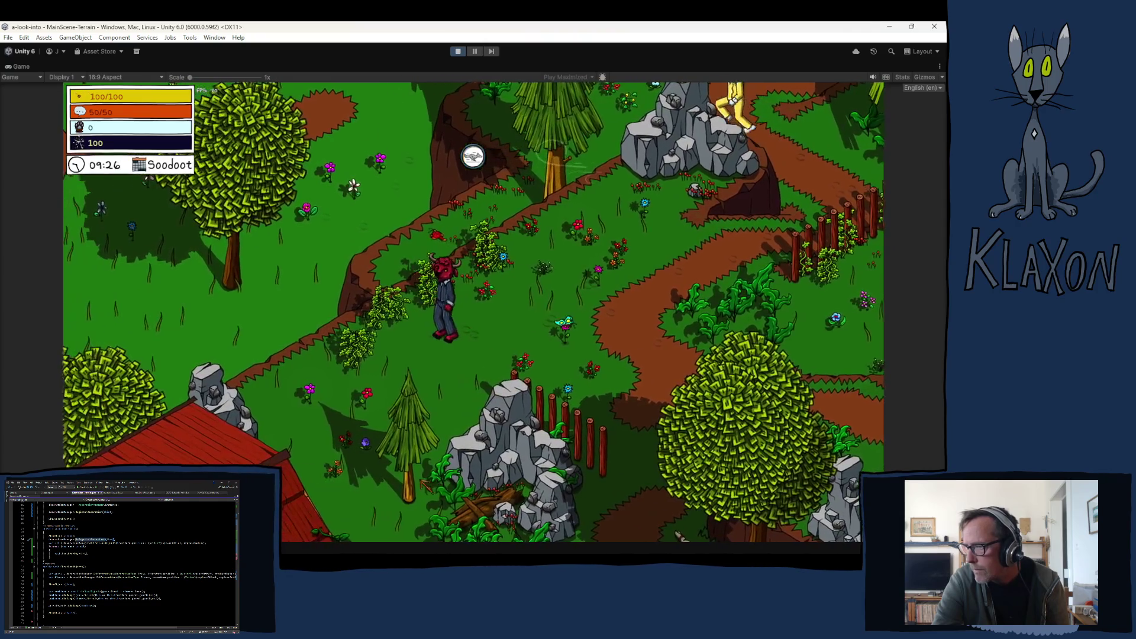
Drop the Stone Spade from the inventory into the world and walk onto it.
{"action": "key", "text": "Tab"}
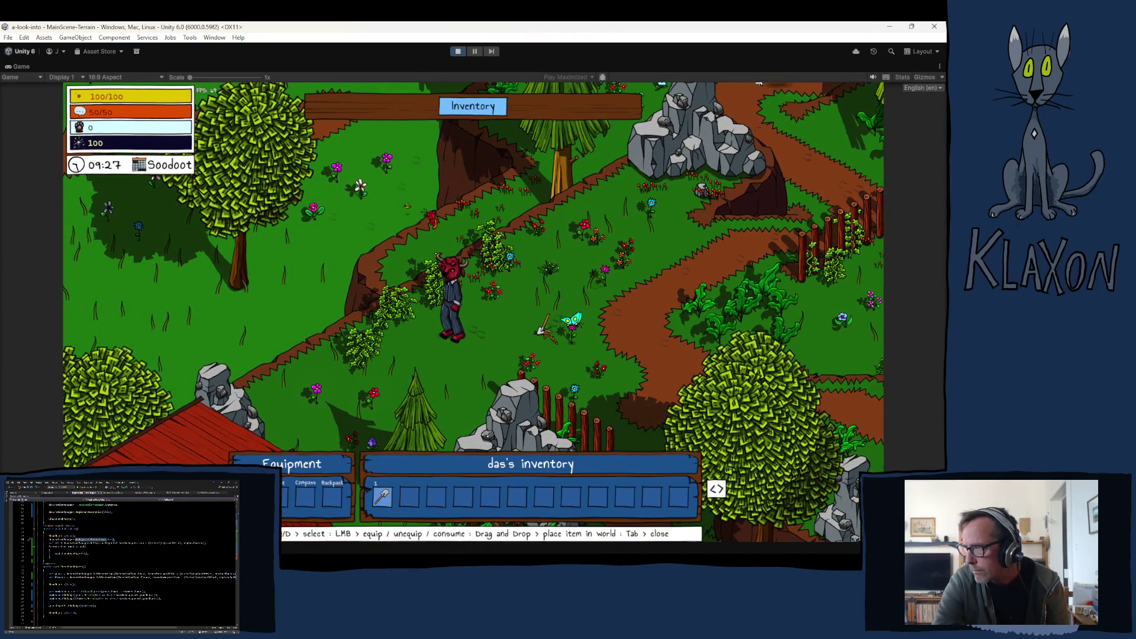
{"action": "left_click_drag", "start_coordinate": [542, 328], "coordinate": [531, 331]}
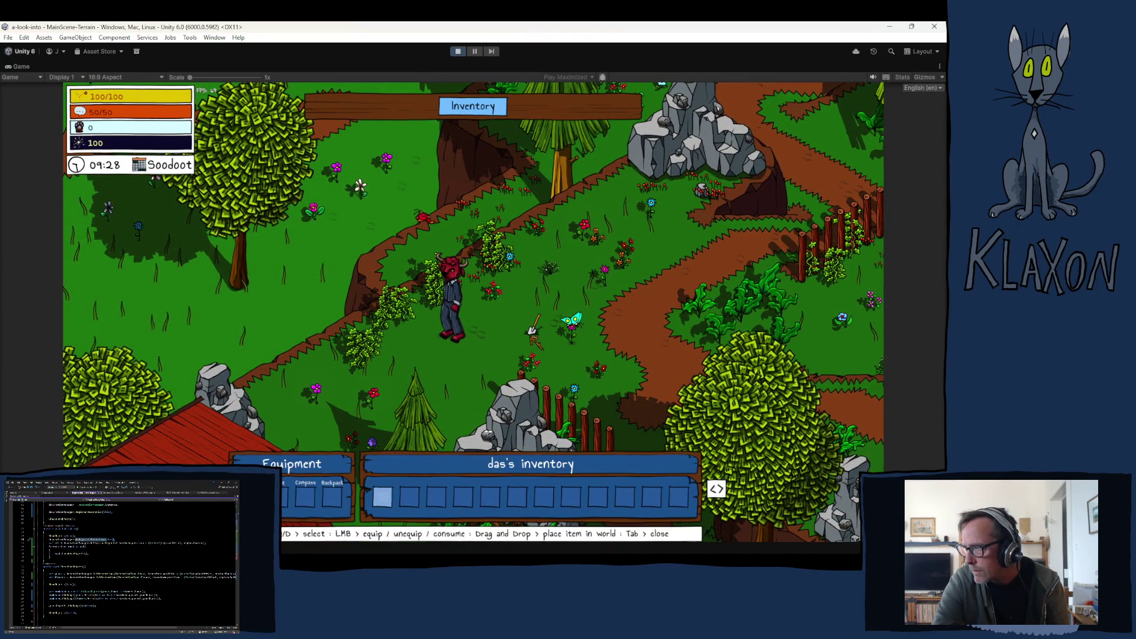
{"action": "key", "text": "Tab"}
{"action": "key", "text": "d"}
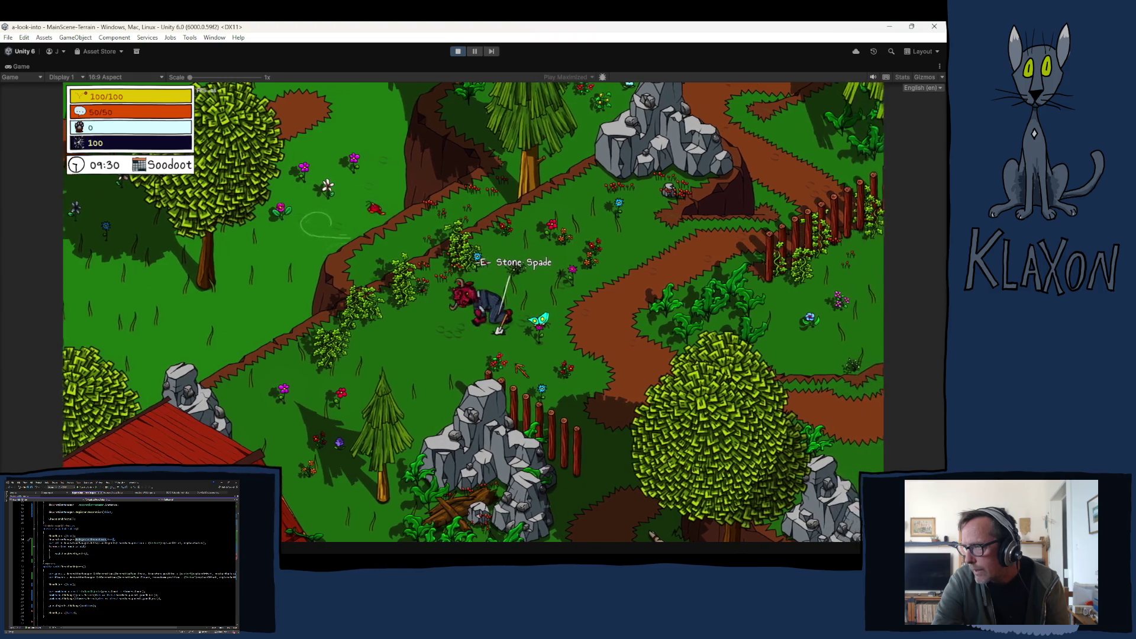
{"action": "key", "text": "w"}
Drop the Stone Spade from the first slot again and step onto it to pick it up.
{"action": "key", "text": "Tab"}
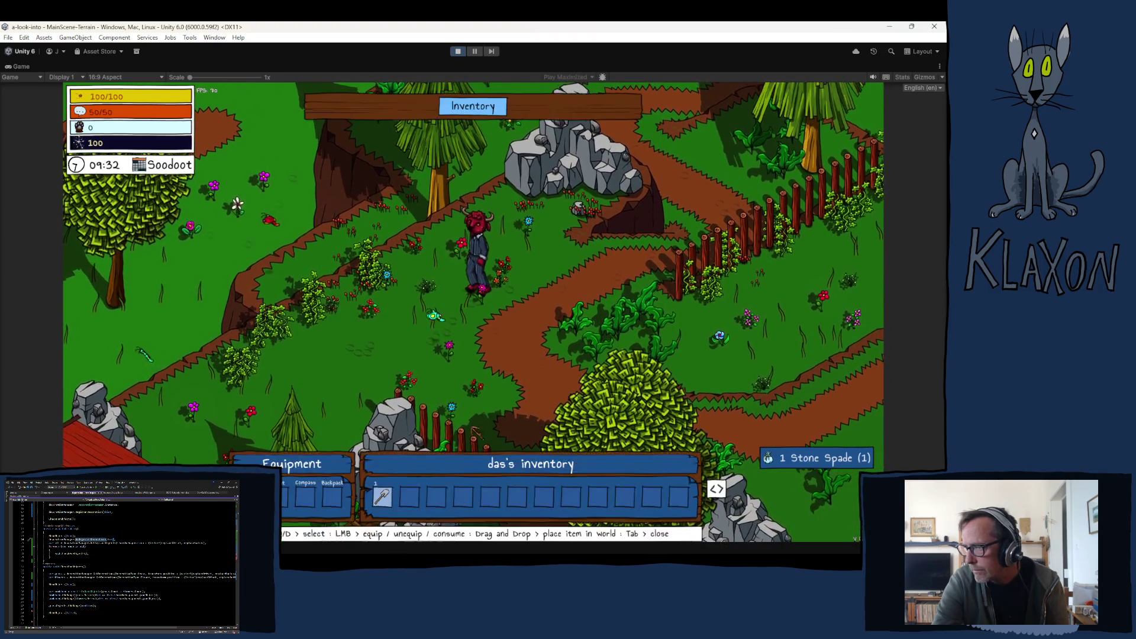
{"action": "left_click_drag", "start_coordinate": [382, 499], "coordinate": [464, 339]}
{"action": "key", "text": "Tab"}
{"action": "key", "text": "d"}
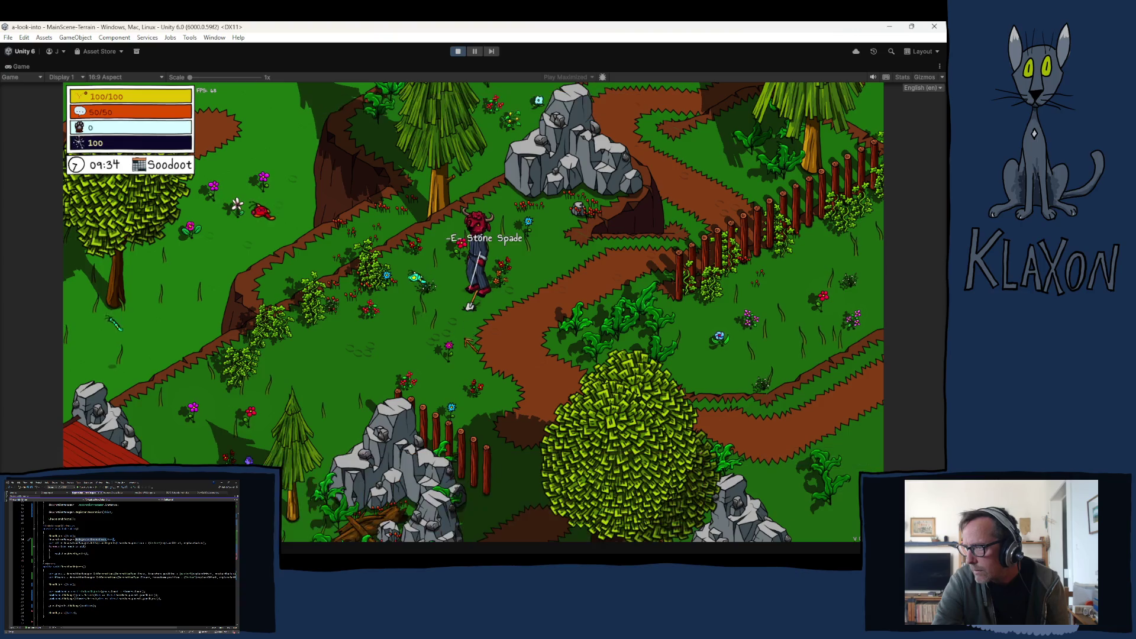
{"action": "key", "text": "a"}
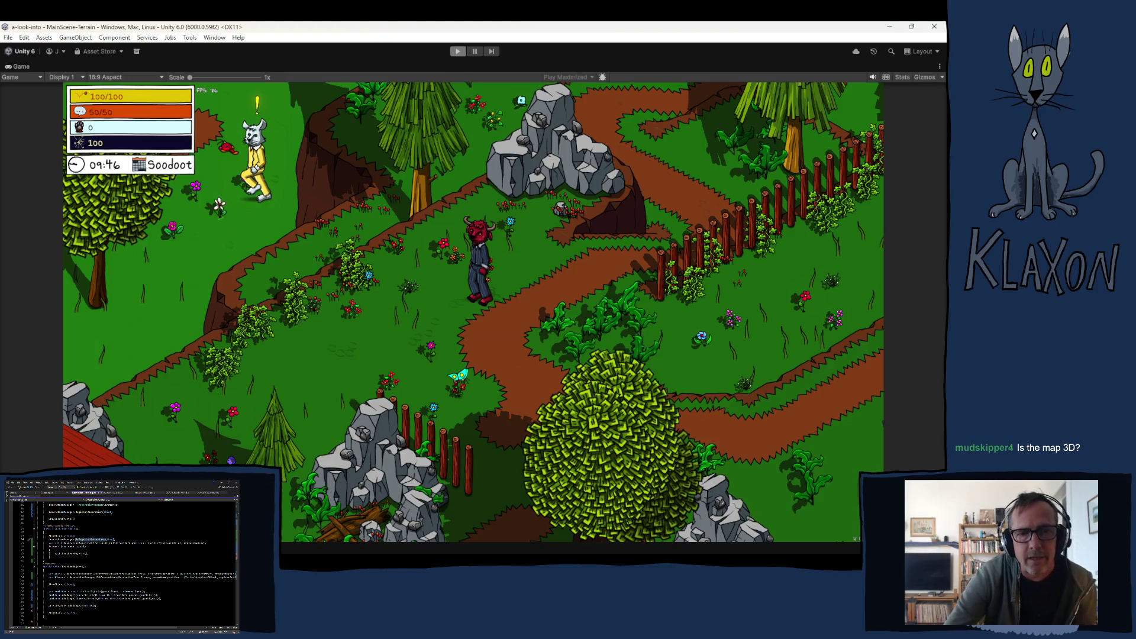
Stop the running game with Ctrl+P so the editor exits play mode.
{"action": "key", "text": "ctrl+p"}
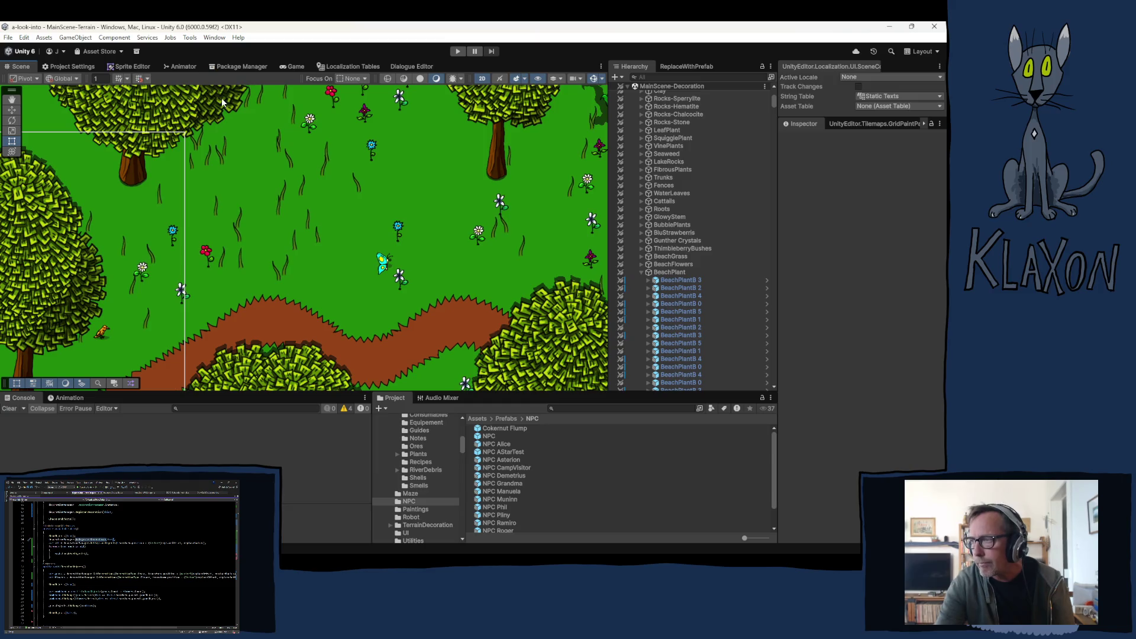
Enter play mode and begin a New Game from the title menu.
{"action": "left_click", "coordinate": [456, 52]}
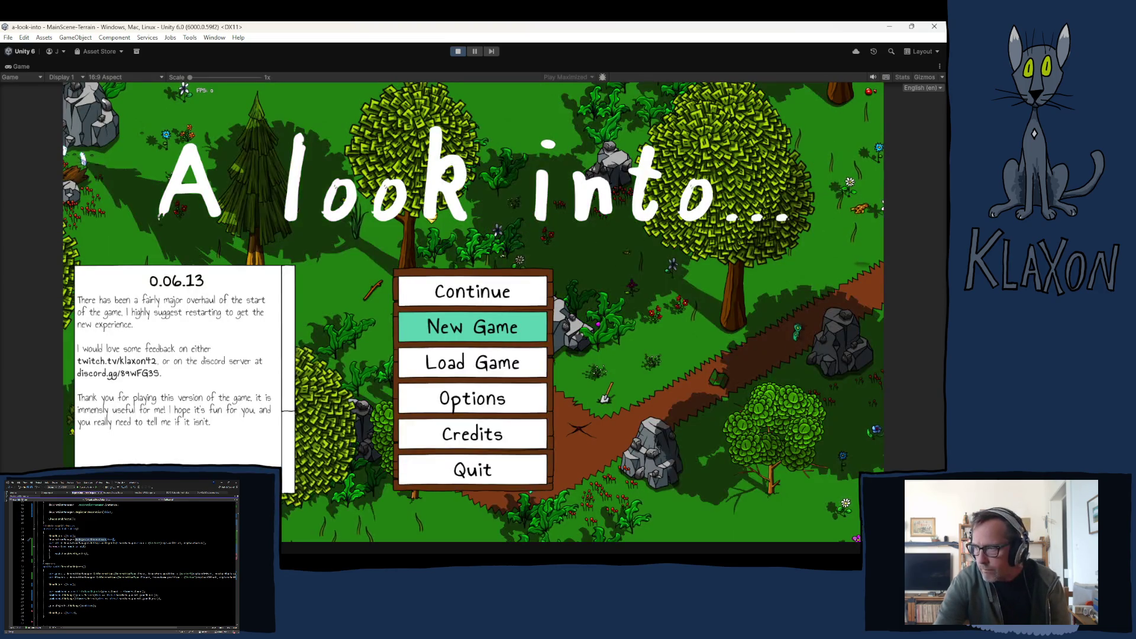
{"action": "left_click", "coordinate": [451, 328]}
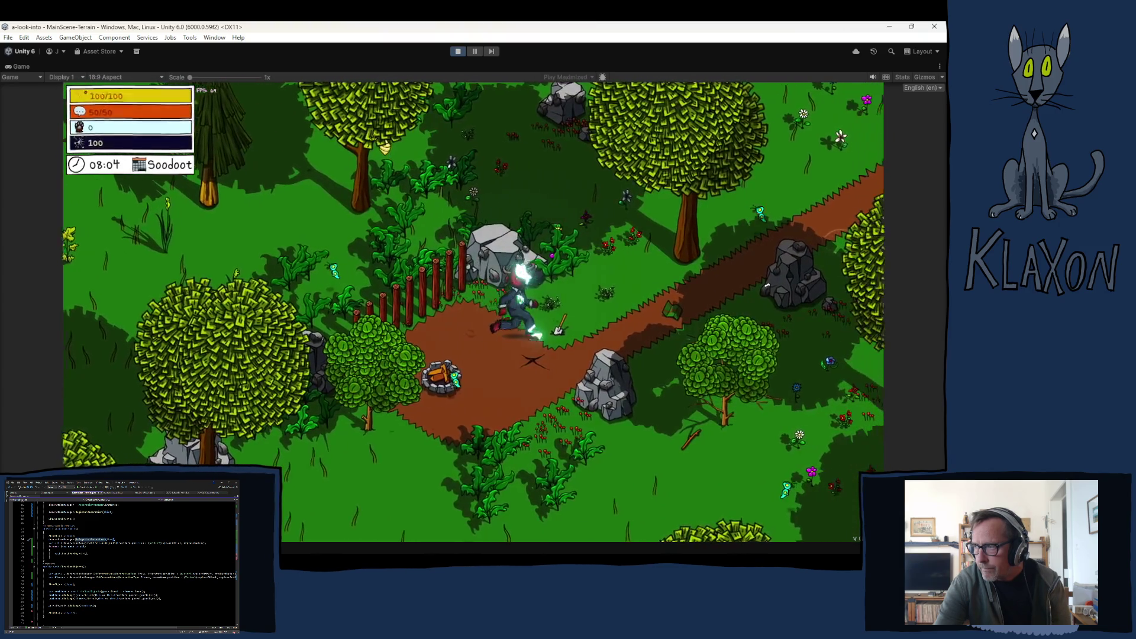
{"action": "key", "text": "w"}
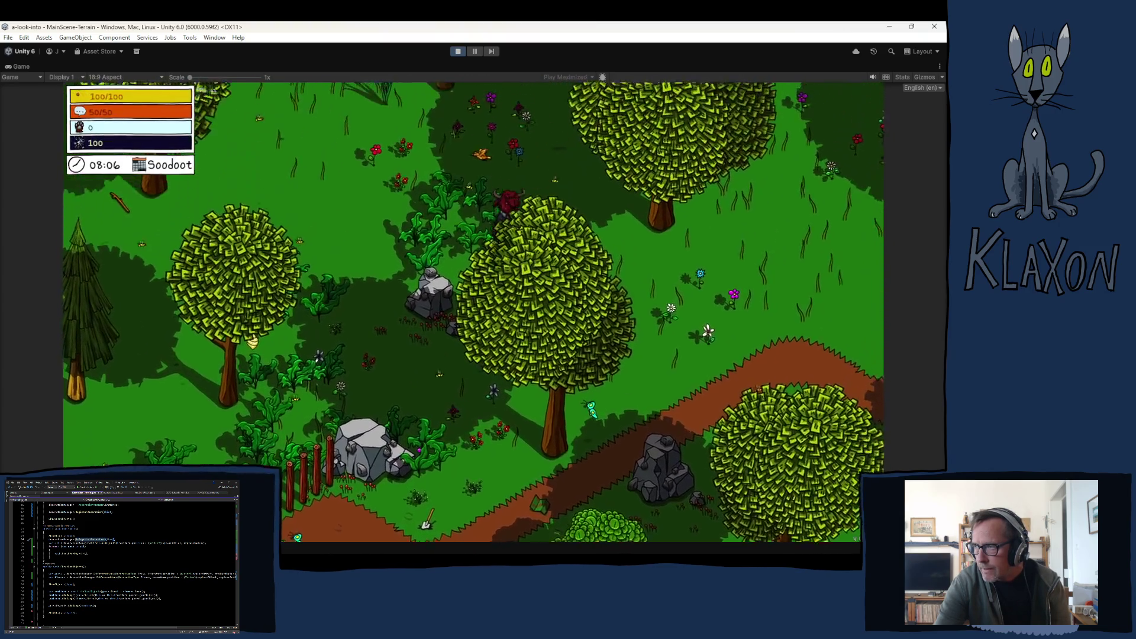
Open the chest and take the chair into the inventory.
{"action": "key", "text": "w"}
{"action": "key", "text": "e"}
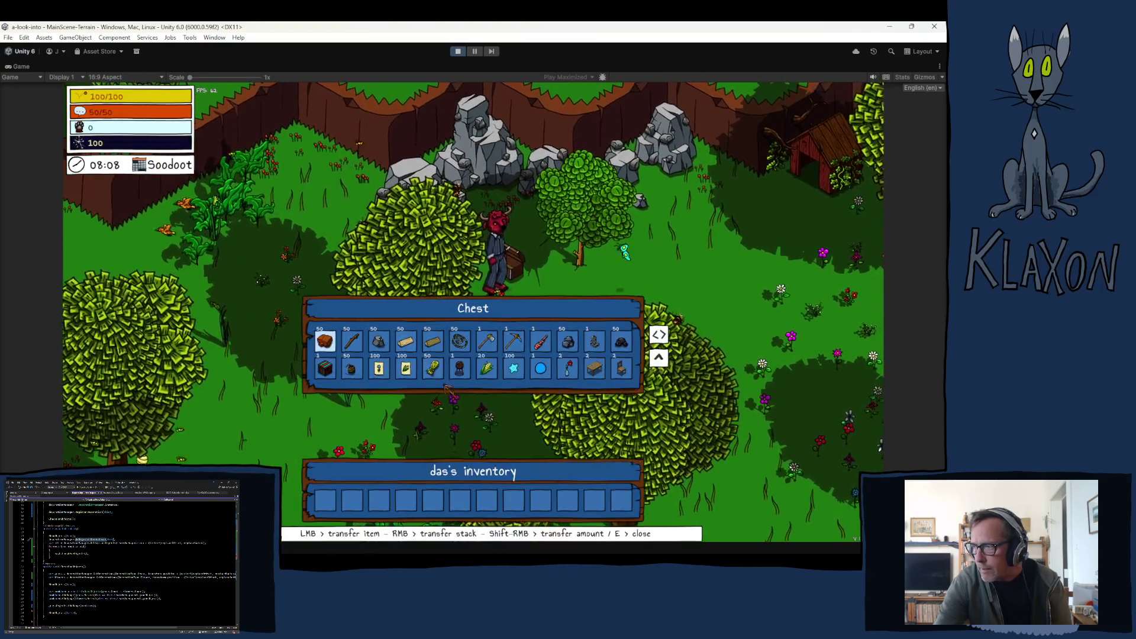
{"action": "key", "text": "e"}
{"action": "key", "text": "Tab"}
{"action": "key", "text": "d"}
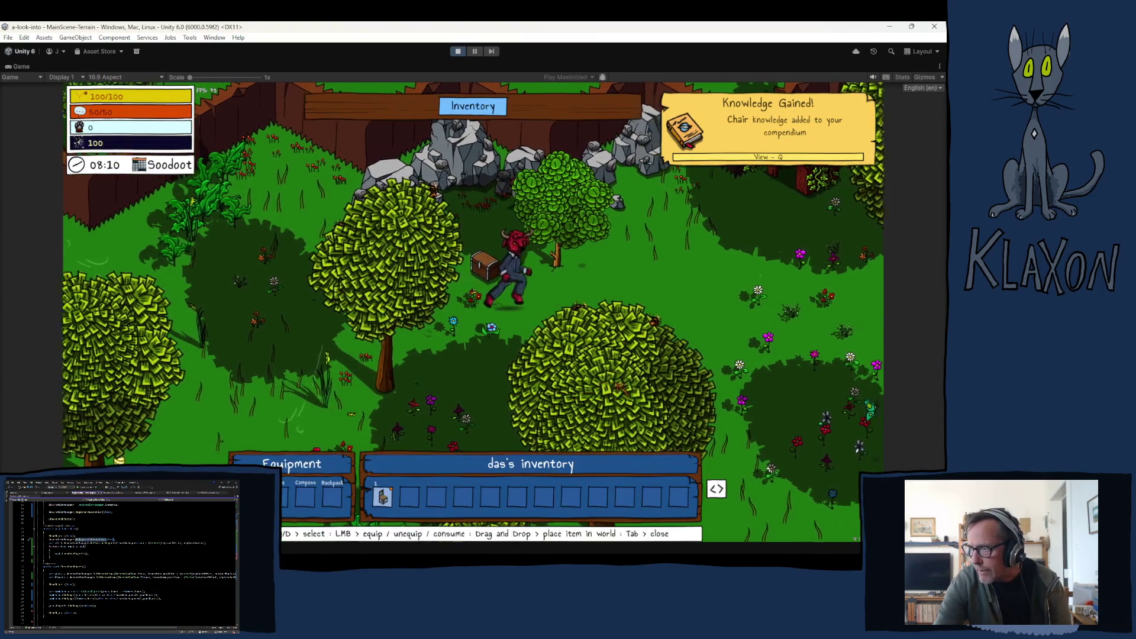
{"action": "key", "text": "Tab"}
{"action": "key", "text": "s"}
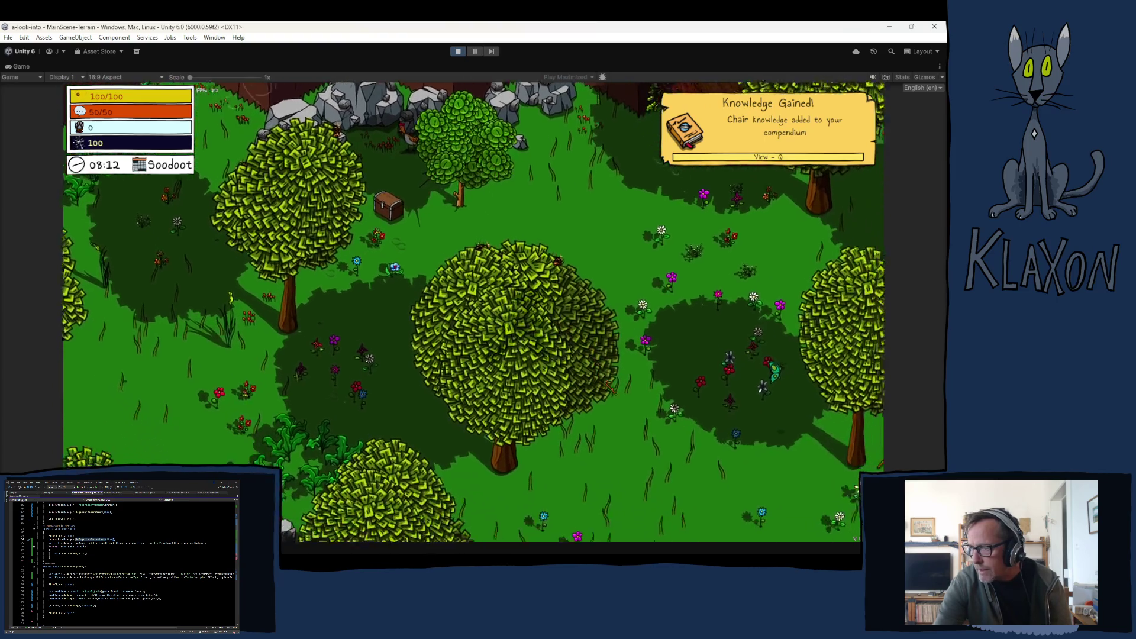
Place the chair from the inventory, sit on it, stand up and run off down-left.
{"action": "key", "text": "Tab"}
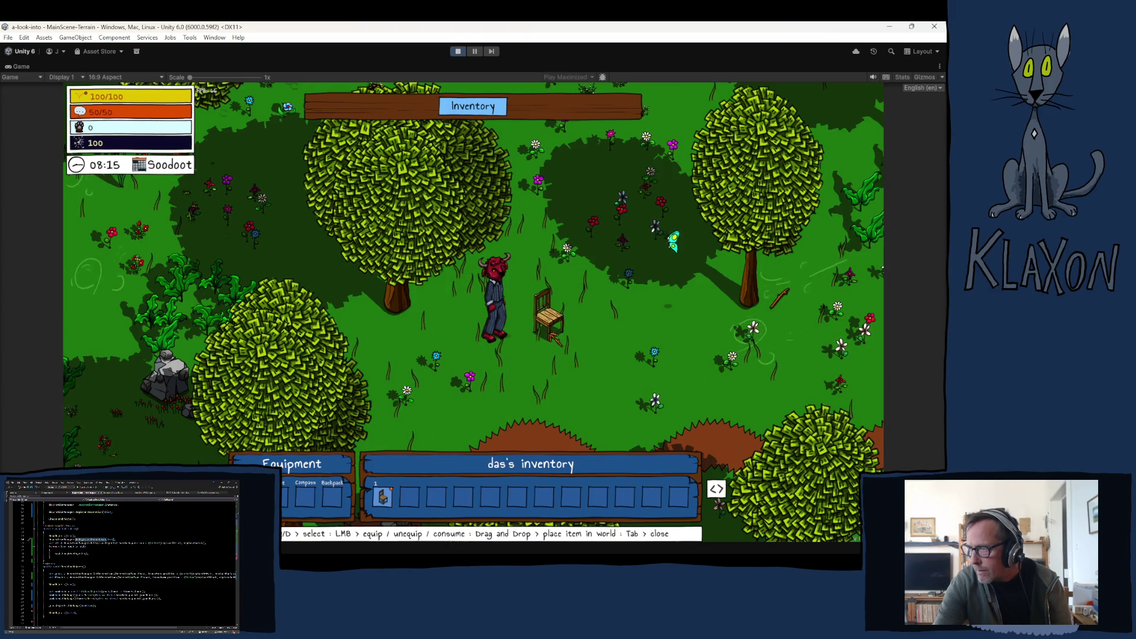
{"action": "key", "text": "Tab"}
{"action": "key", "text": "d"}
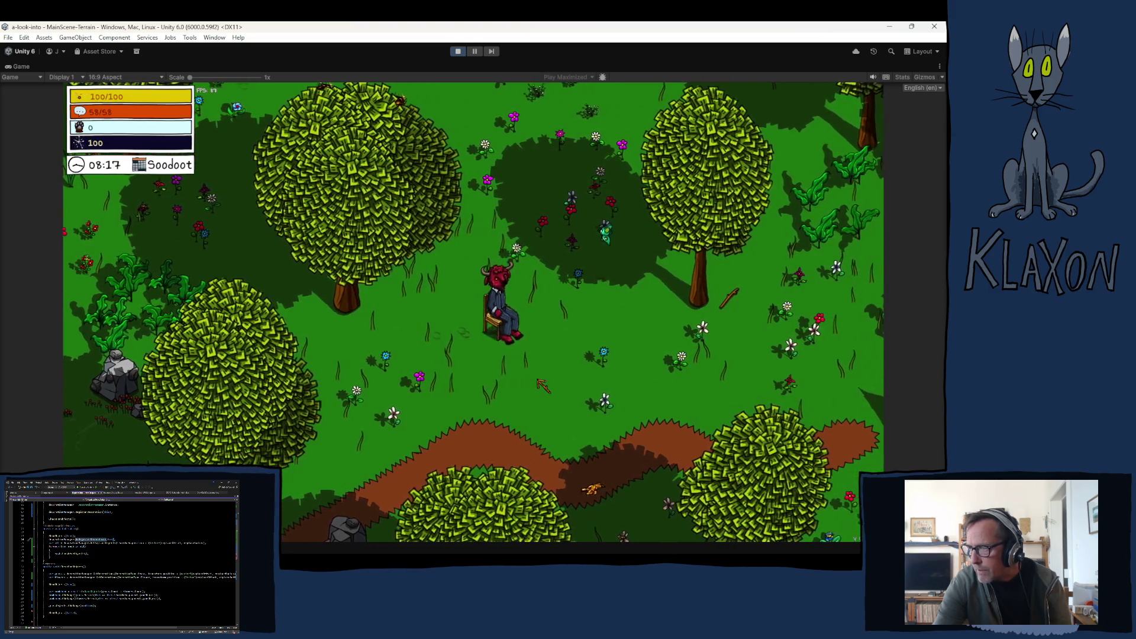
{"action": "key", "text": "a"}
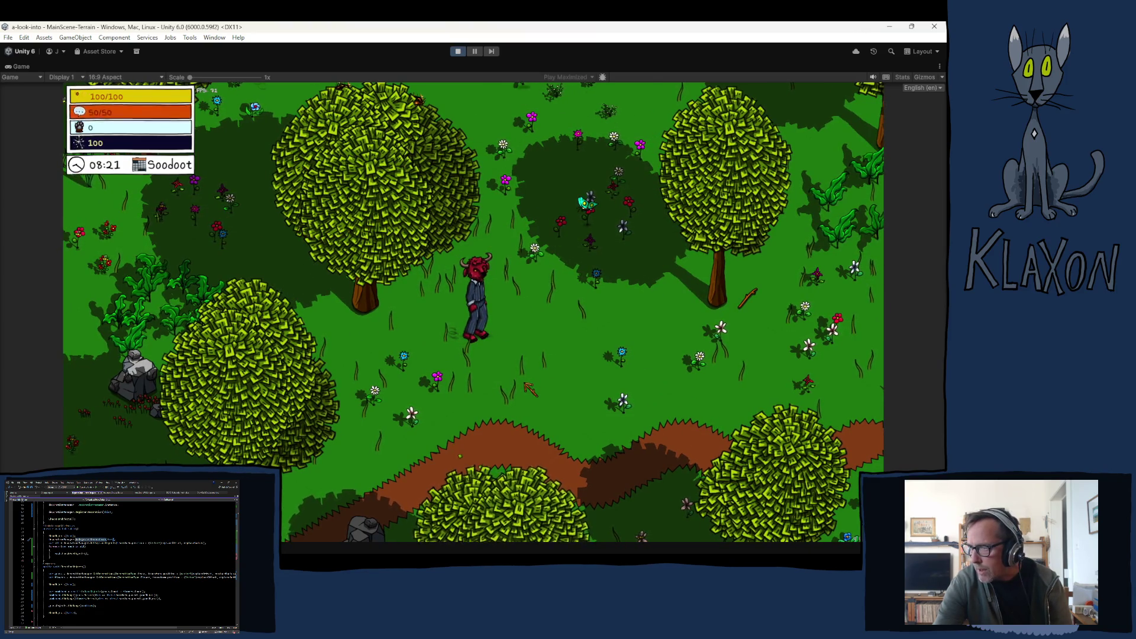
{"action": "key", "text": "s"}
{"action": "key", "text": "a"}
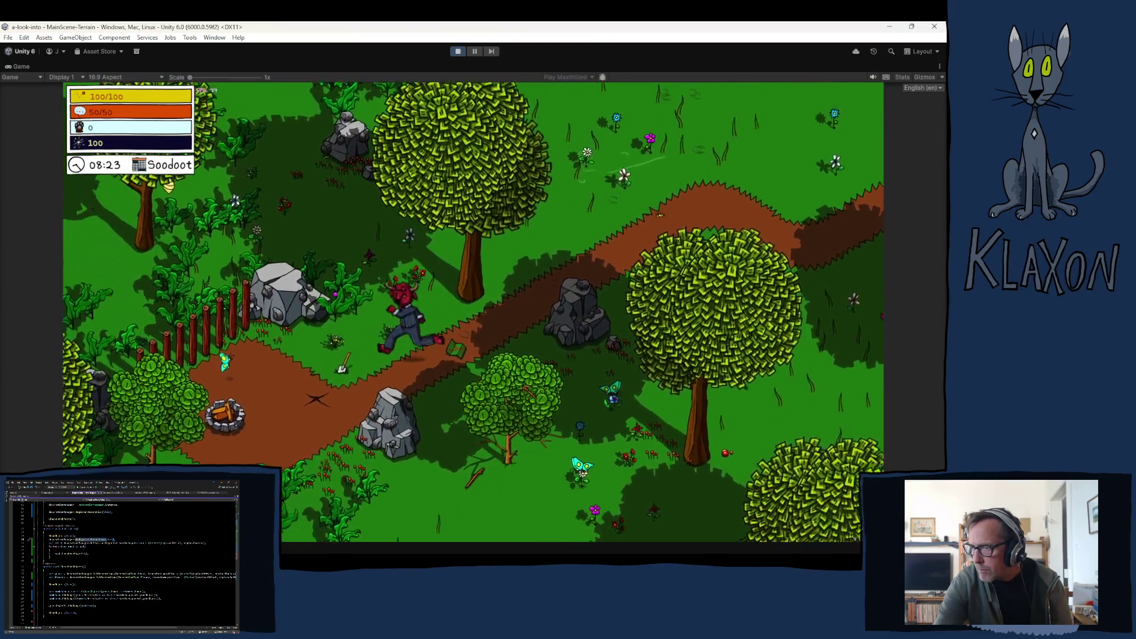
{"action": "key", "text": "Tab"}
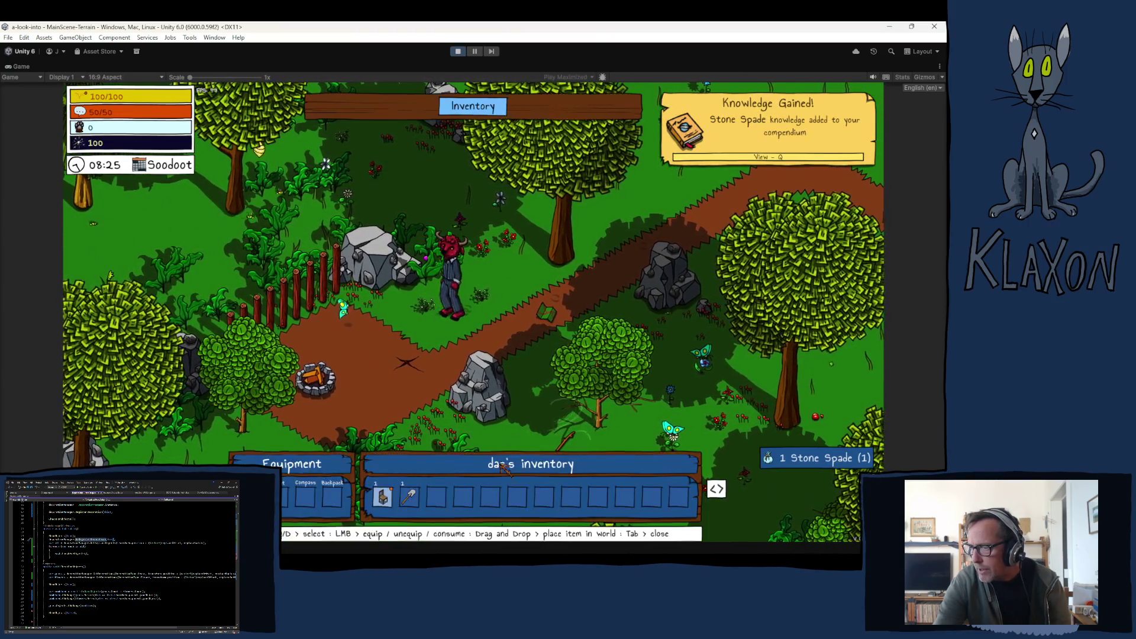
{"action": "key", "text": "Tab"}
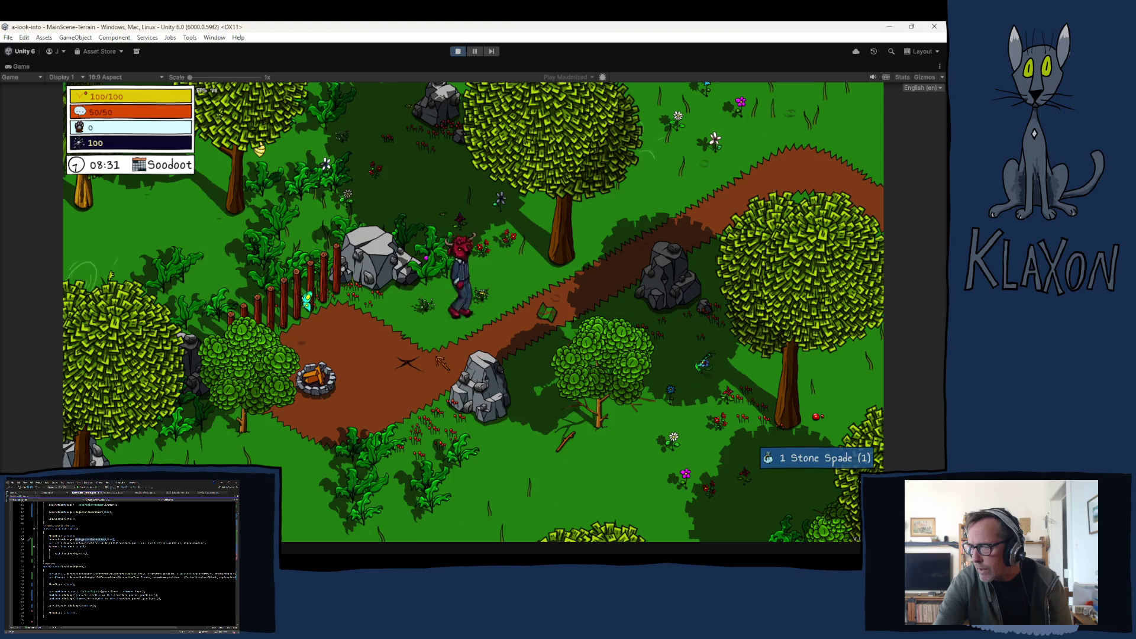
Return to the chair, sit on it with E, then pick it back up with F.
{"action": "key", "text": "d"}
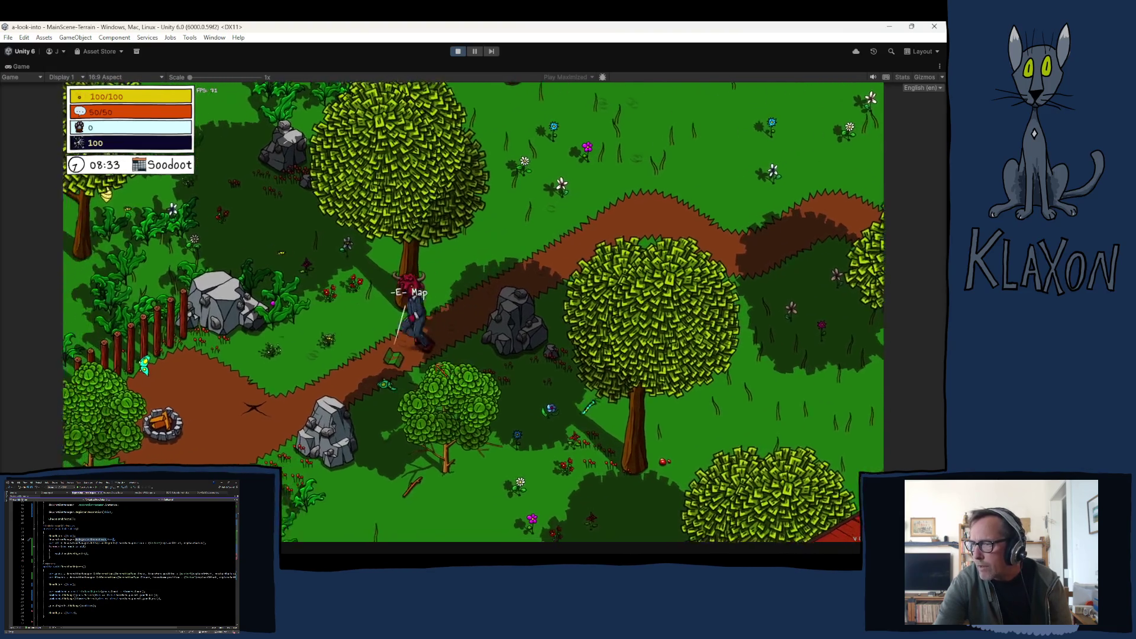
{"action": "key", "text": "a"}
{"action": "key", "text": "Tab"}
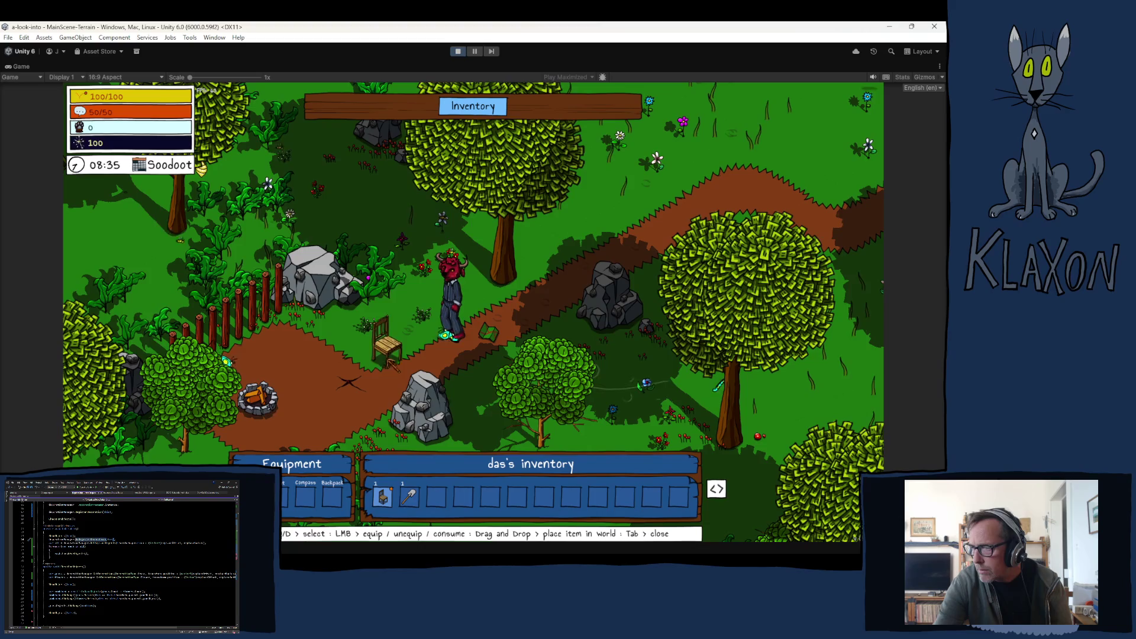
{"action": "key", "text": "Tab"}
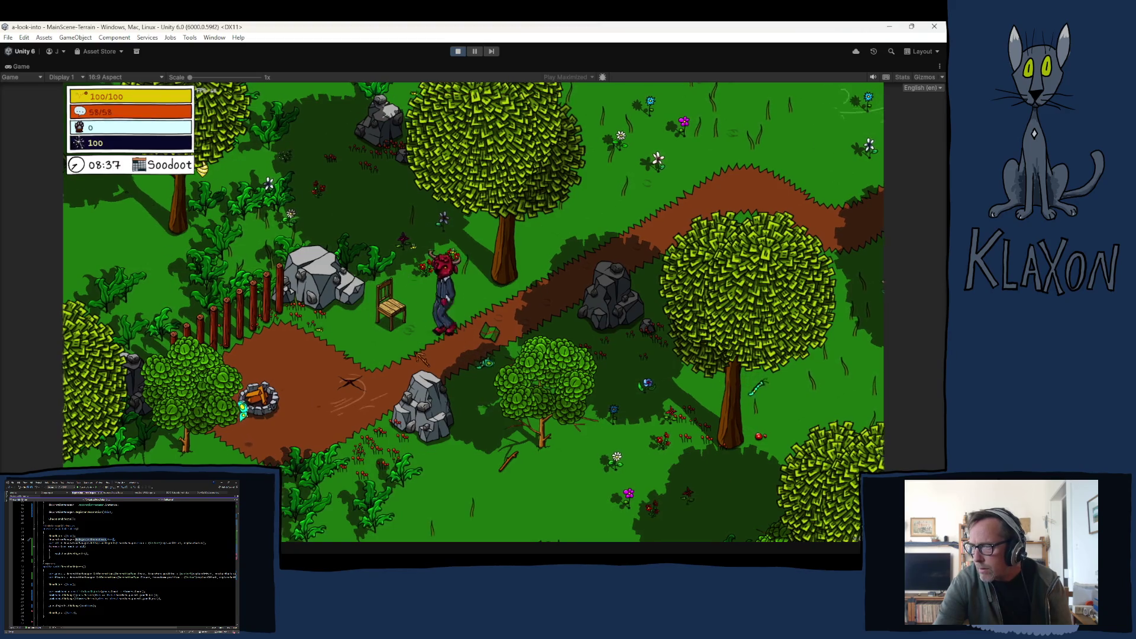
{"action": "key", "text": "a"}
{"action": "key", "text": "e"}
{"action": "key", "text": "e"}
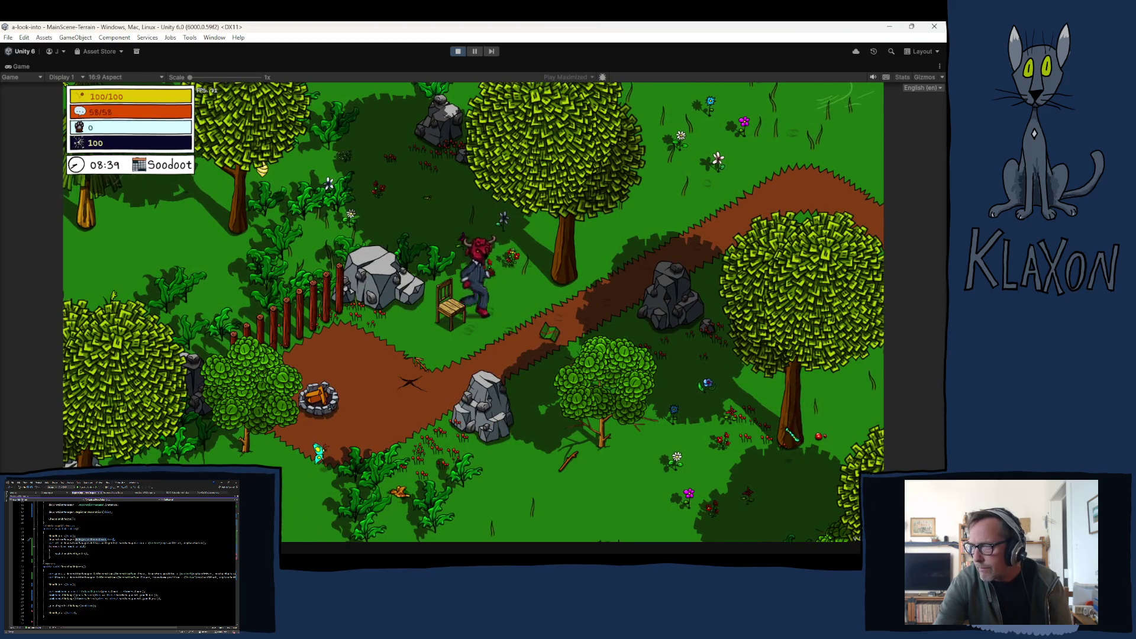
{"action": "key", "text": "d"}
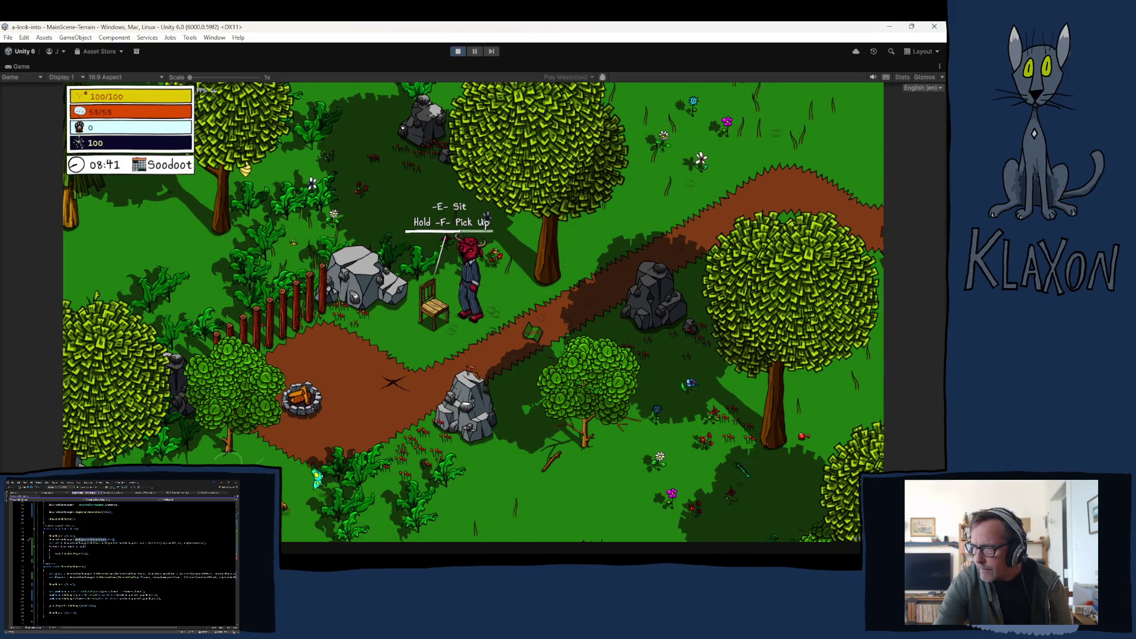
{"action": "key", "text": "f"}
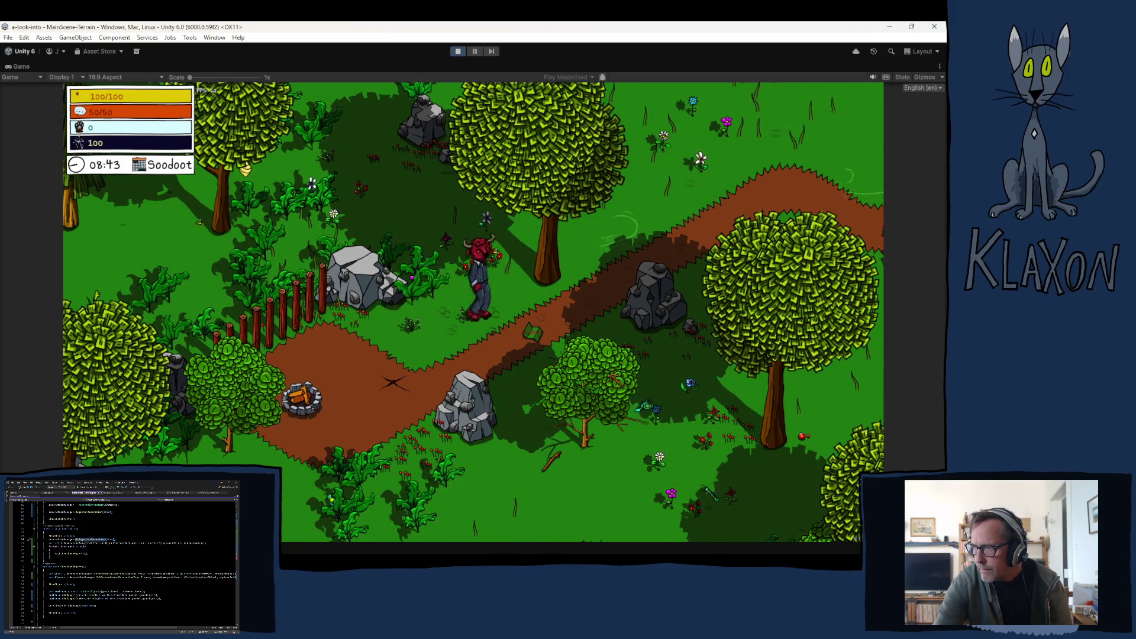
{"action": "key", "text": "w"}
{"action": "key", "text": "w"}
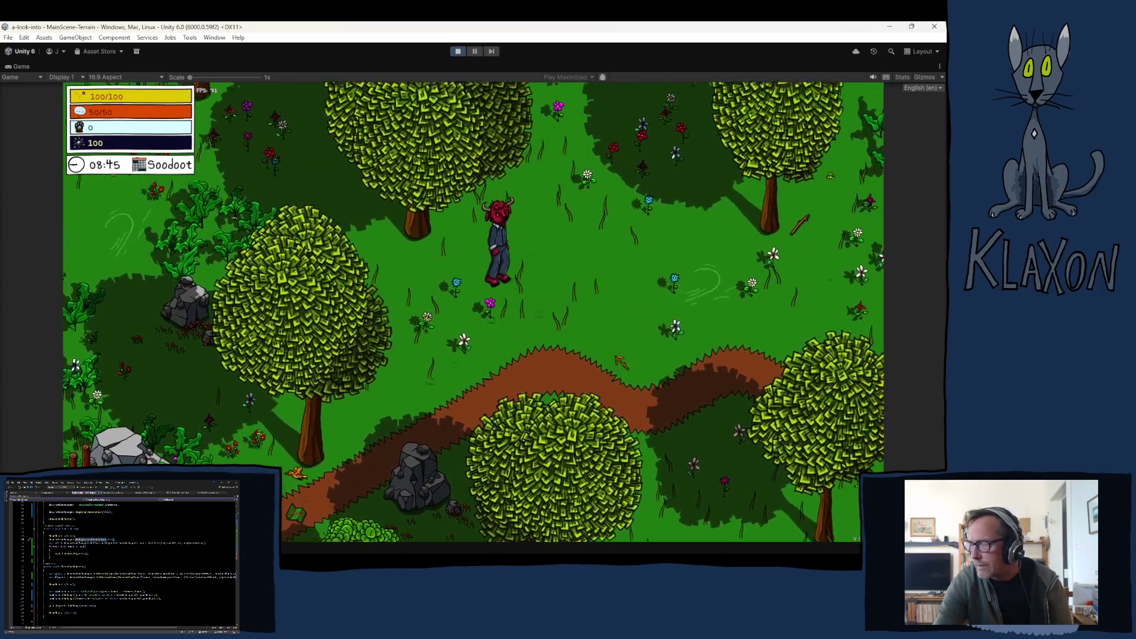
{"action": "key", "text": "w"}
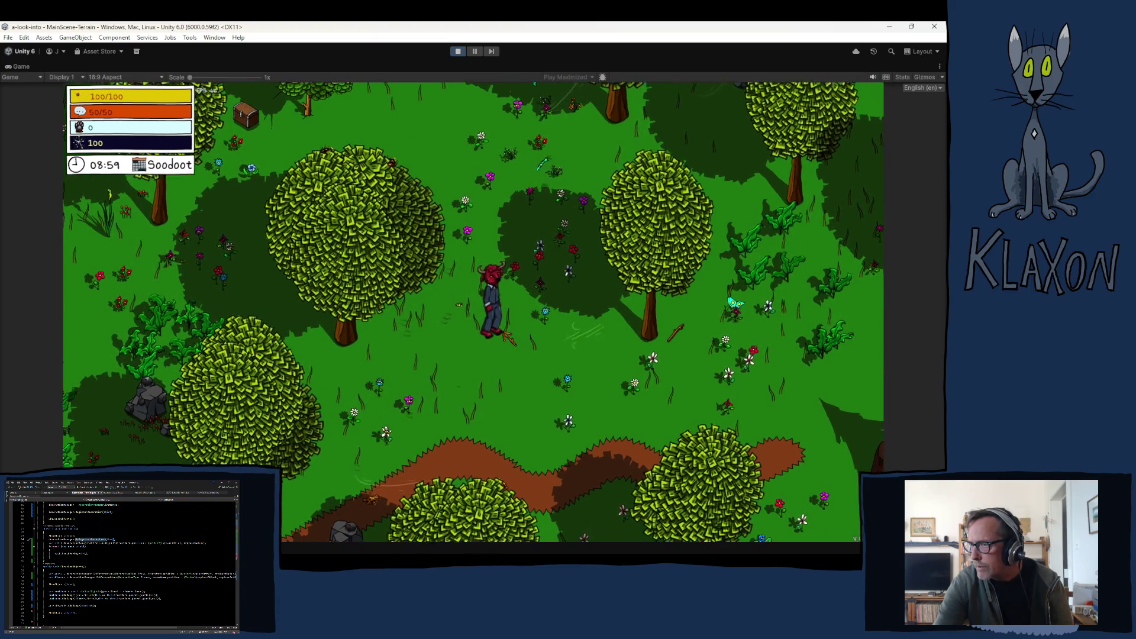
Stop the playtest with the toolbar Play button.
{"action": "left_click", "coordinate": [458, 51]}
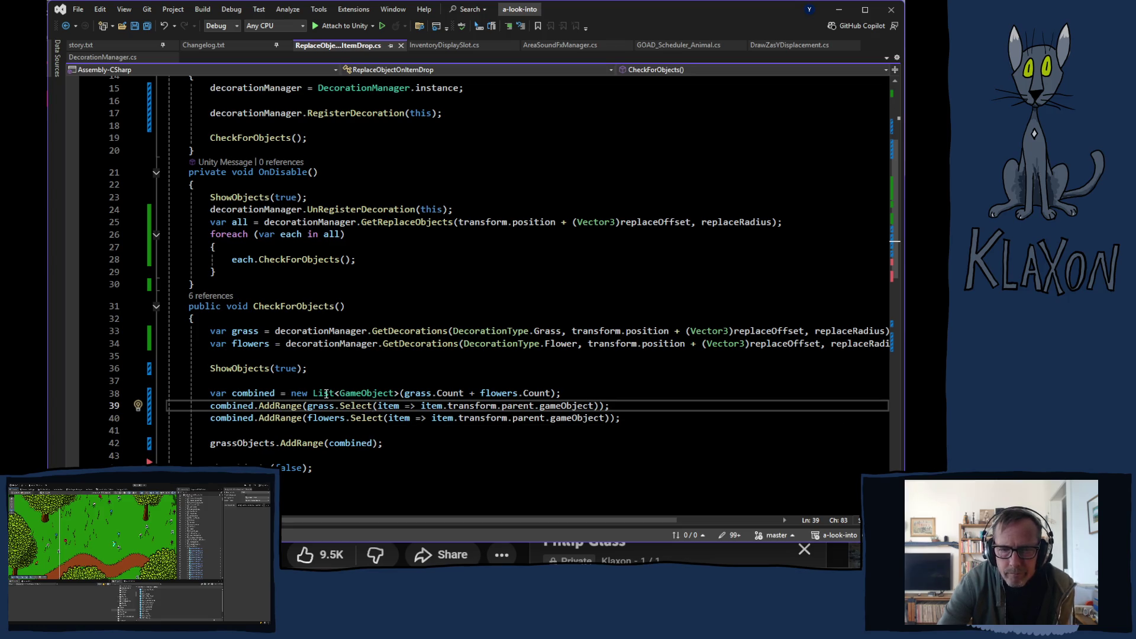
Add Debug.Log(replaceRadius, gameObject) in CheckForObjects, save the script and return to Unity.
{"action": "left_click", "coordinate": [240, 352]}
{"action": "key", "text": "Return"}
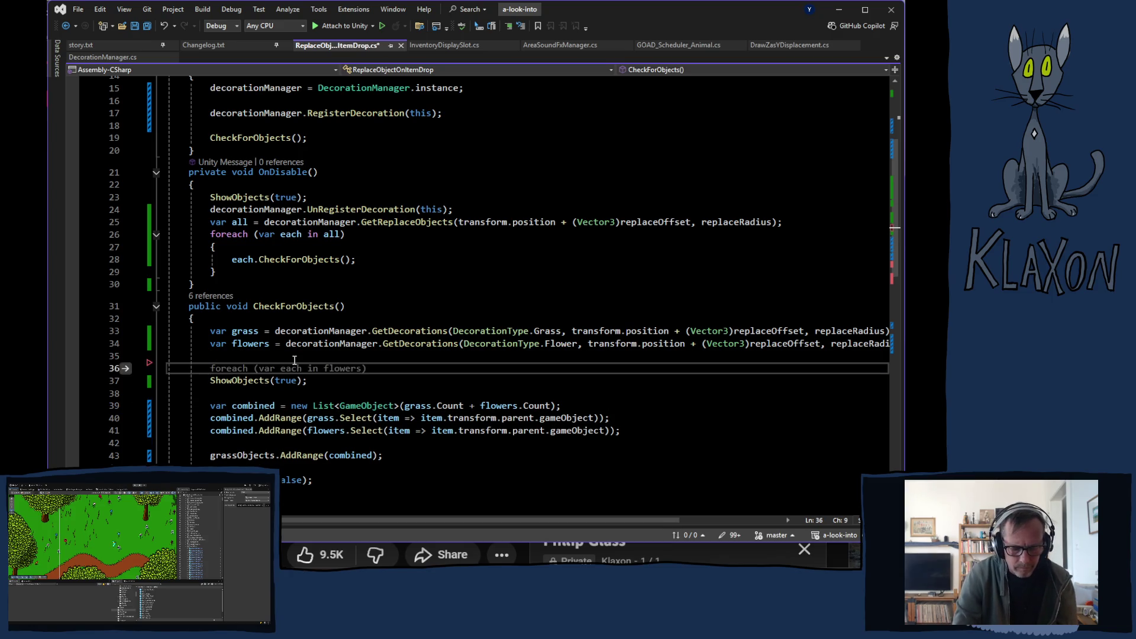
{"action": "key", "text": "ctrl+space"}
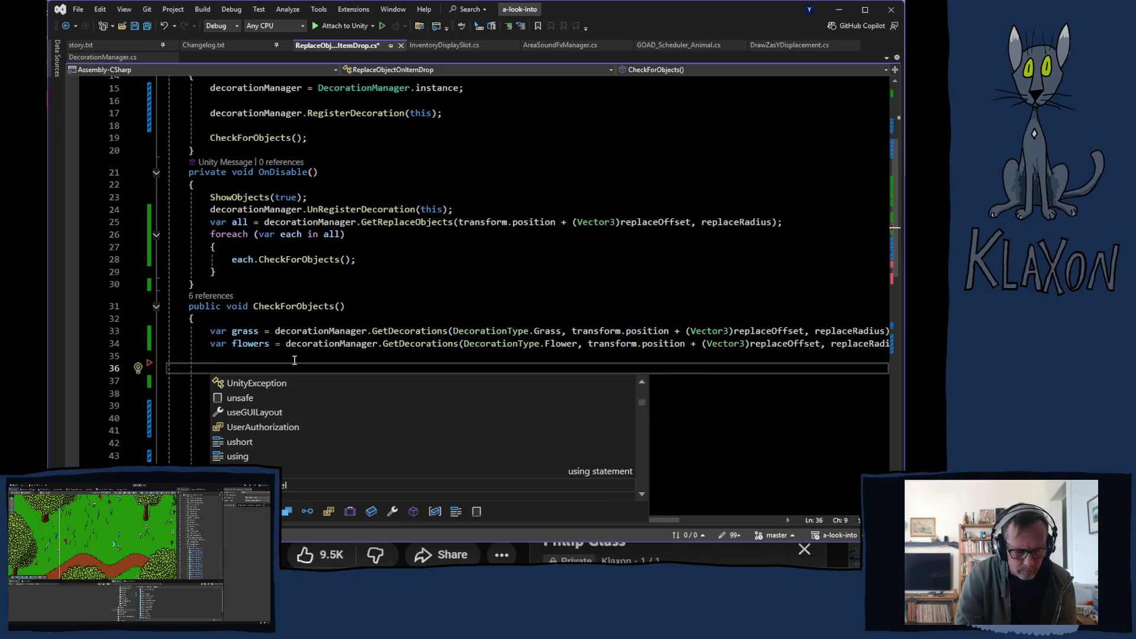
{"action": "type", "text": "debug"}
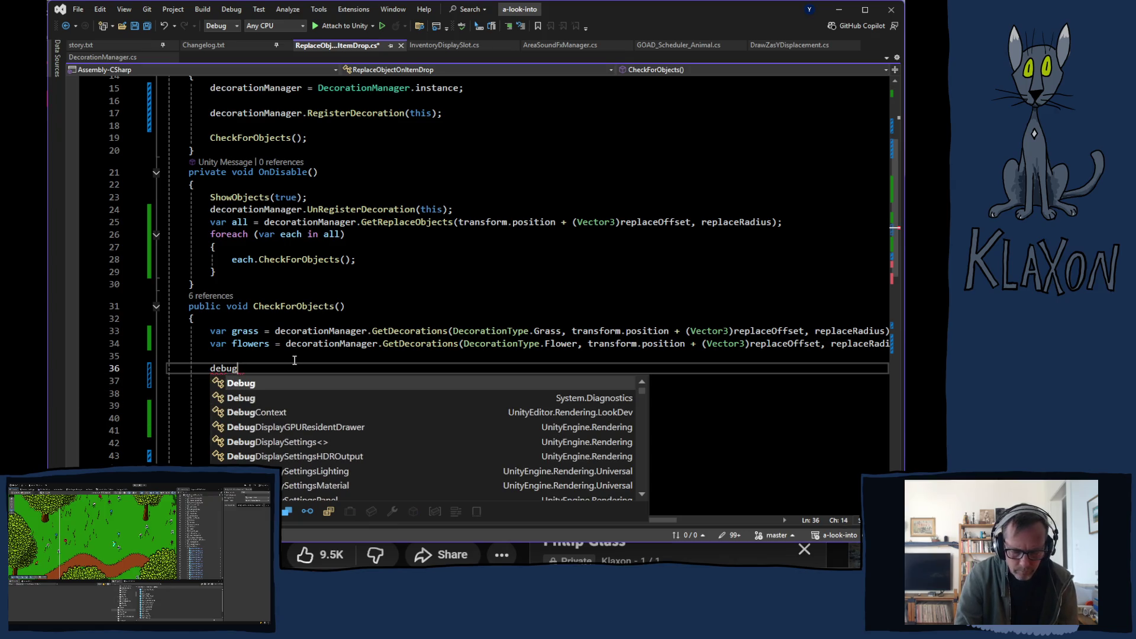
{"action": "type", "text": ".log"}
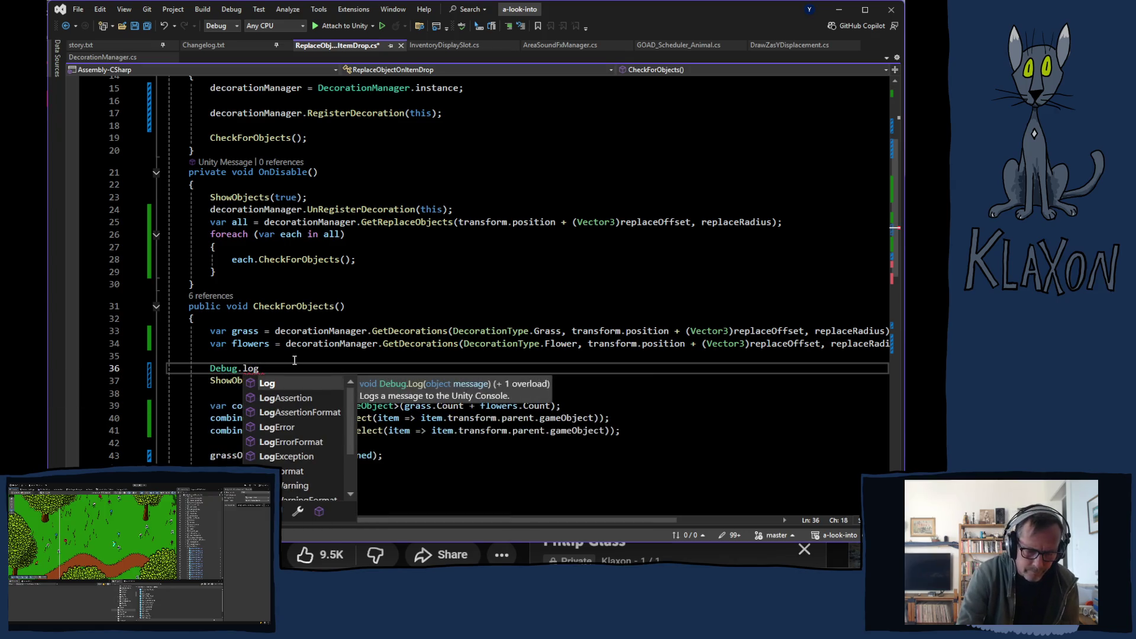
{"action": "type", "text": "("}
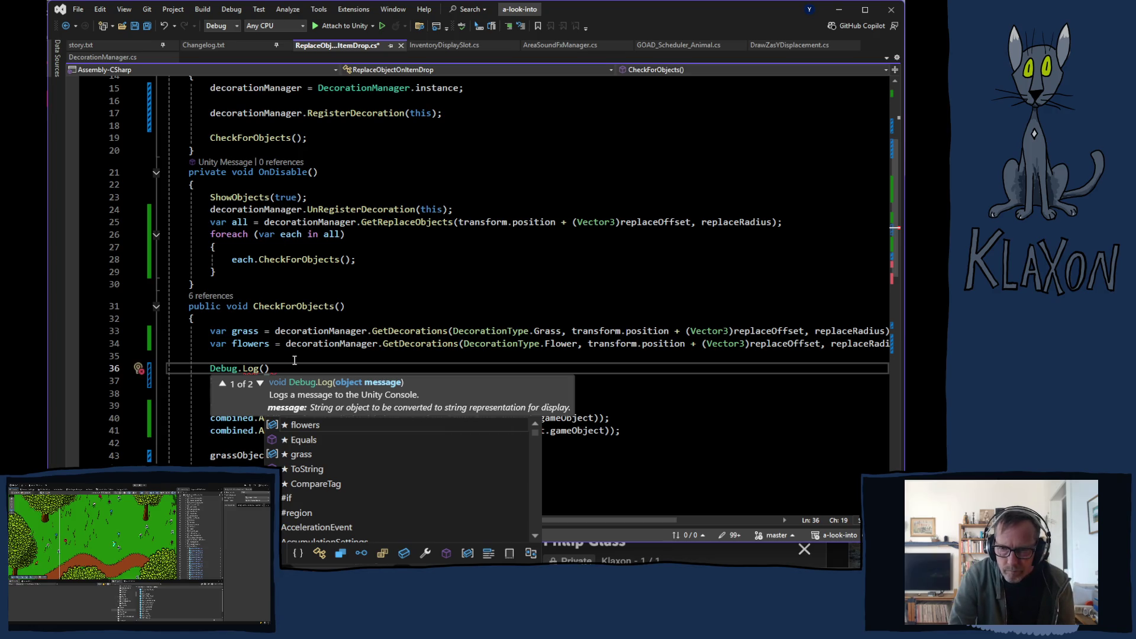
{"action": "type", "text": "repl"}
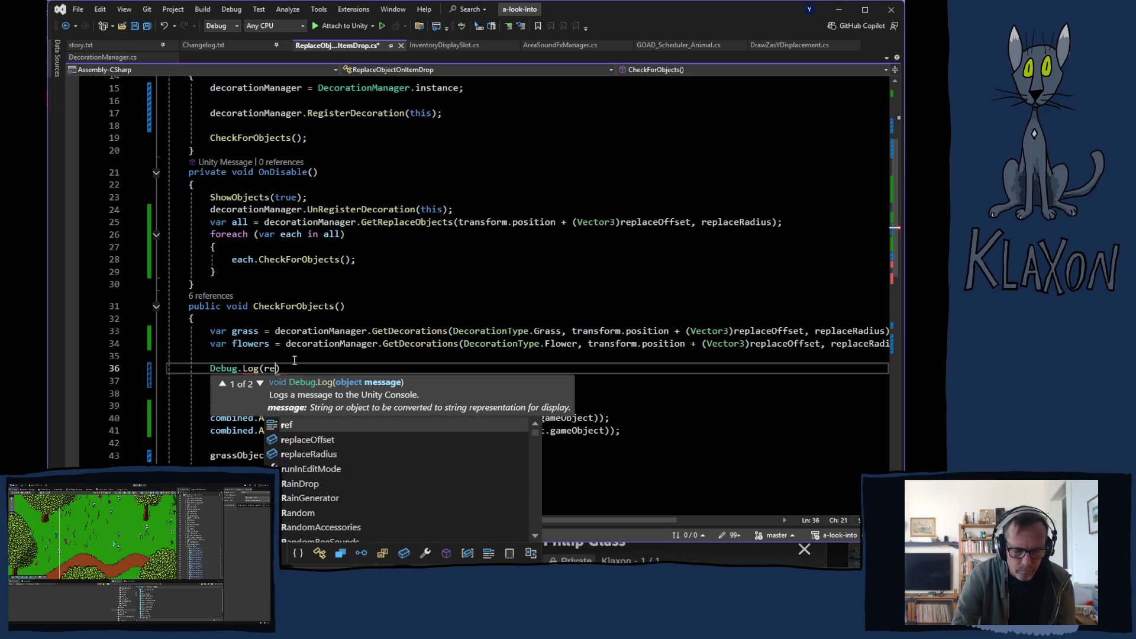
{"action": "type", "text": "ace"}
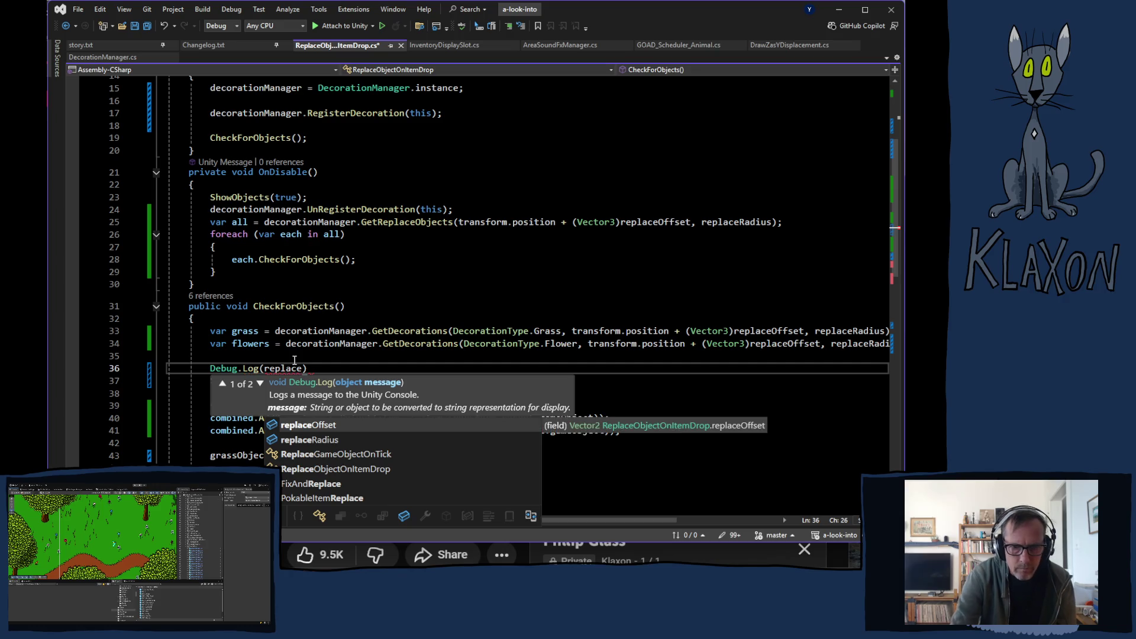
{"action": "type", "text": "R"}
{"action": "key", "text": "Tab"}
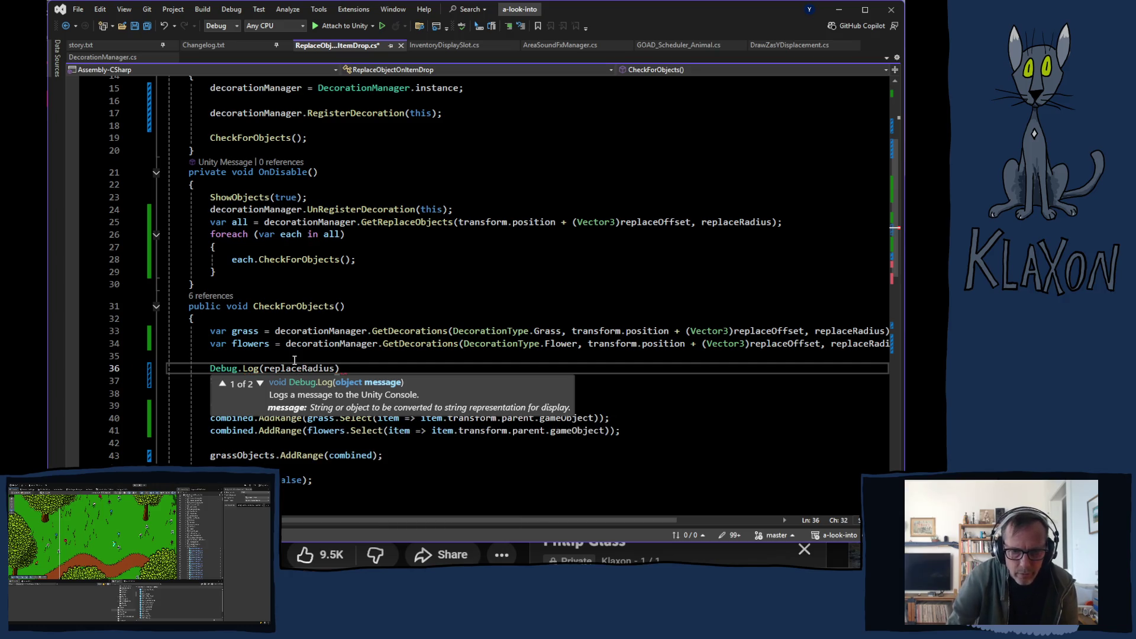
{"action": "type", "text": ", "}
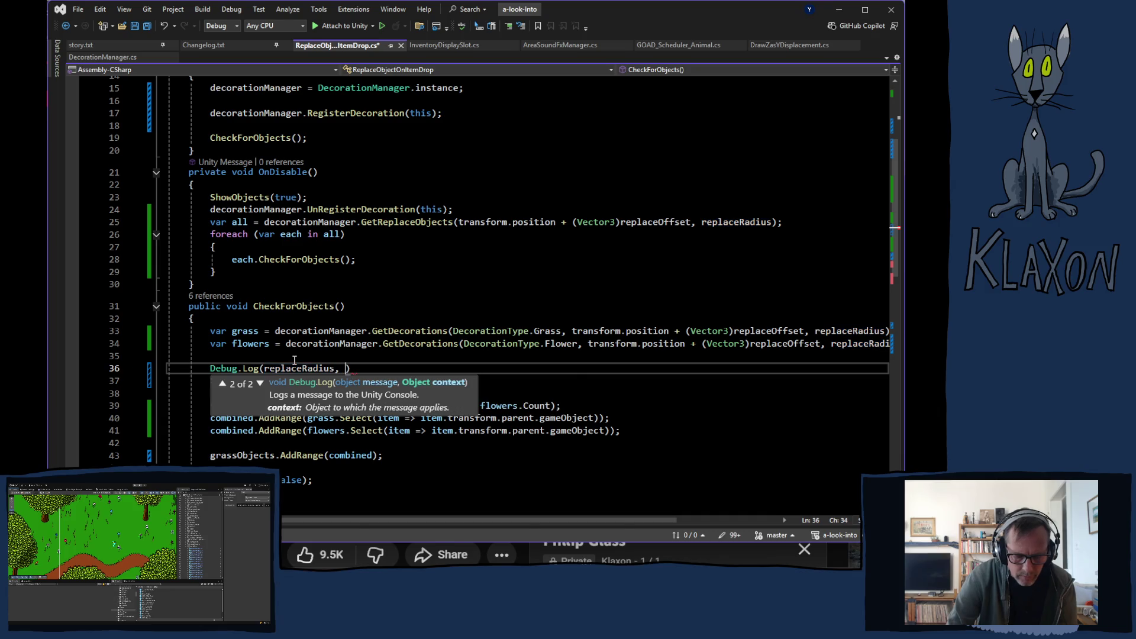
{"action": "type", "text": "game"}
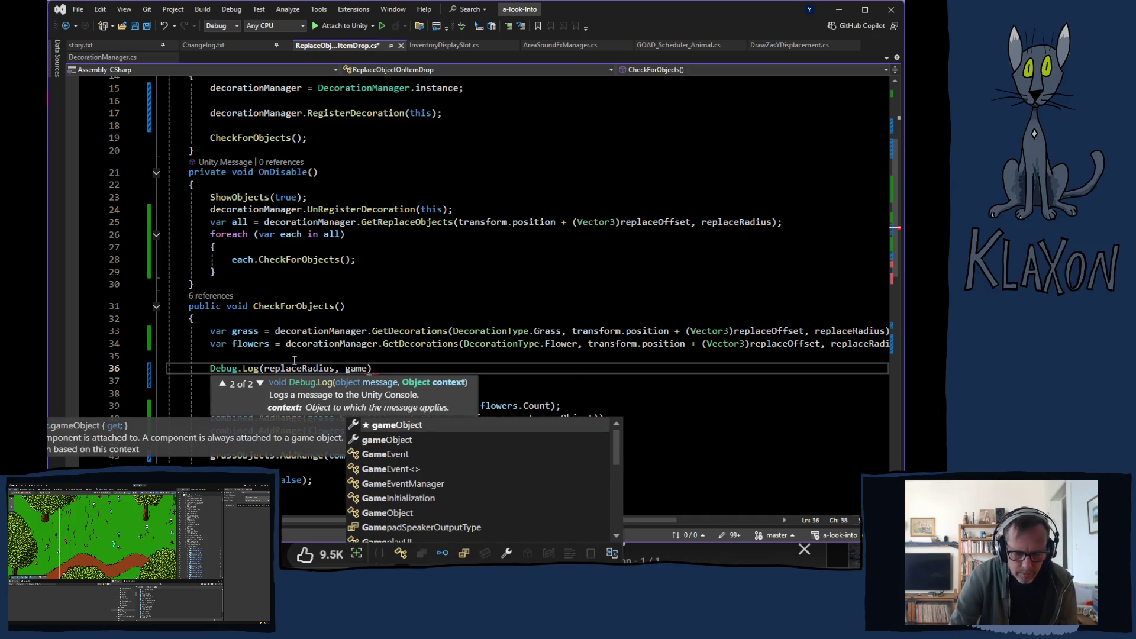
{"action": "type", "text": "o"}
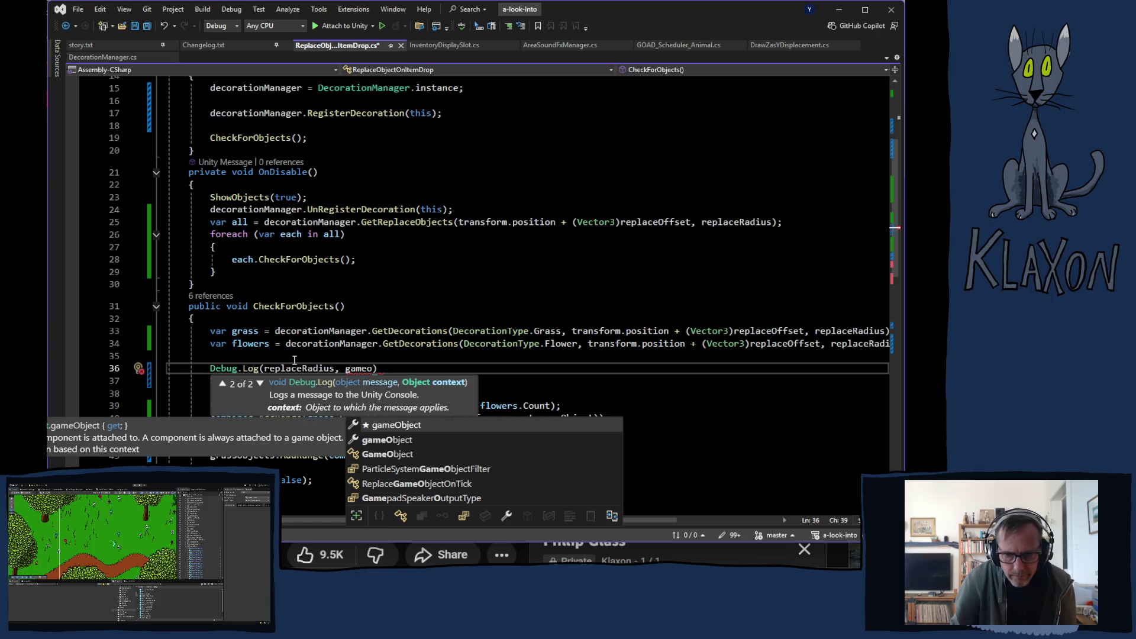
{"action": "key", "text": "Tab"}
{"action": "type", "text": ")"}
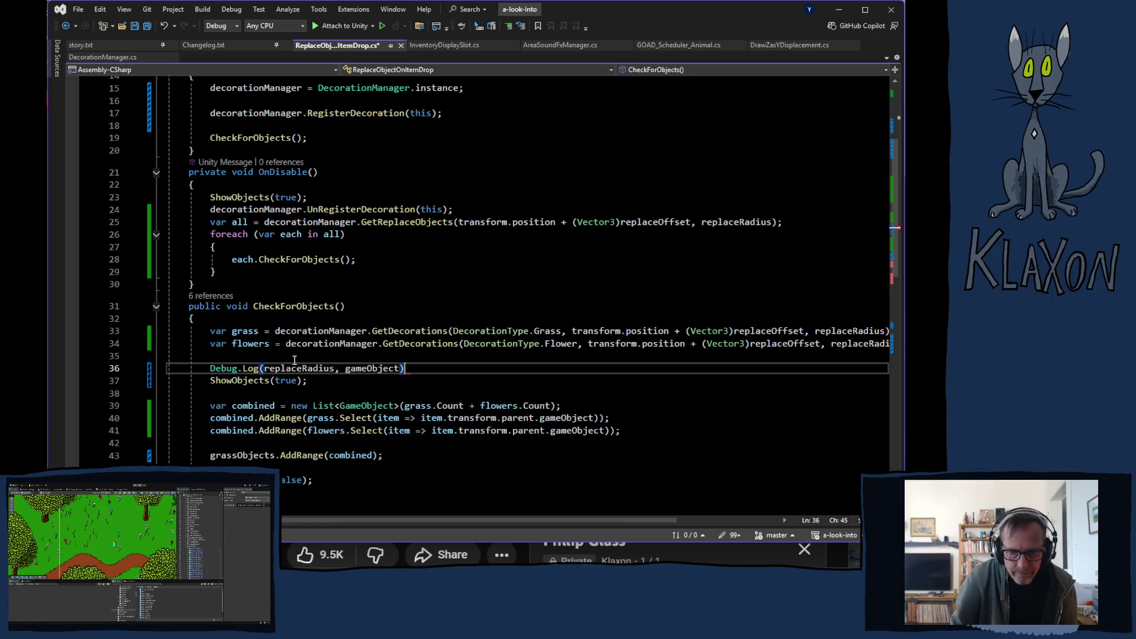
{"action": "key", "text": "ctrl+s"}
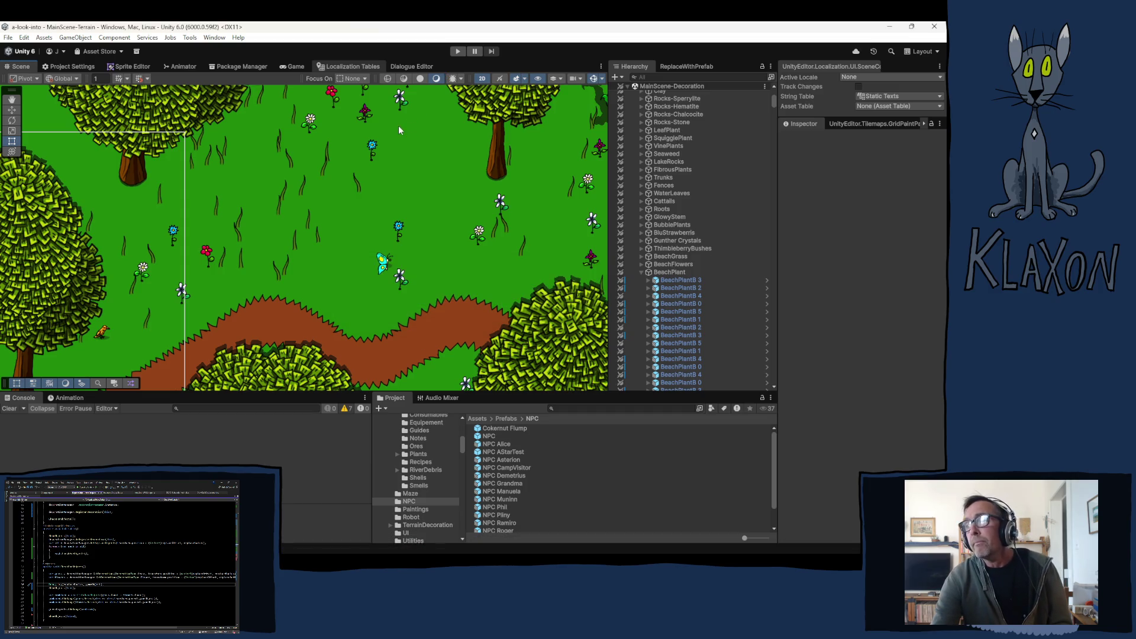
{"action": "left_click", "coordinate": [475, 51]}
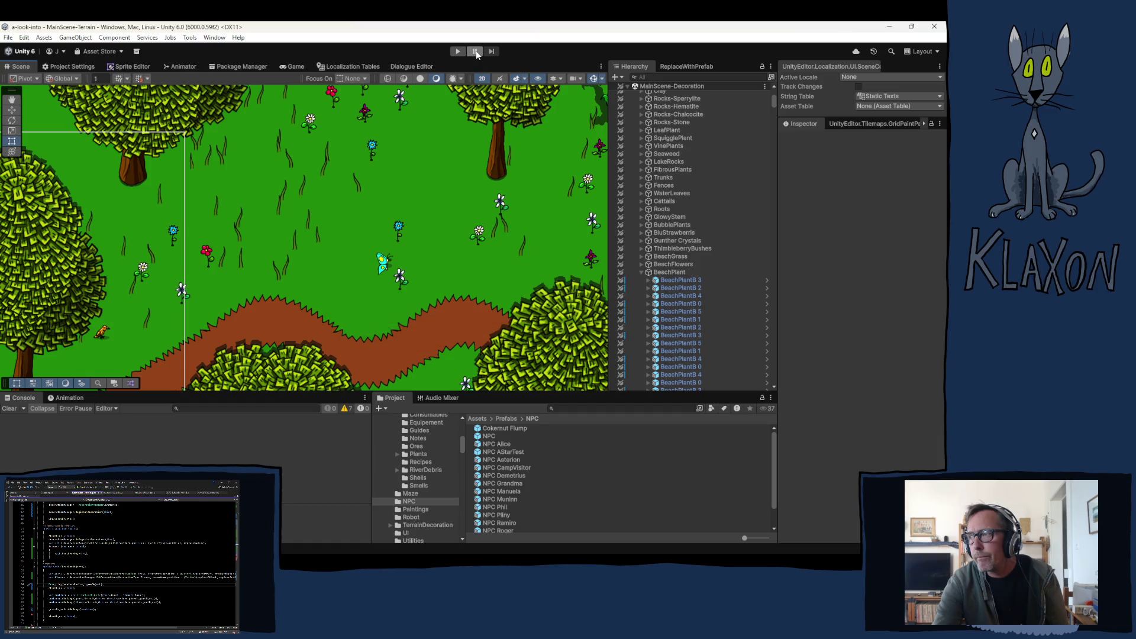
Enter play mode so the game's title menu appears.
{"action": "left_click", "coordinate": [459, 52]}
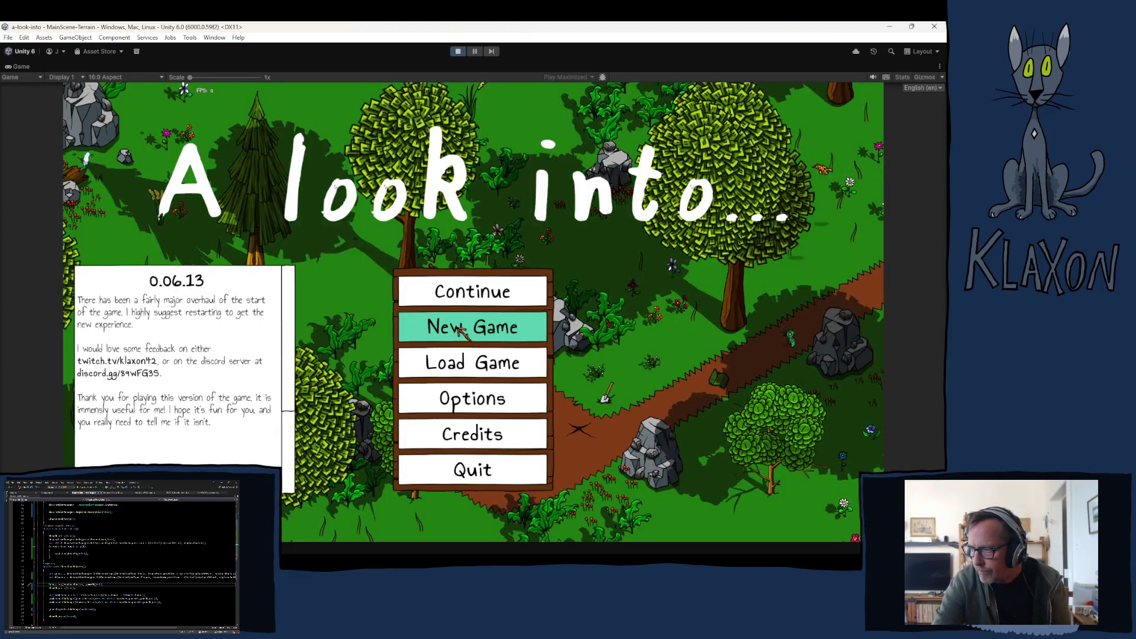
Start a New Game, confirm the save and character, and clear the Console log.
{"action": "left_click", "coordinate": [477, 336]}
{"action": "left_click", "coordinate": [425, 383]}
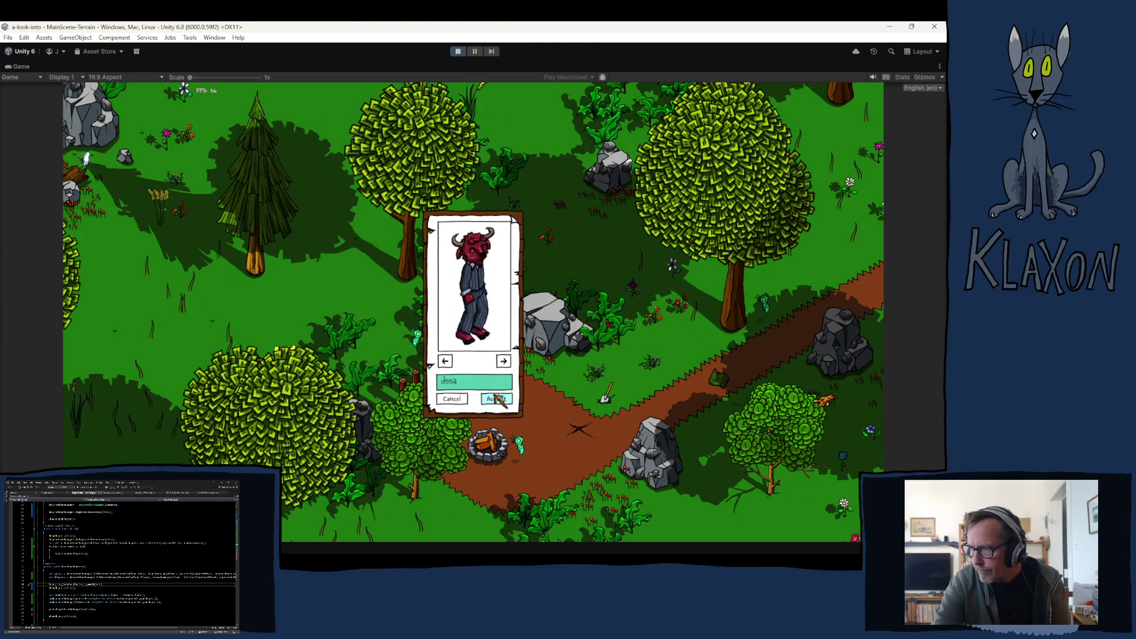
{"action": "left_click", "coordinate": [497, 398]}
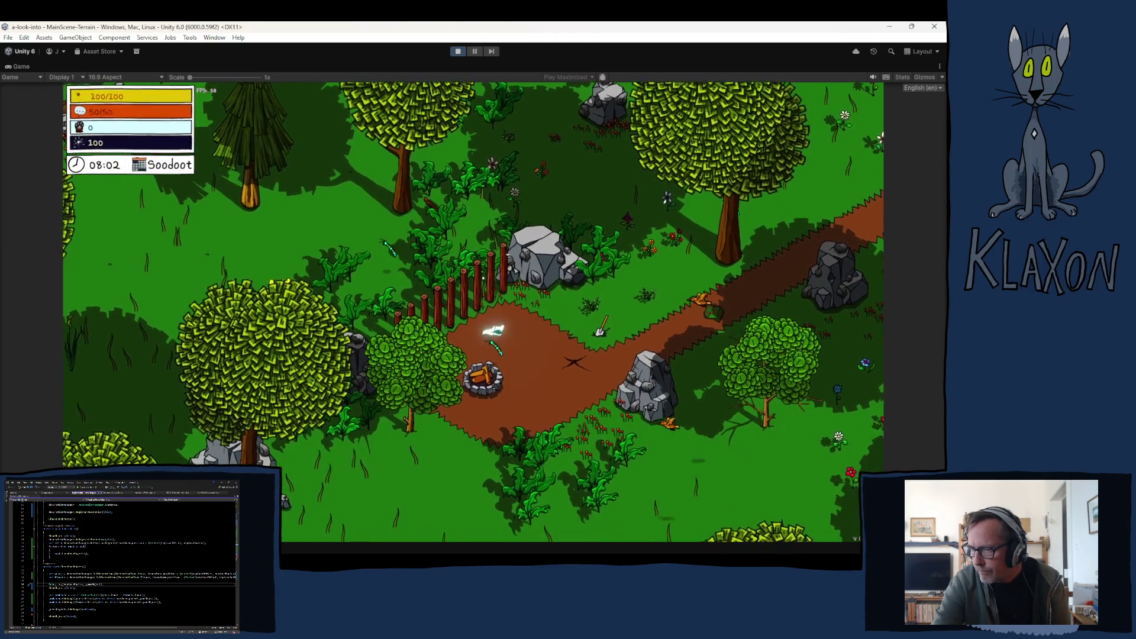
{"action": "key", "text": "ctrl+shift+c"}
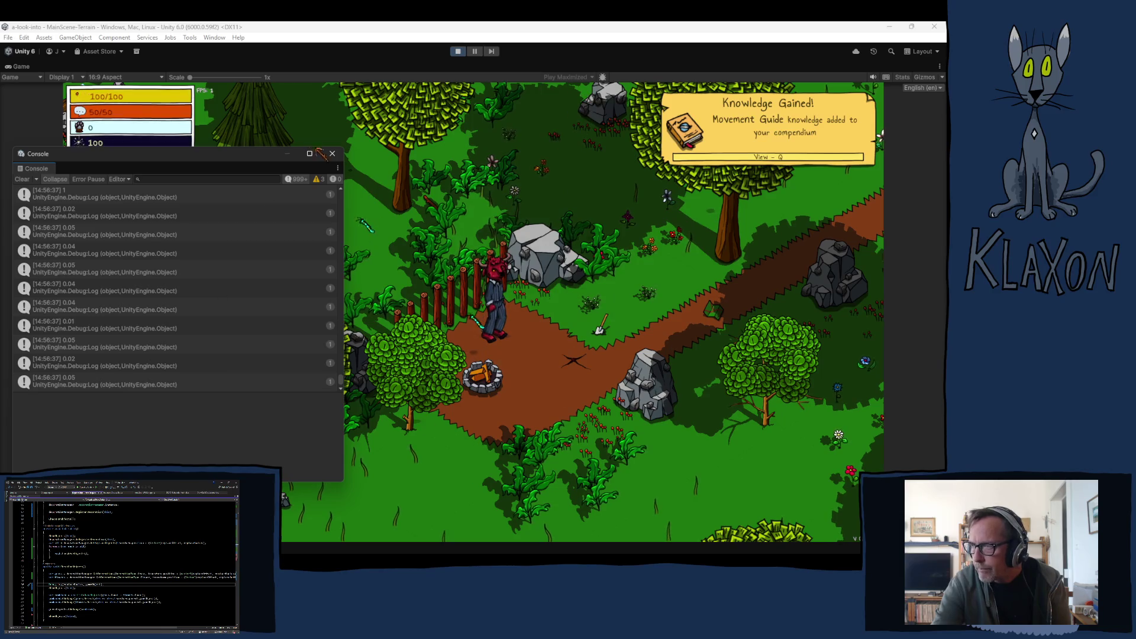
{"action": "left_click", "coordinate": [22, 178]}
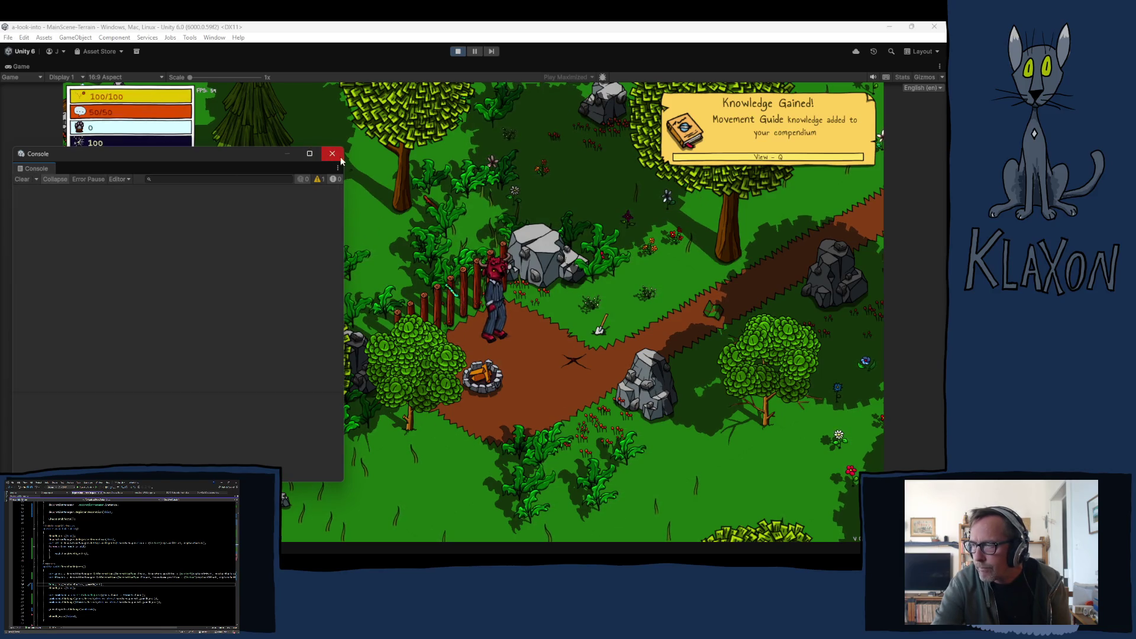
Walk to the Editor Chest and take the chair into the inventory.
{"action": "key", "text": "d"}
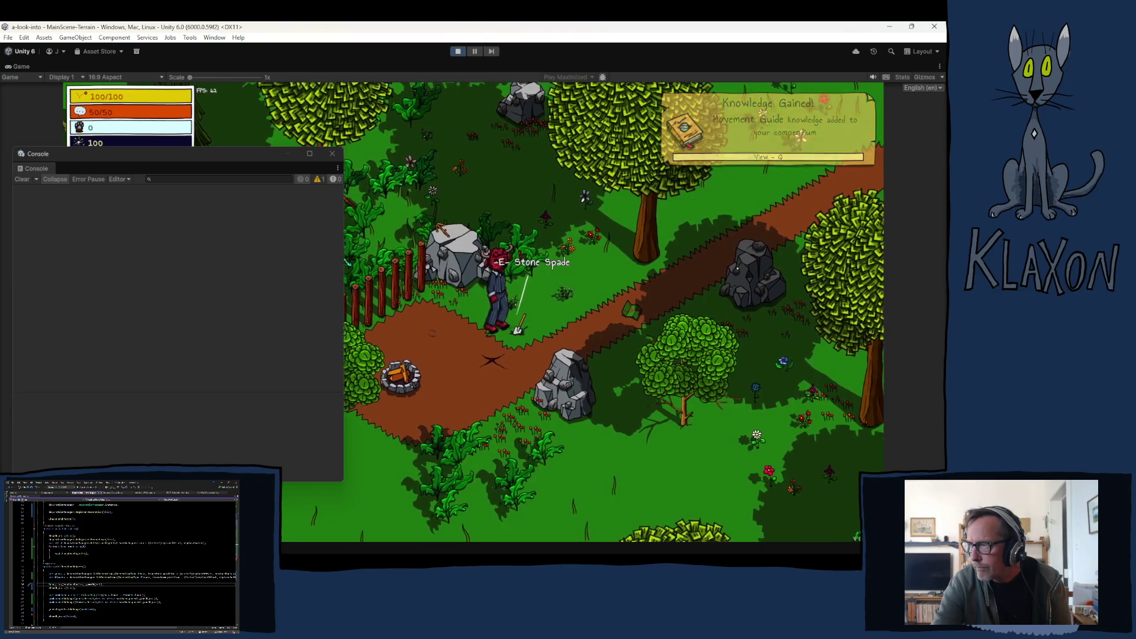
{"action": "key", "text": "w"}
{"action": "key", "text": "w"}
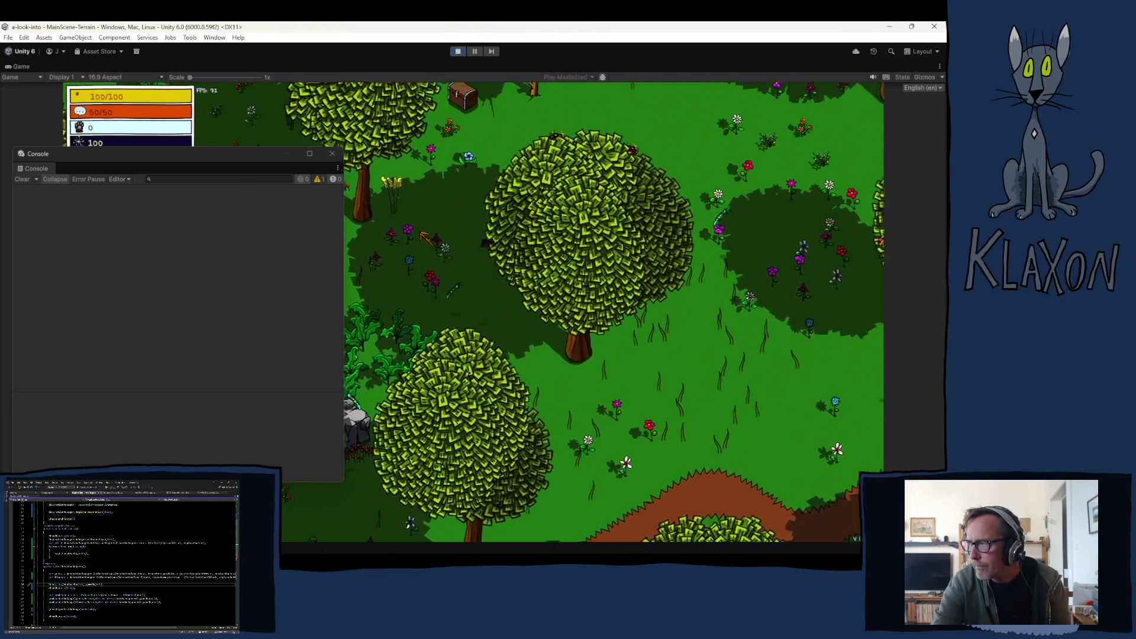
{"action": "key", "text": "w"}
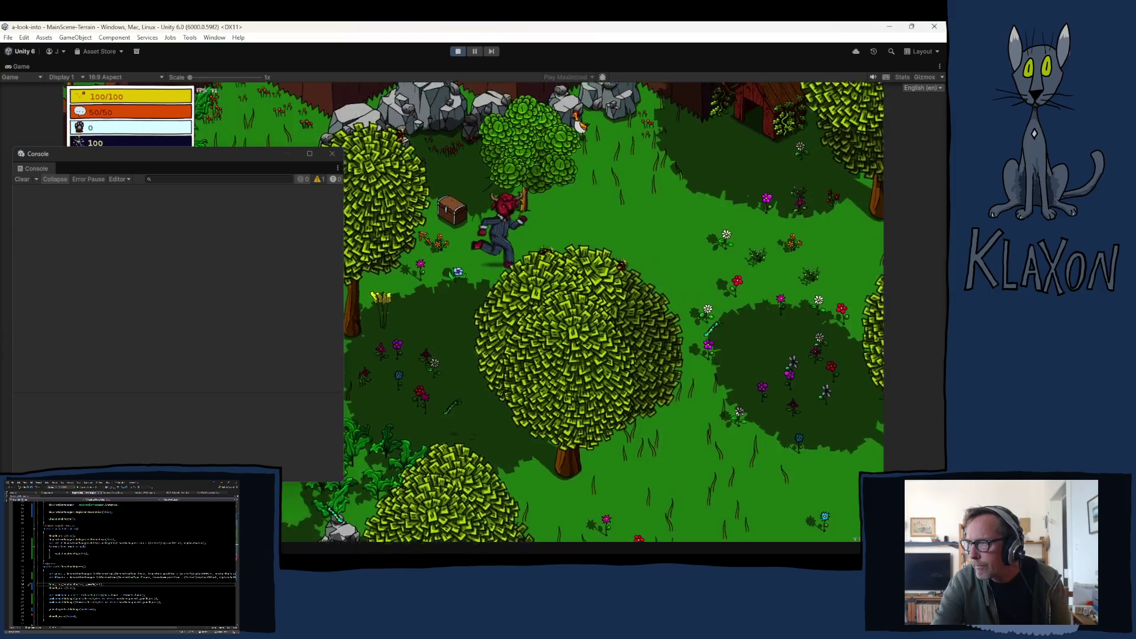
{"action": "key", "text": "e"}
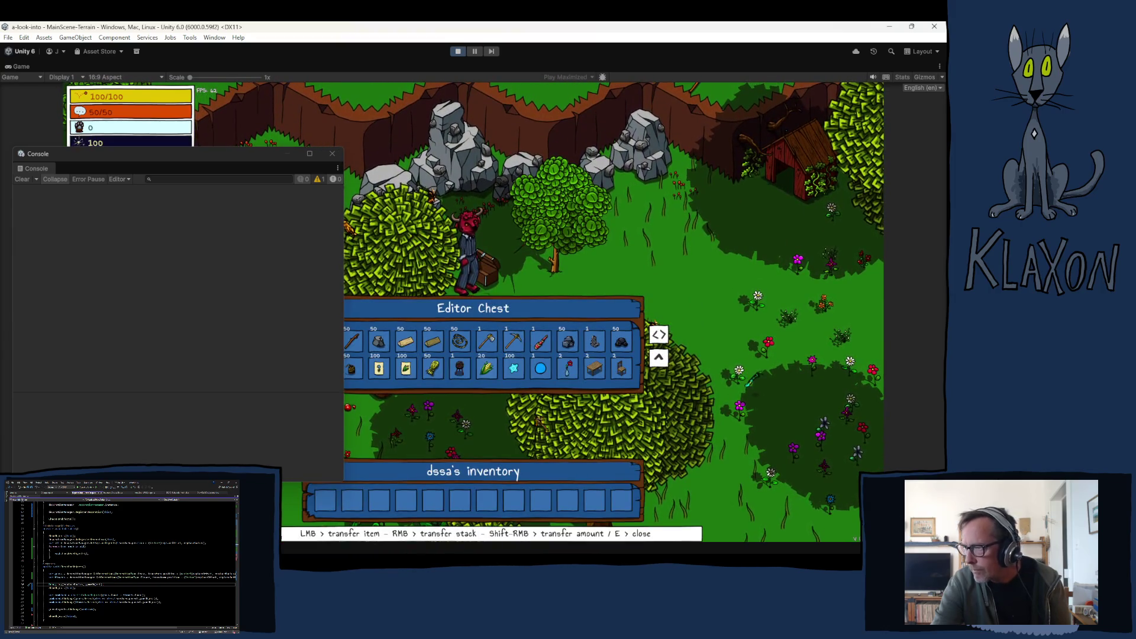
{"action": "key", "text": "e"}
{"action": "key", "text": "Tab"}
{"action": "key", "text": "Tab"}
{"action": "key", "text": "d"}
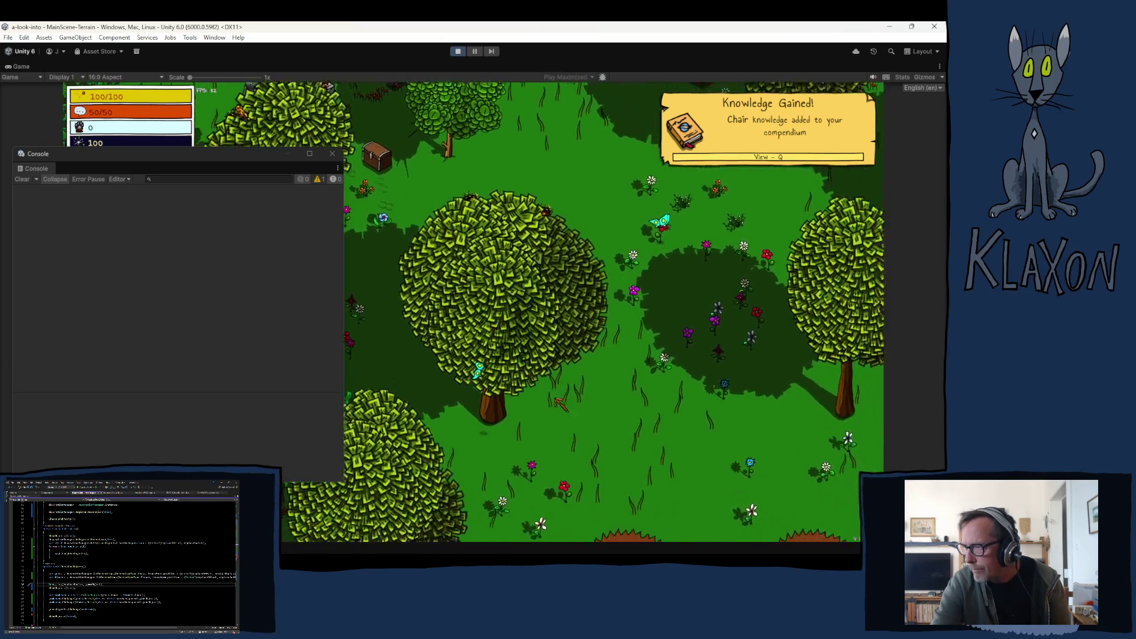
Place the chair from the hotbar into the world, then pick it back up with F, logging 0.08 radius values.
{"action": "key", "text": "Tab"}
{"action": "left_click_drag", "start_coordinate": [382, 497], "coordinate": [541, 336]}
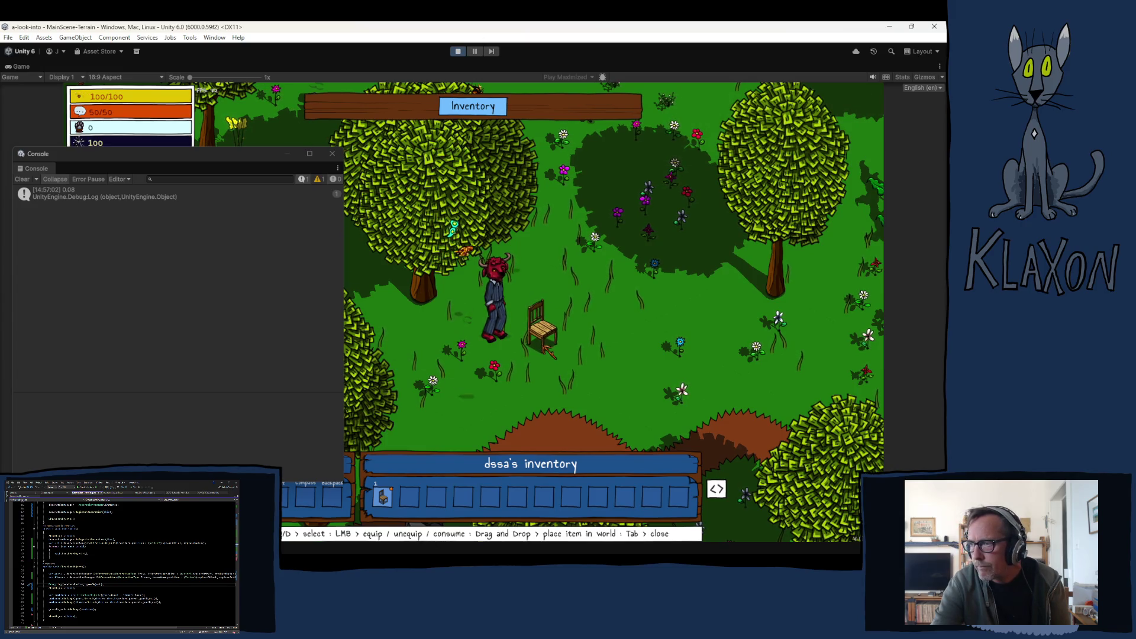
{"action": "left_click", "coordinate": [469, 406]}
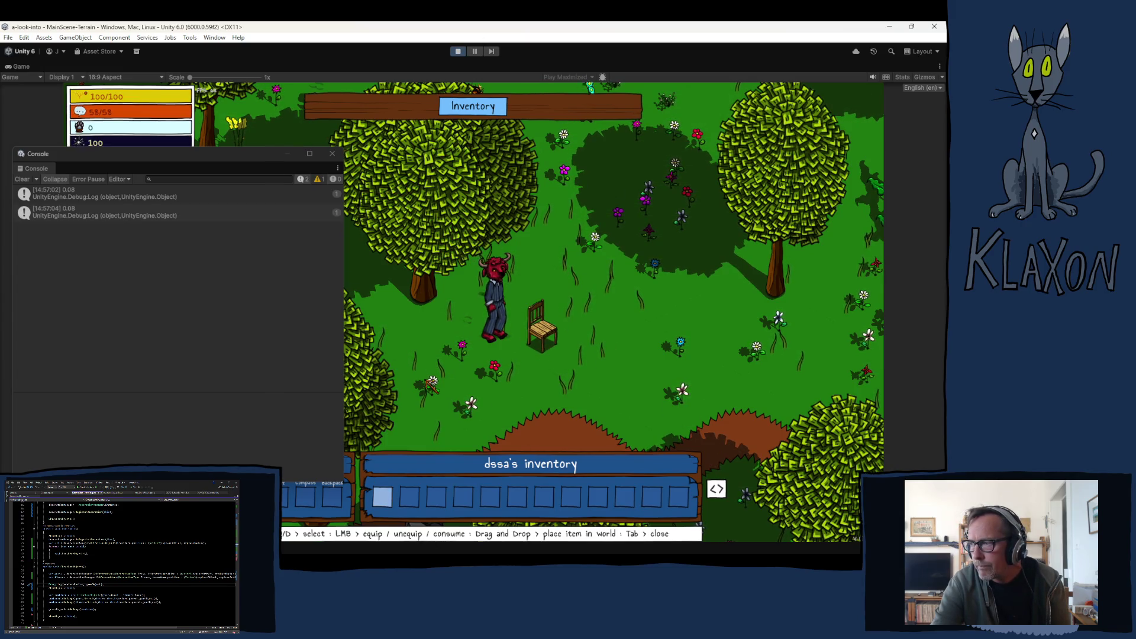
{"action": "key", "text": "Tab"}
{"action": "key", "text": "d"}
{"action": "key", "text": "a"}
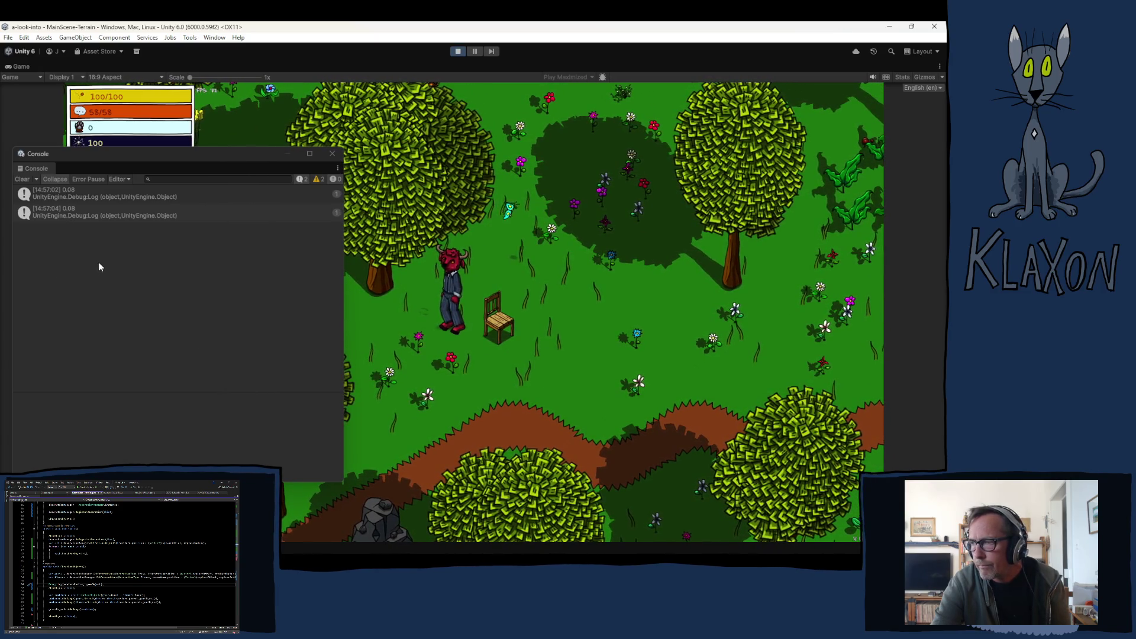
{"action": "key", "text": "d"}
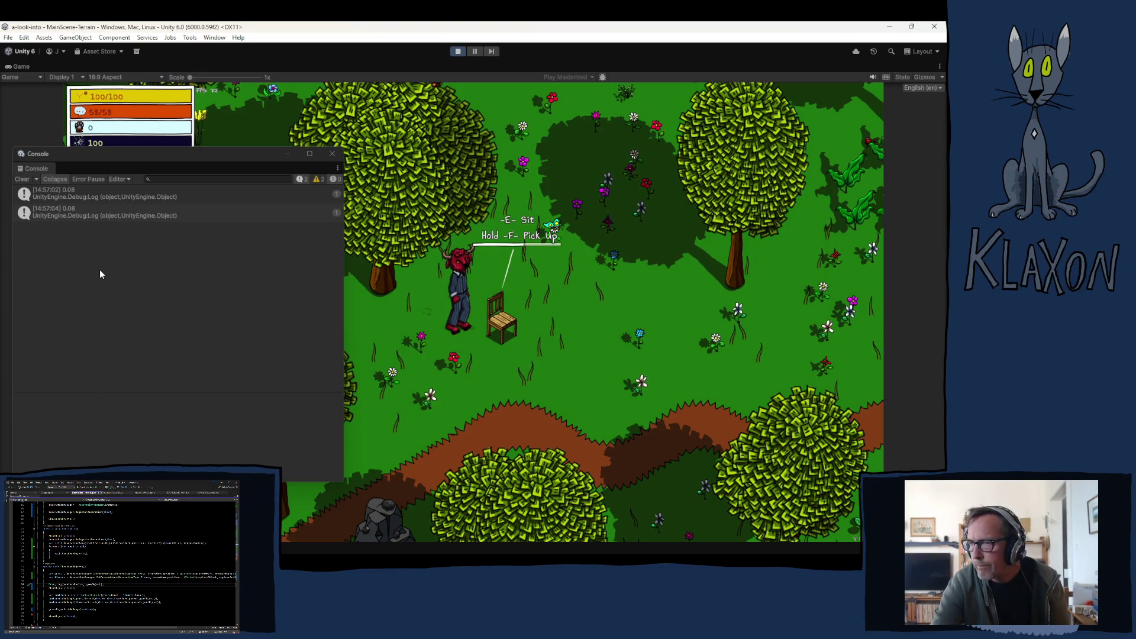
{"action": "key", "text": "f"}
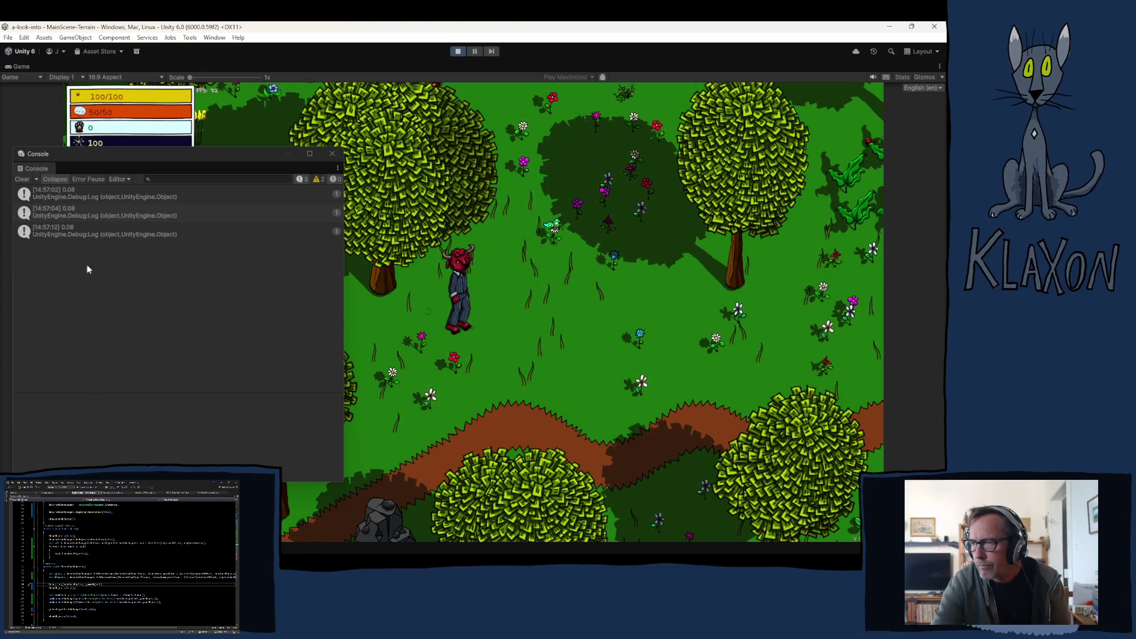
{"action": "left_click", "coordinate": [68, 229]}
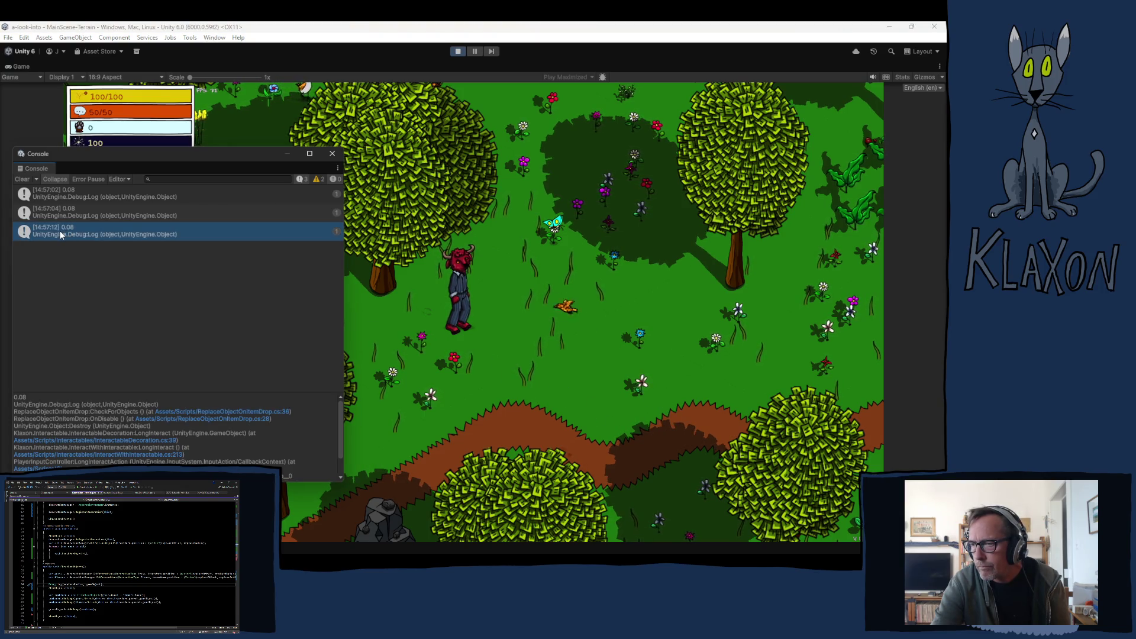
{"action": "left_click", "coordinate": [474, 52]}
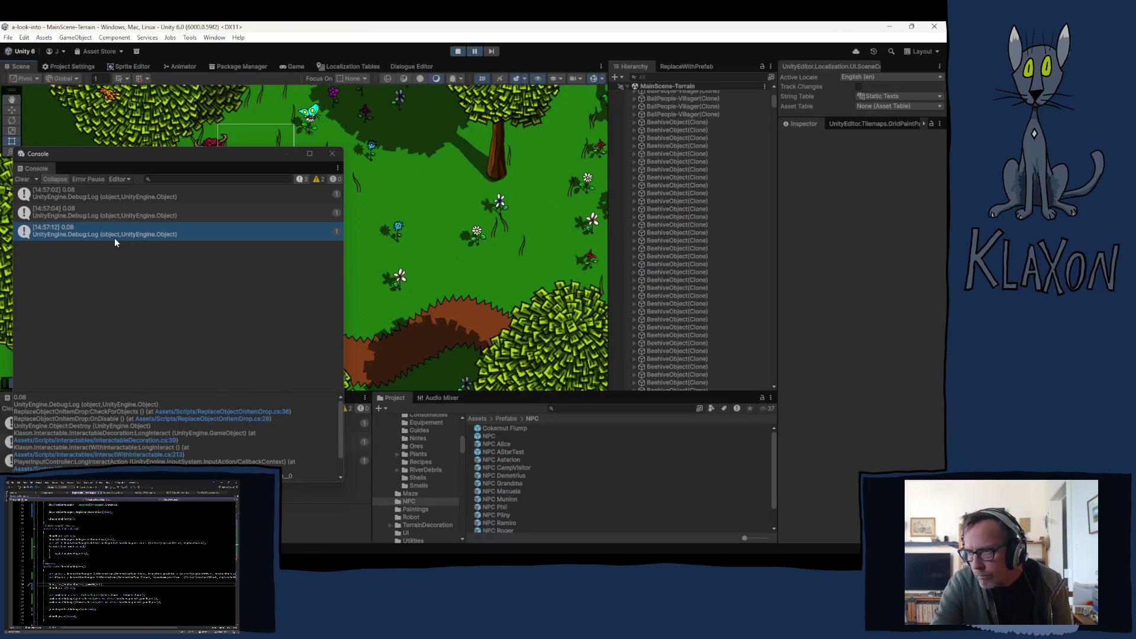
{"action": "key", "text": "Up"}
{"action": "left_click", "coordinate": [102, 228]}
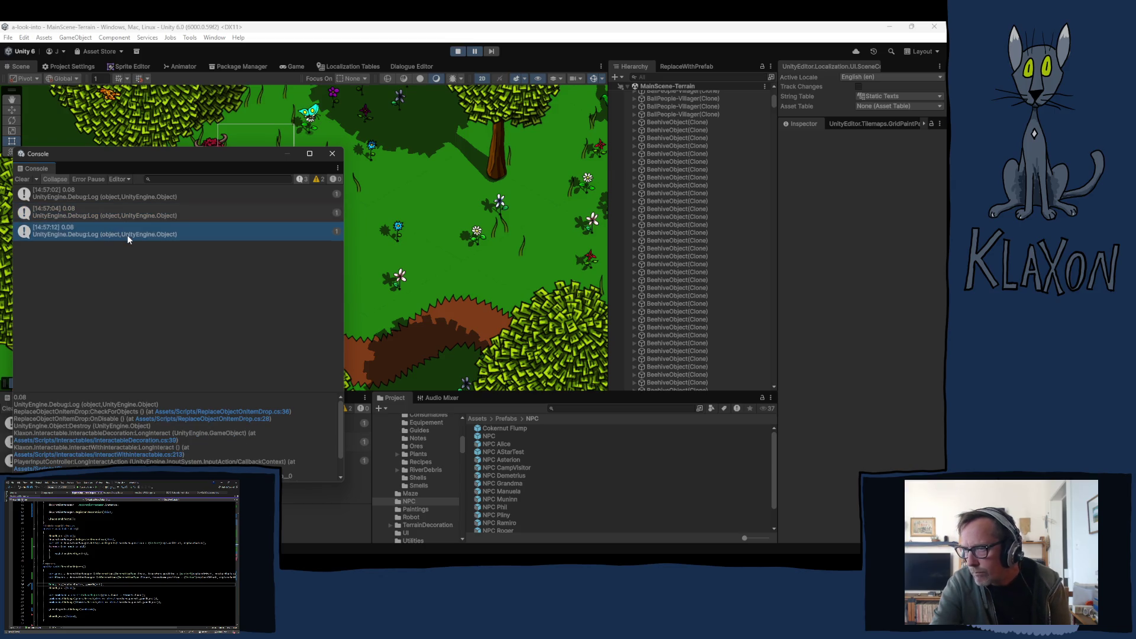
{"action": "scroll", "coordinate": [178, 435], "scroll_direction": "down", "scroll_amount": 2}
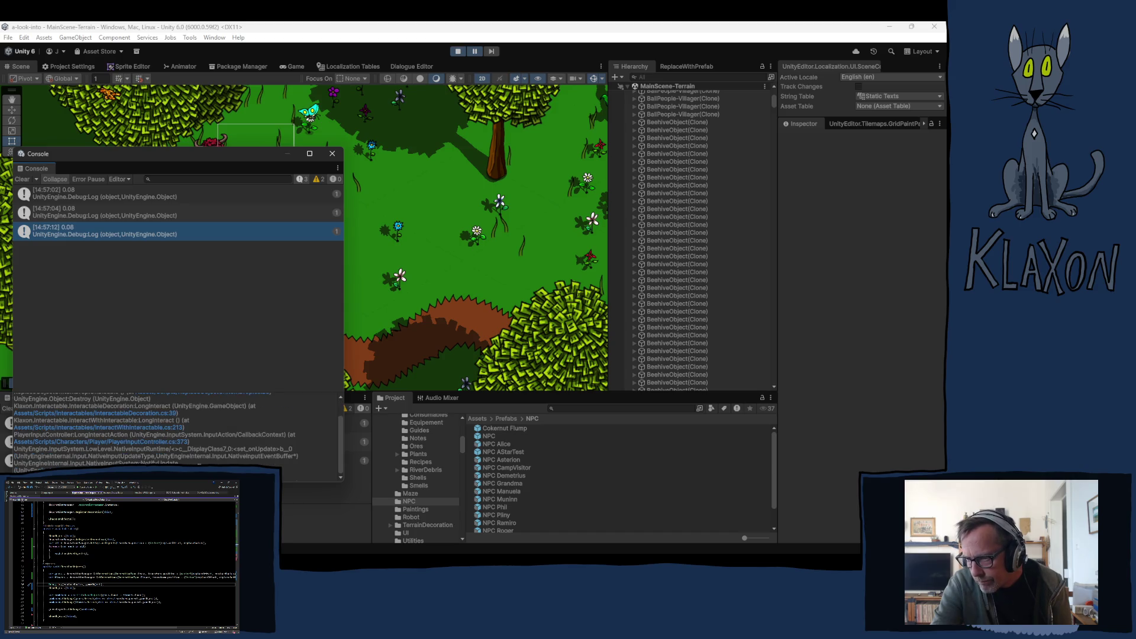
{"action": "left_click", "coordinate": [468, 53]}
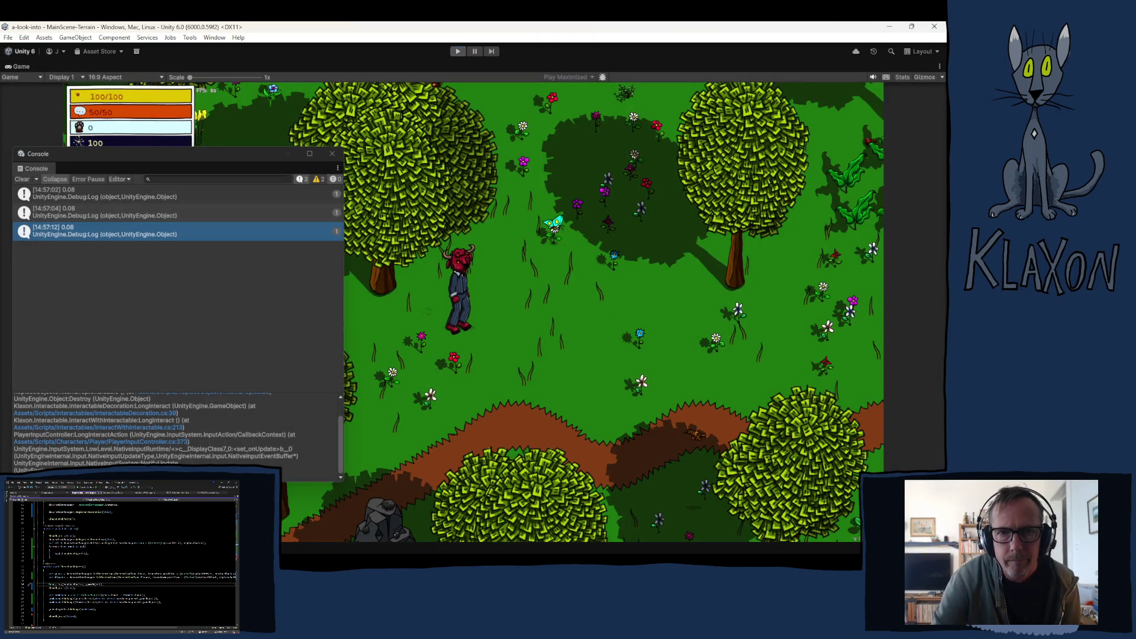
{"action": "scroll", "coordinate": [124, 555], "scroll_direction": "up", "scroll_amount": 10}
Stop the game and select the Debug.Log arguments on line 36 in Visual Studio.
{"action": "key", "text": "ctrl+p"}
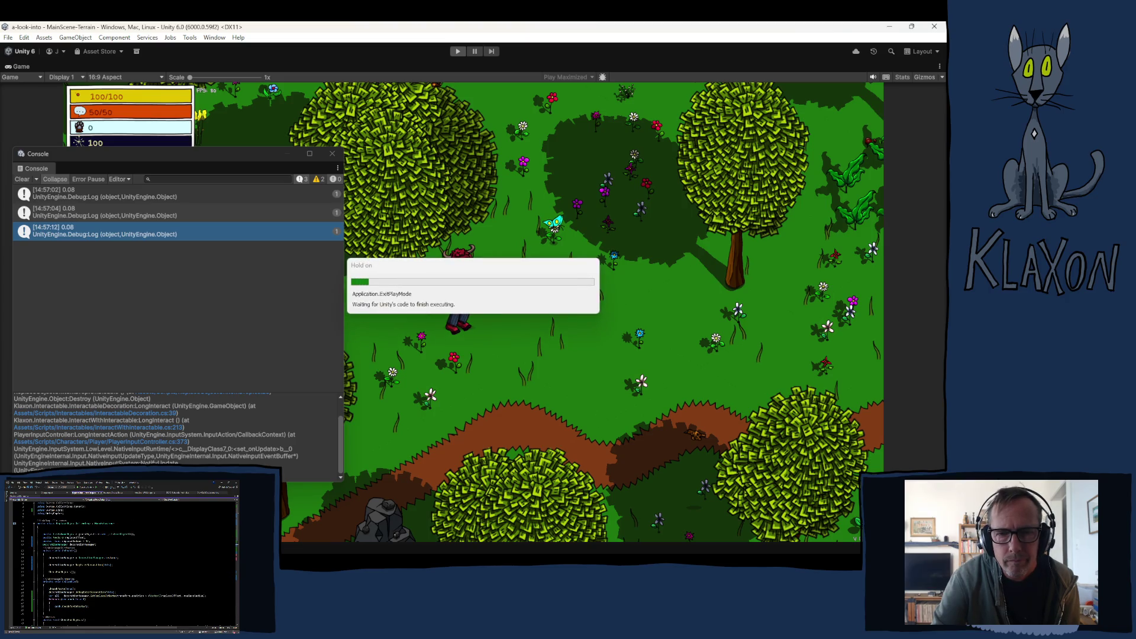
{"action": "scroll", "coordinate": [125, 555], "scroll_direction": "down", "scroll_amount": 5}
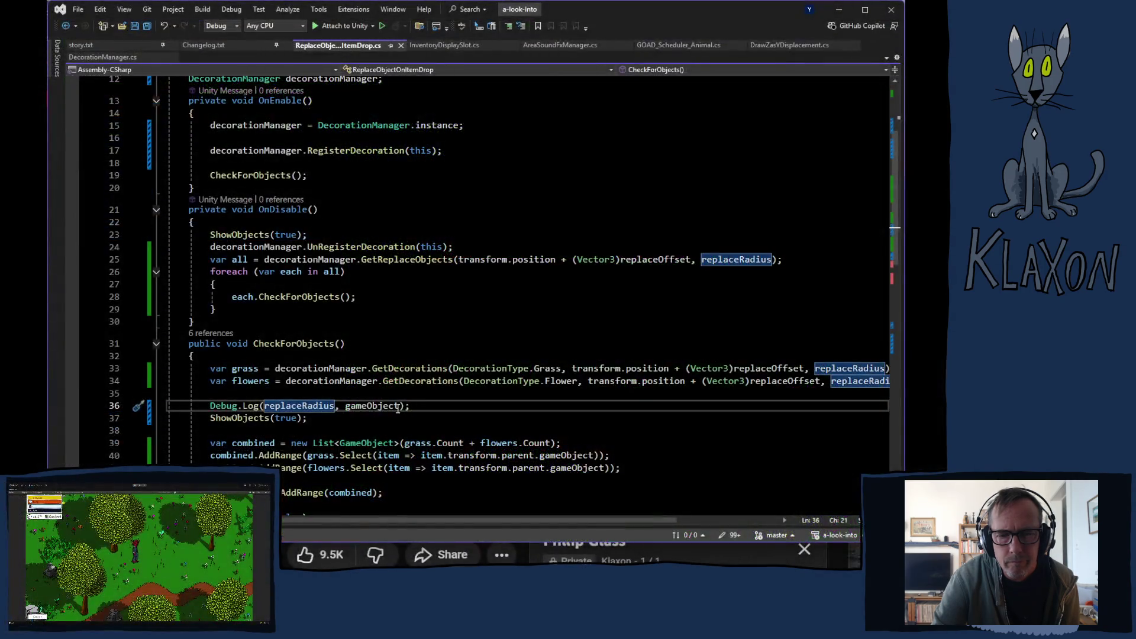
{"action": "left_click_drag", "start_coordinate": [400, 406], "coordinate": [278, 412]}
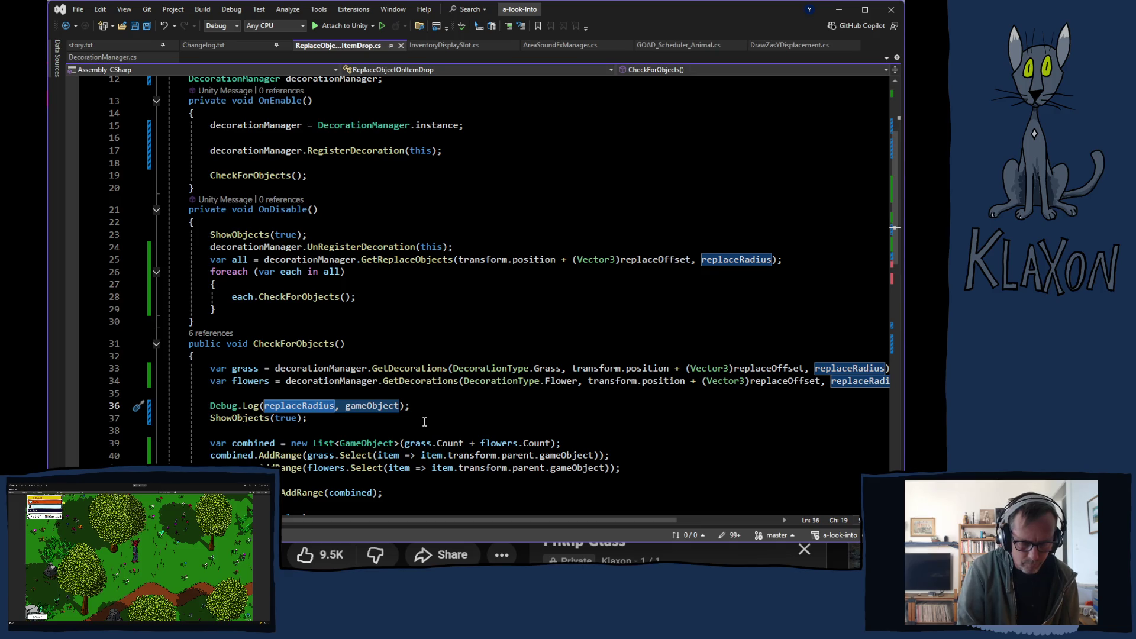
{"action": "type", "text": "gameob"}
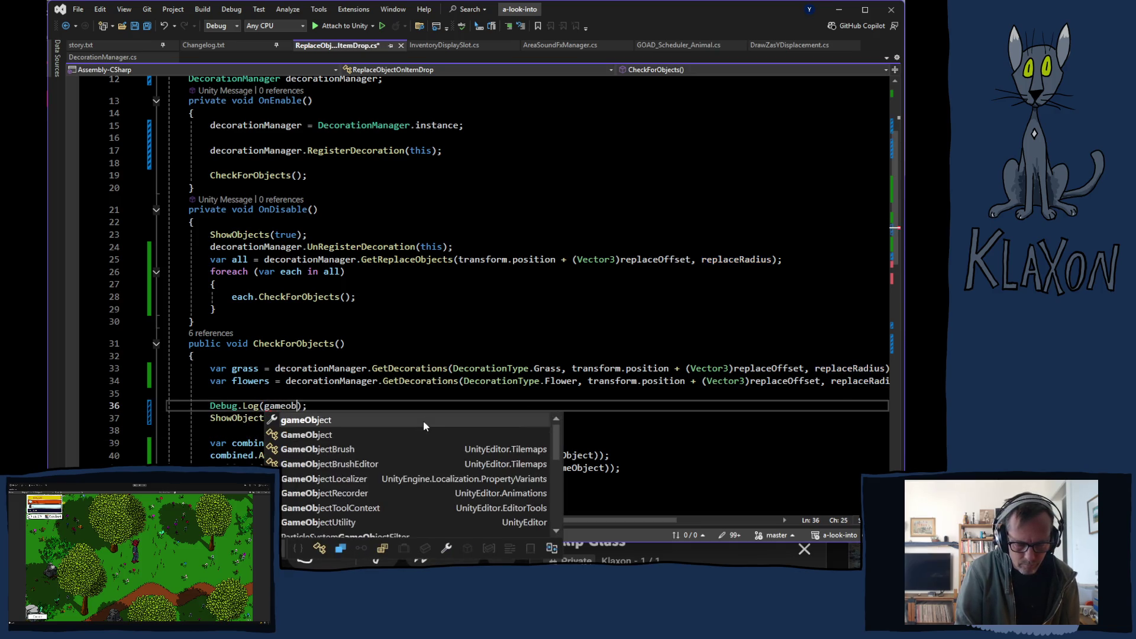
Replace the Debug.Log arguments with gameObject.transform.parent.name and save the script.
{"action": "key", "text": "Tab"}
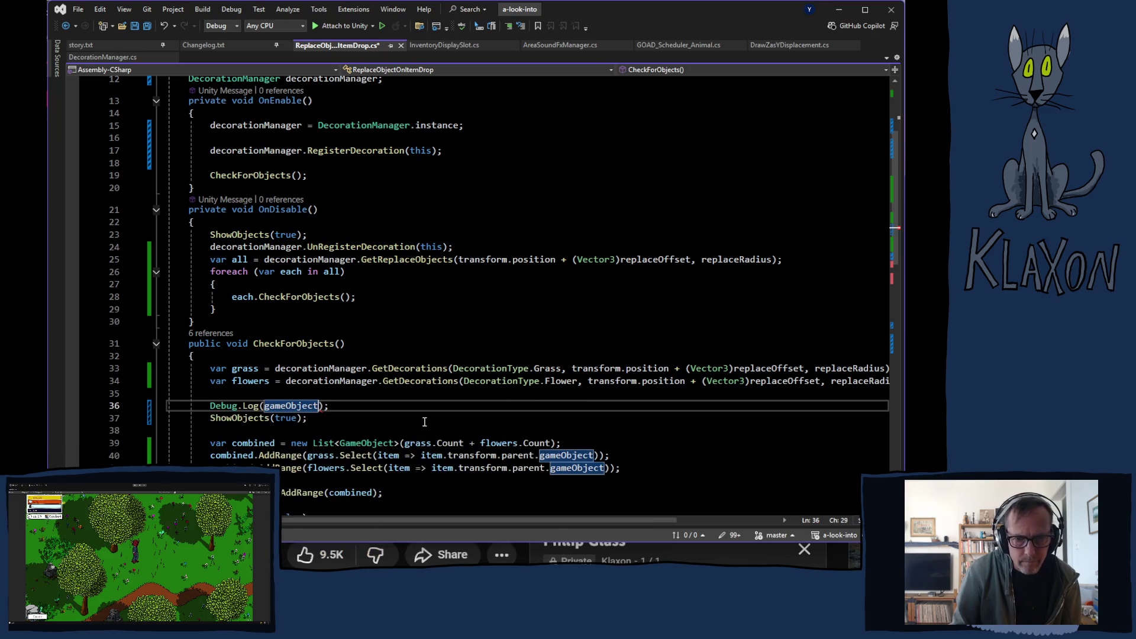
{"action": "type", "text": "."}
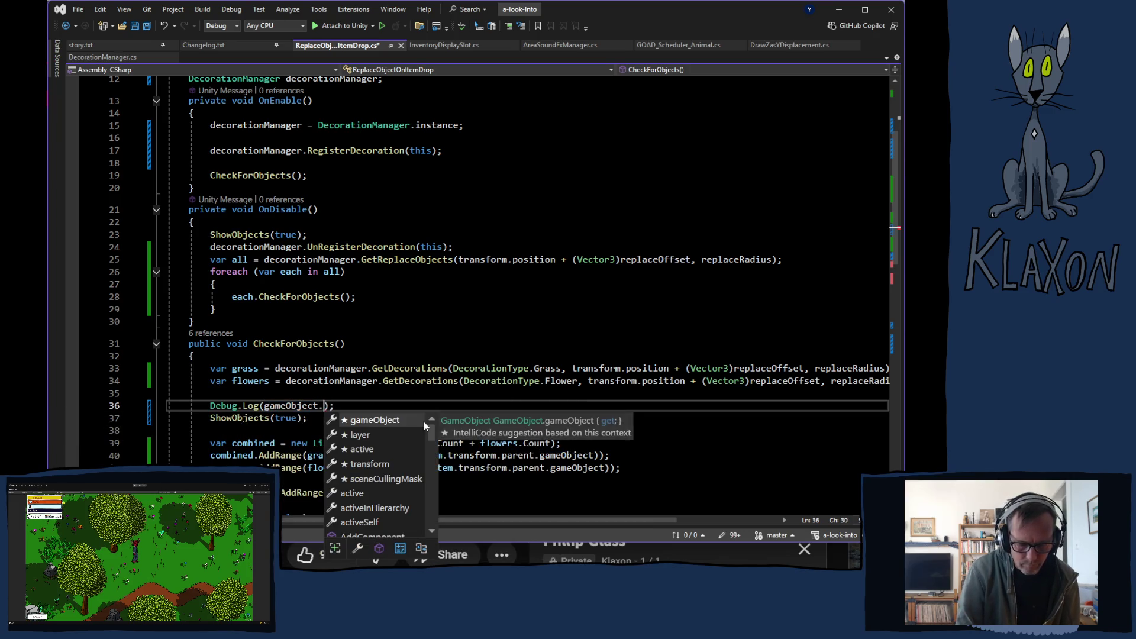
{"action": "type", "text": "tra"}
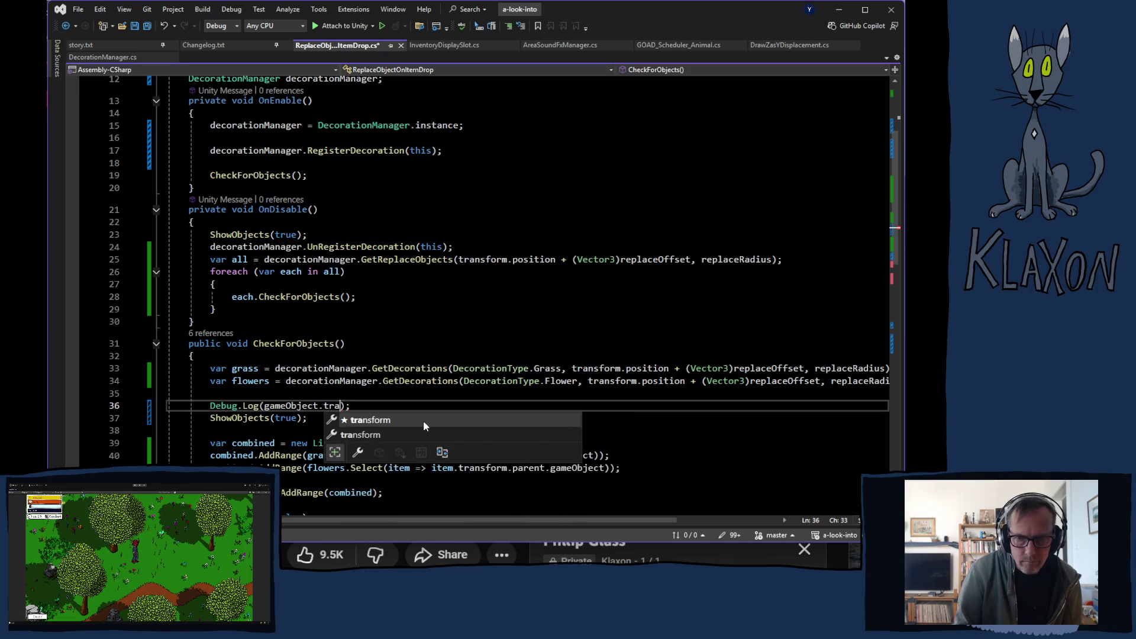
{"action": "key", "text": "Tab"}
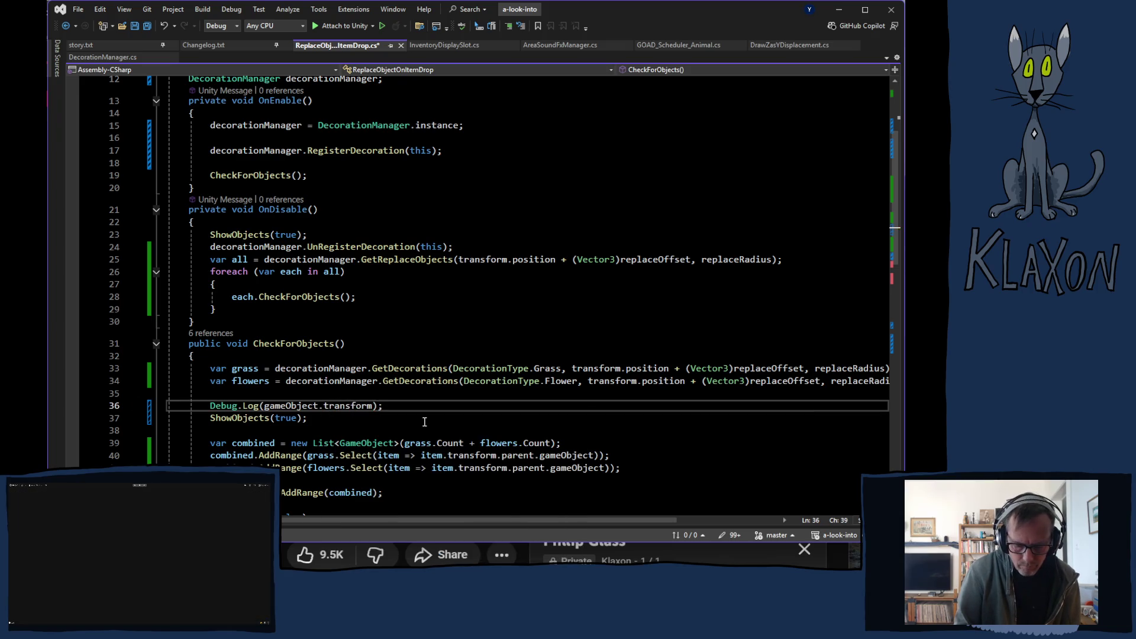
{"action": "type", "text": "."}
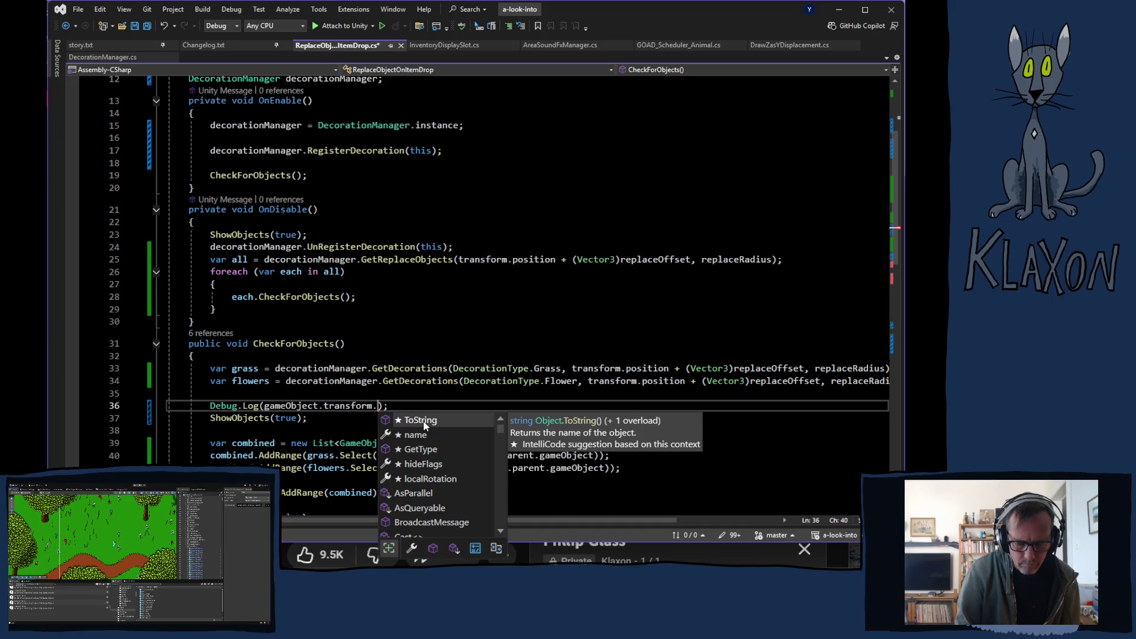
{"action": "type", "text": "pa"}
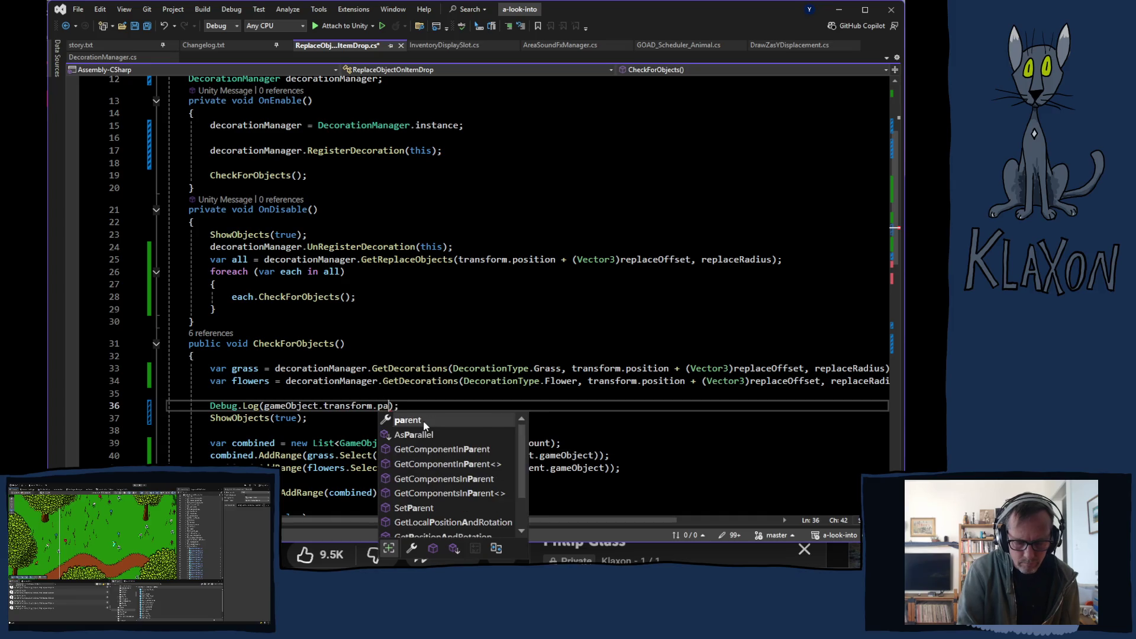
{"action": "type", "text": "rent."}
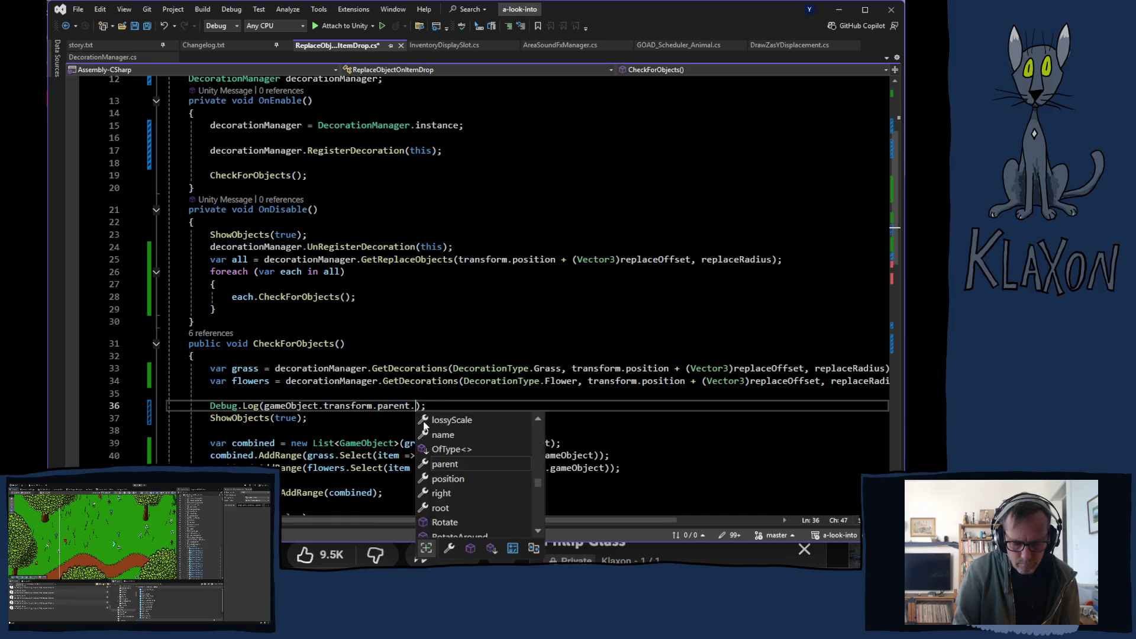
{"action": "type", "text": "name)"}
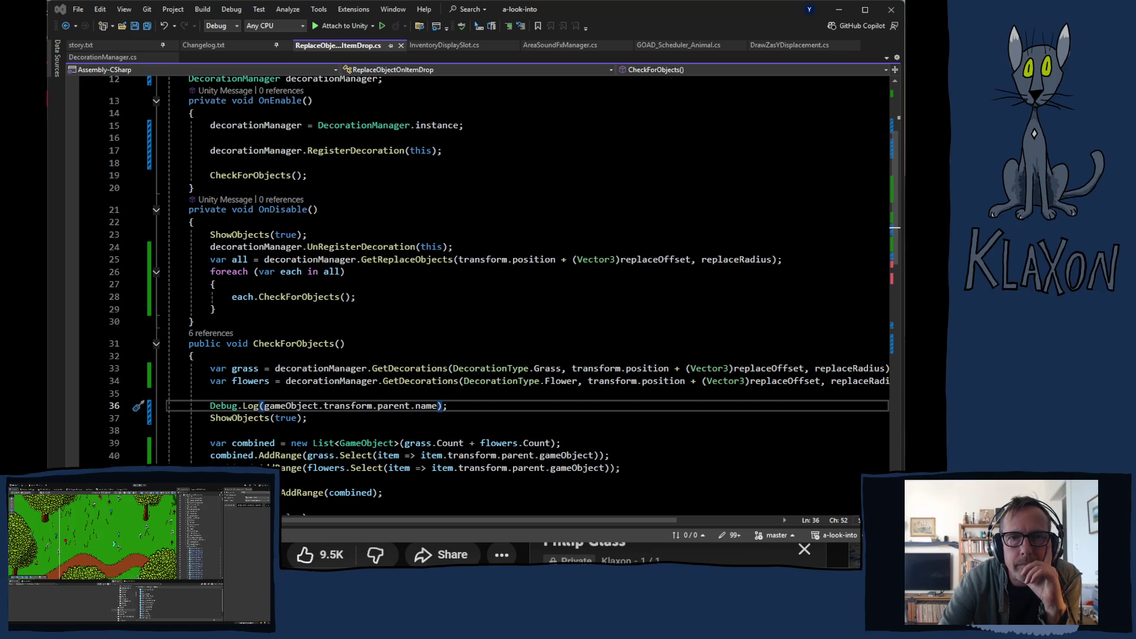
{"action": "key", "text": "alt+Tab"}
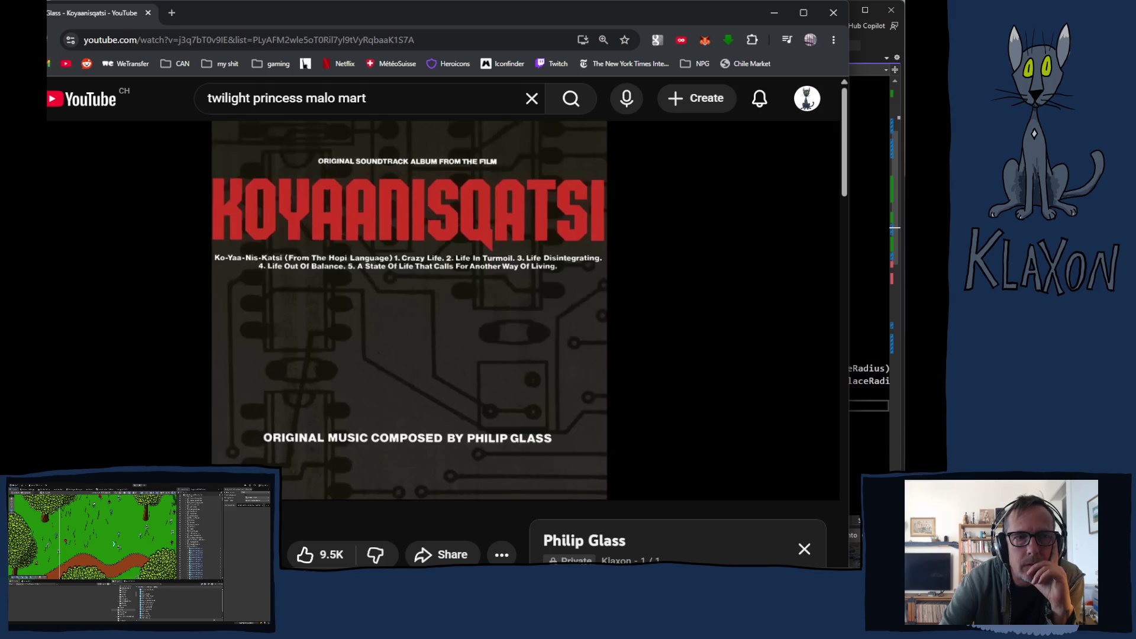
Start playing all videos of the saved avey_tare playlist from the YouTube guide's Playlists page.
{"action": "left_click", "coordinate": [37, 99]}
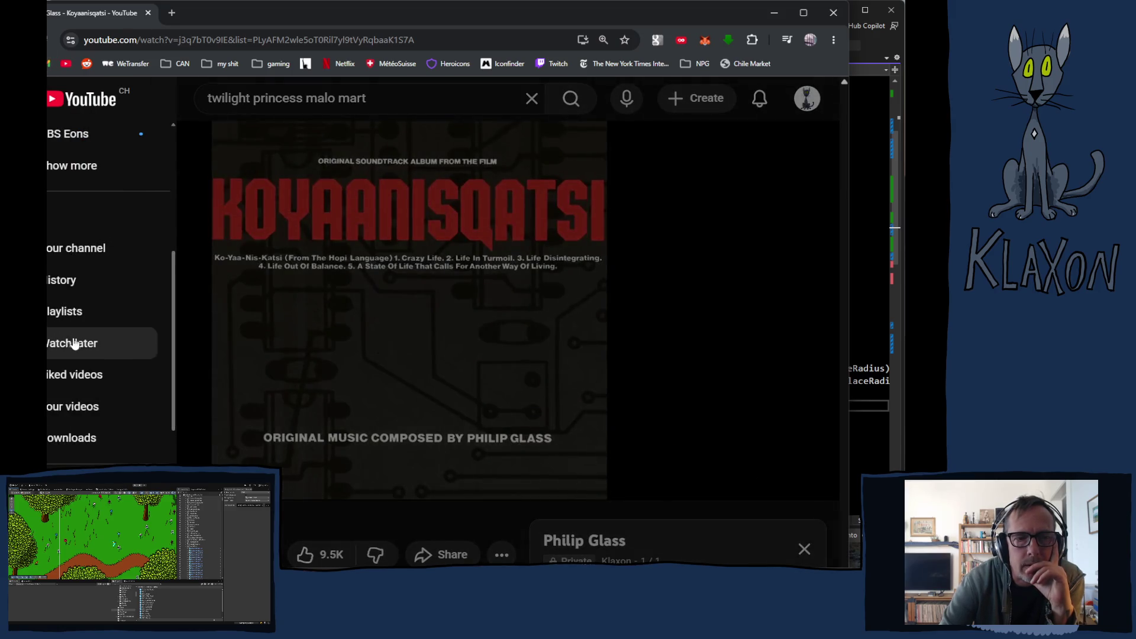
{"action": "left_click", "coordinate": [59, 313]}
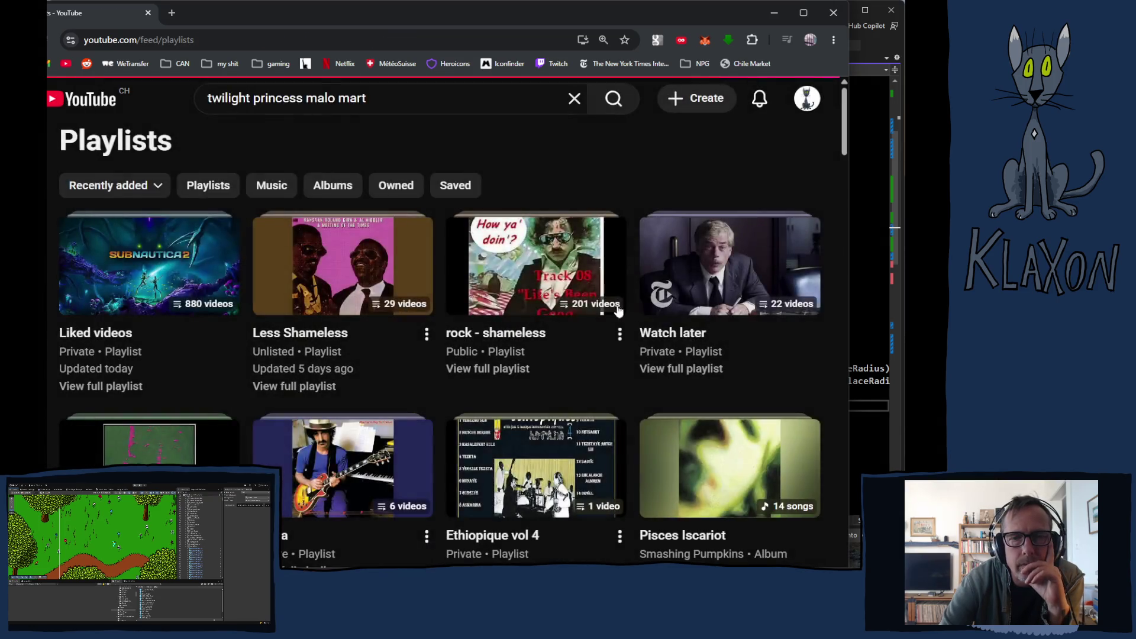
{"action": "scroll", "coordinate": [372, 362], "scroll_direction": "down", "scroll_amount": 2}
{"action": "scroll", "coordinate": [383, 355], "scroll_direction": "down", "scroll_amount": 2}
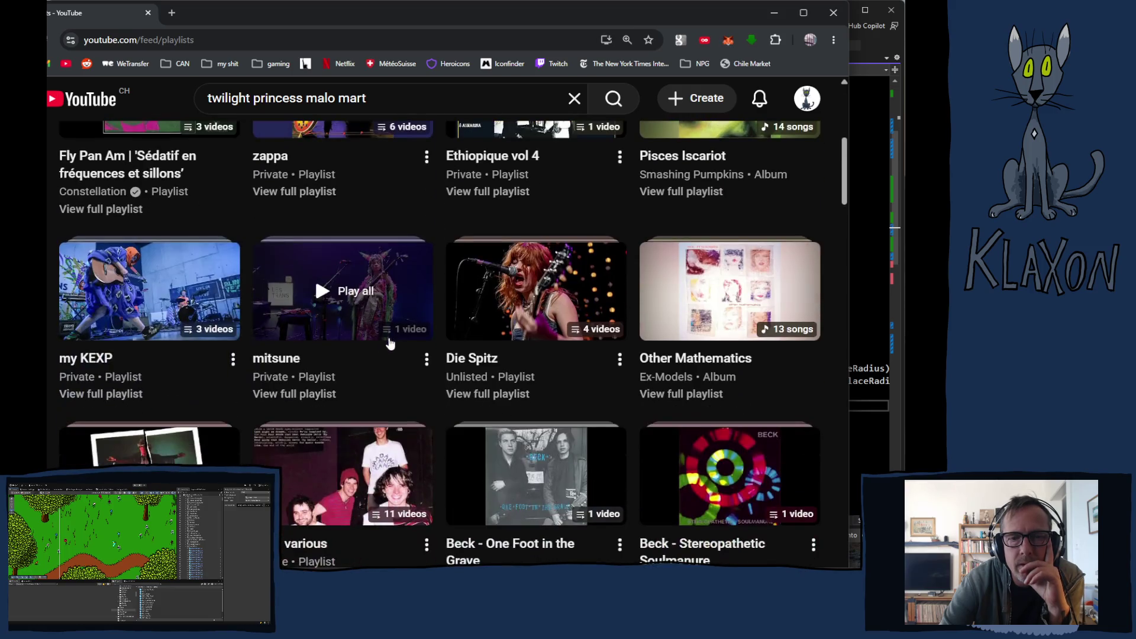
{"action": "scroll", "coordinate": [408, 337], "scroll_direction": "down", "scroll_amount": 2}
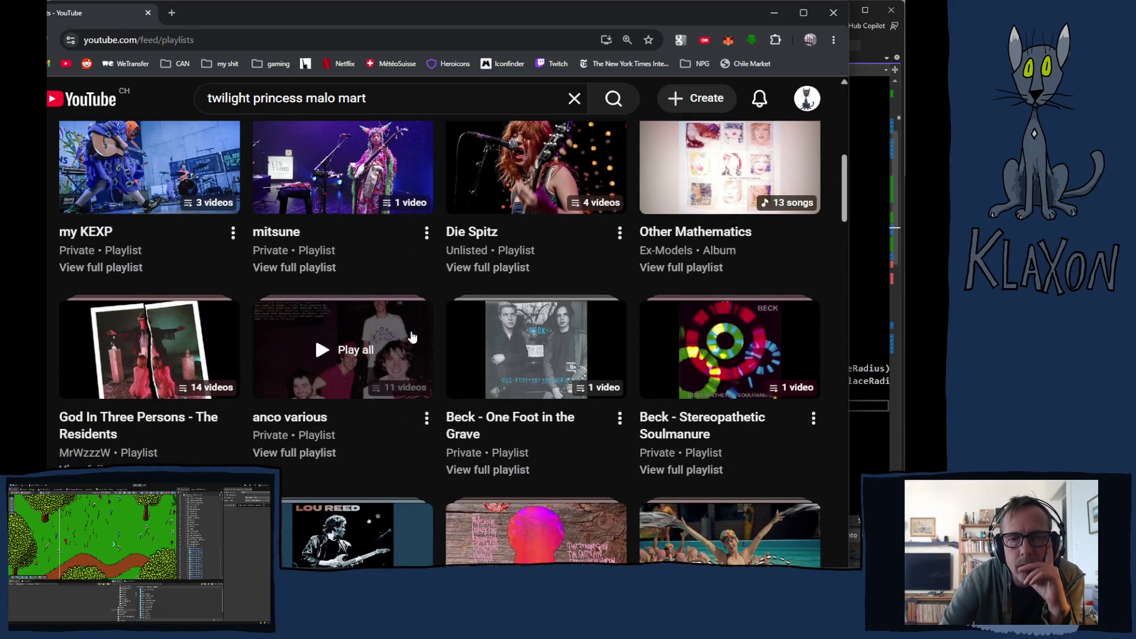
{"action": "scroll", "coordinate": [411, 337], "scroll_direction": "down", "scroll_amount": 1}
{"action": "scroll", "coordinate": [411, 337], "scroll_direction": "down", "scroll_amount": 1}
{"action": "scroll", "coordinate": [411, 337], "scroll_direction": "down", "scroll_amount": 2}
{"action": "scroll", "coordinate": [411, 338], "scroll_direction": "down", "scroll_amount": 1}
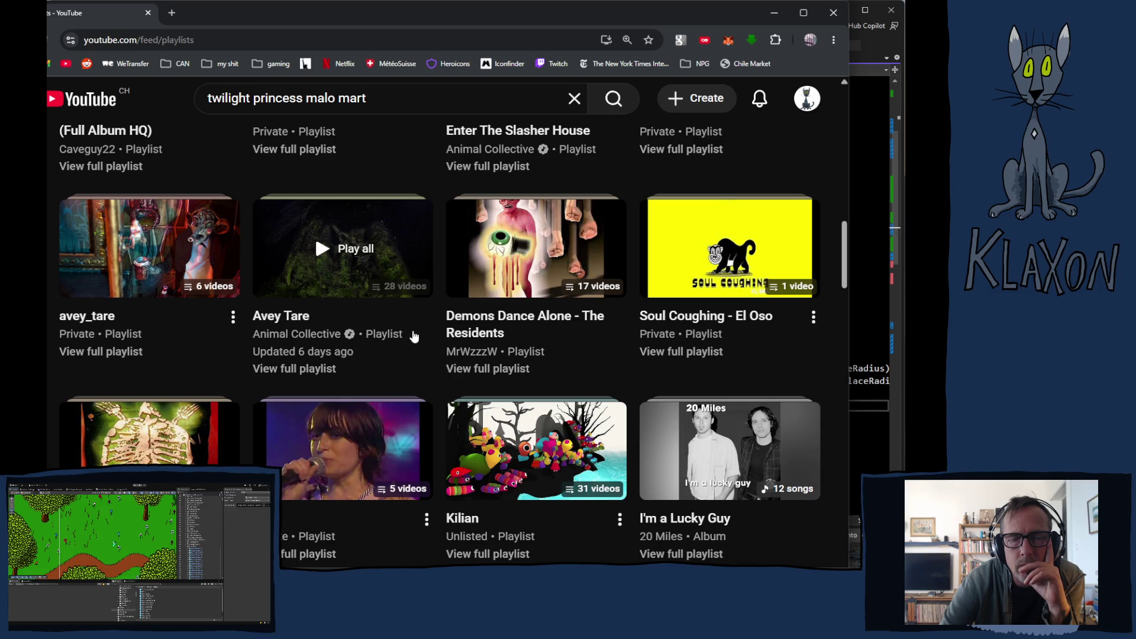
{"action": "scroll", "coordinate": [416, 334], "scroll_direction": "up", "scroll_amount": 3}
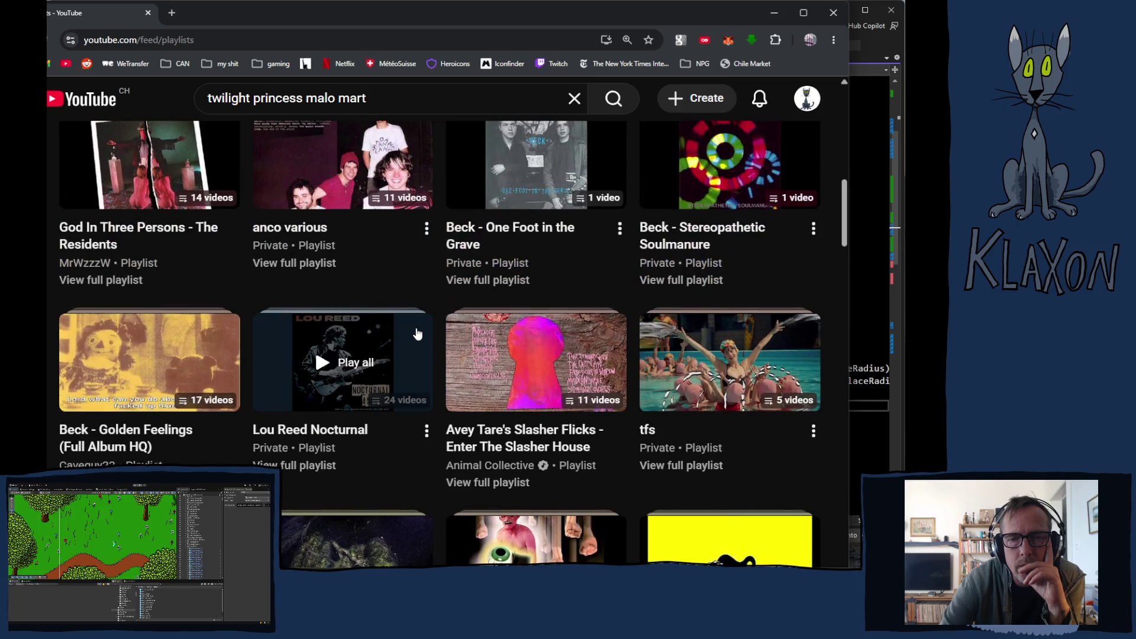
{"action": "scroll", "coordinate": [415, 333], "scroll_direction": "down", "scroll_amount": 2}
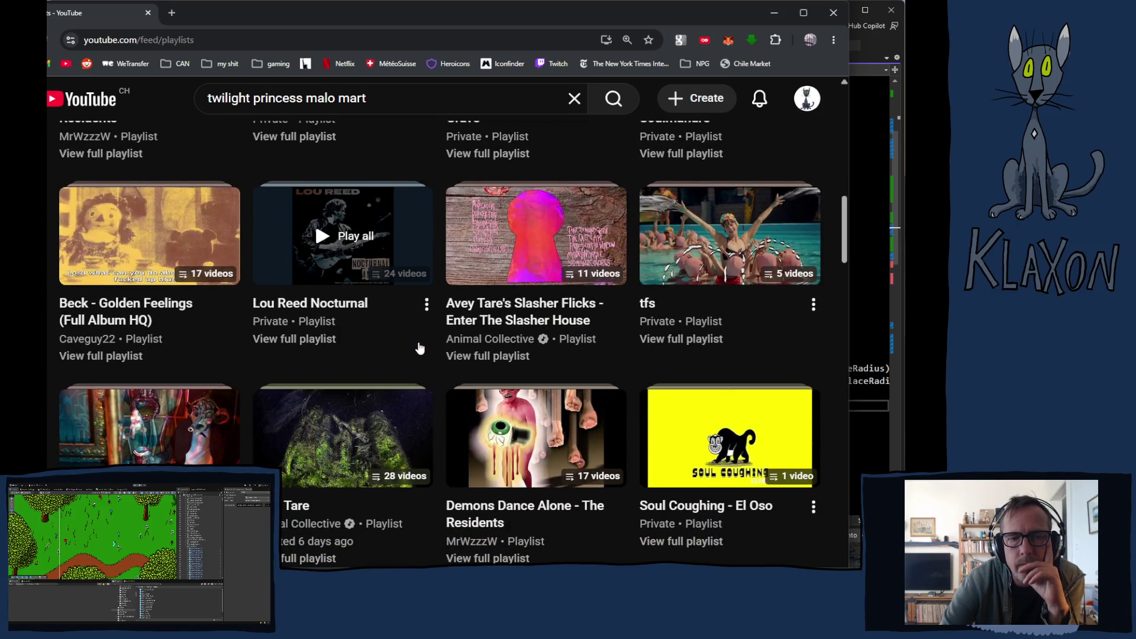
{"action": "left_click", "coordinate": [151, 427]}
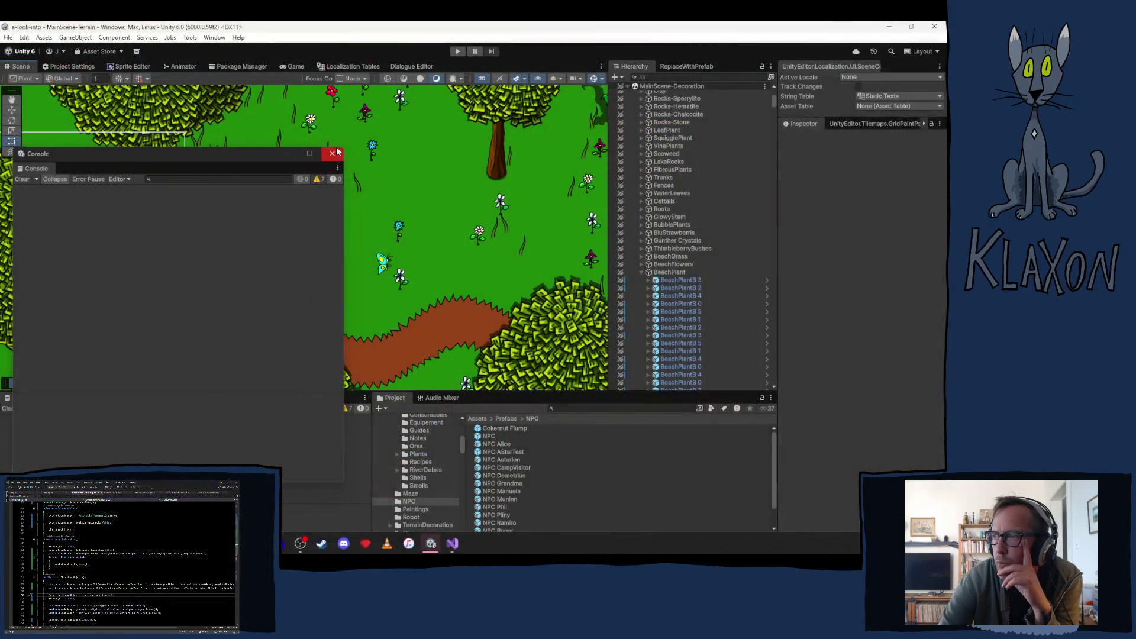
Dismiss the floating Console and enter play mode to test the updated script.
{"action": "left_click", "coordinate": [335, 155]}
{"action": "left_click", "coordinate": [459, 52]}
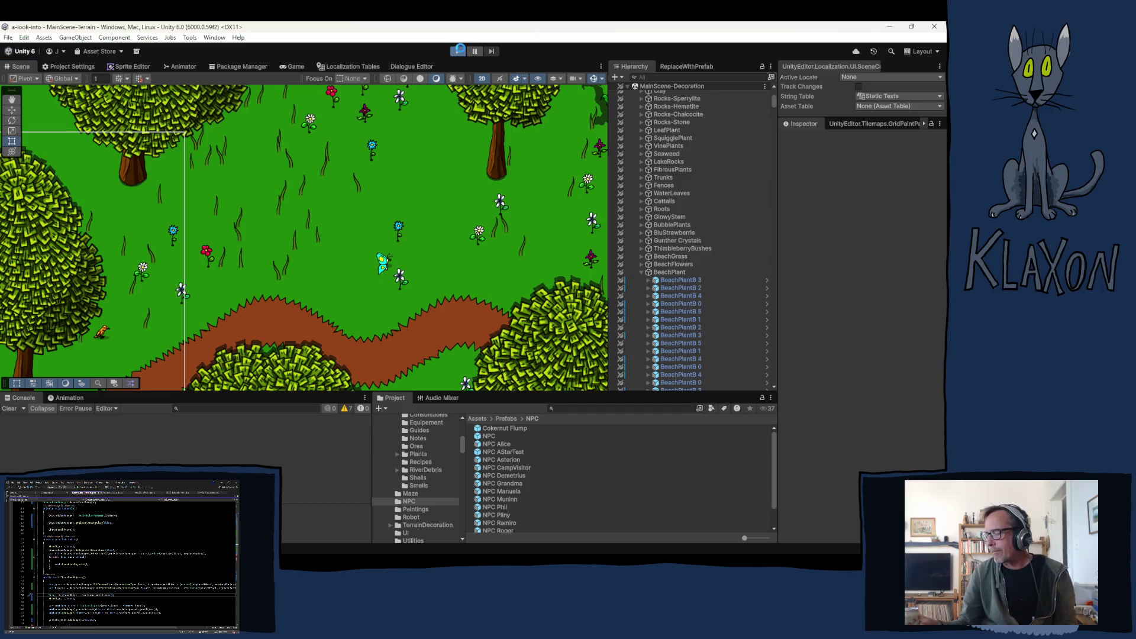
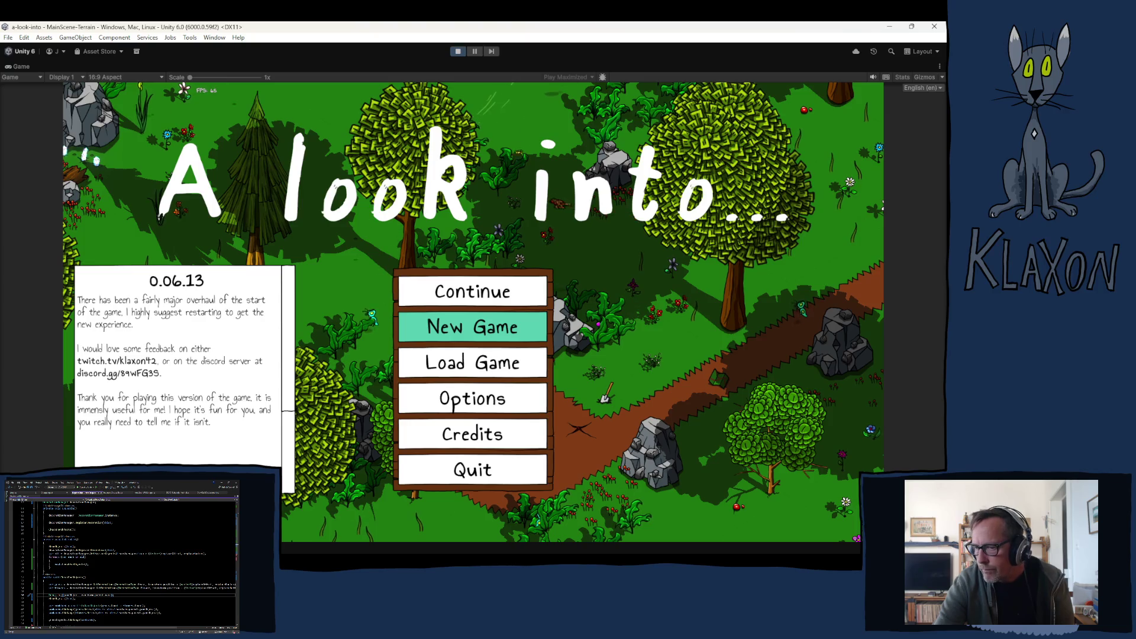
Clear the Console, then start a New Game and accept the character to begin playing.
{"action": "key", "text": "ctrl+shift+c"}
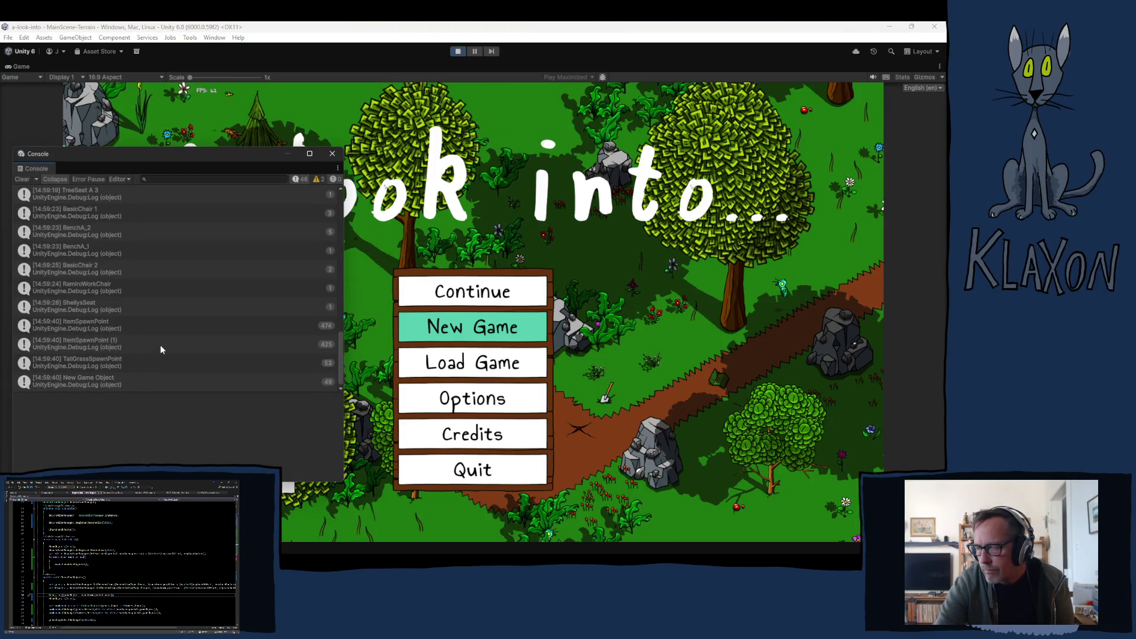
{"action": "left_click", "coordinate": [21, 178]}
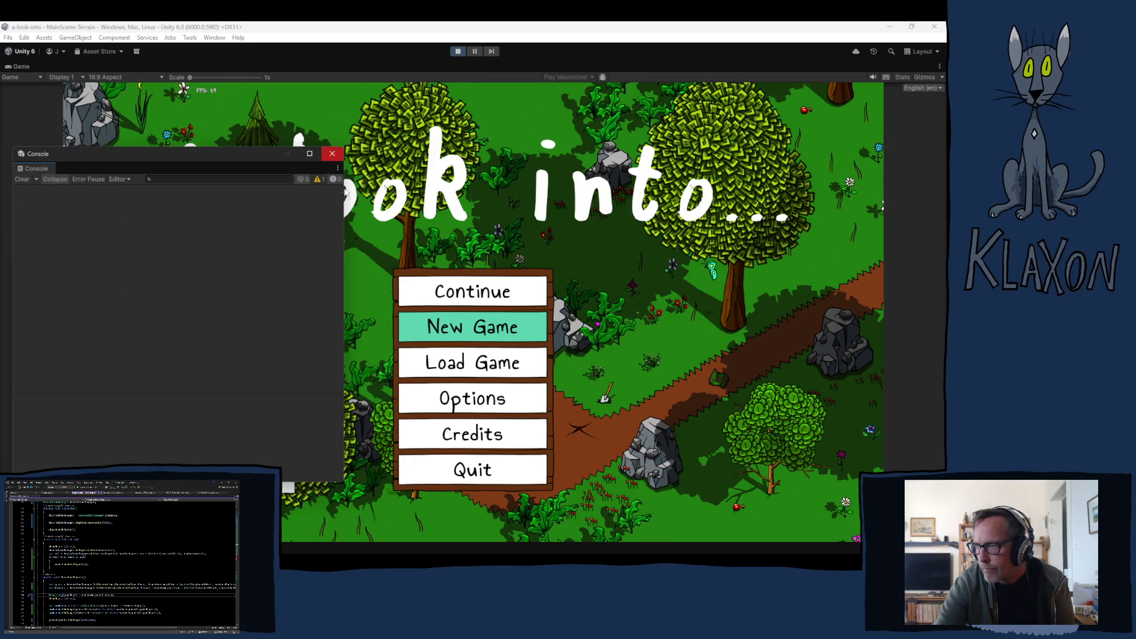
{"action": "left_click", "coordinate": [460, 330]}
{"action": "left_click", "coordinate": [446, 381]}
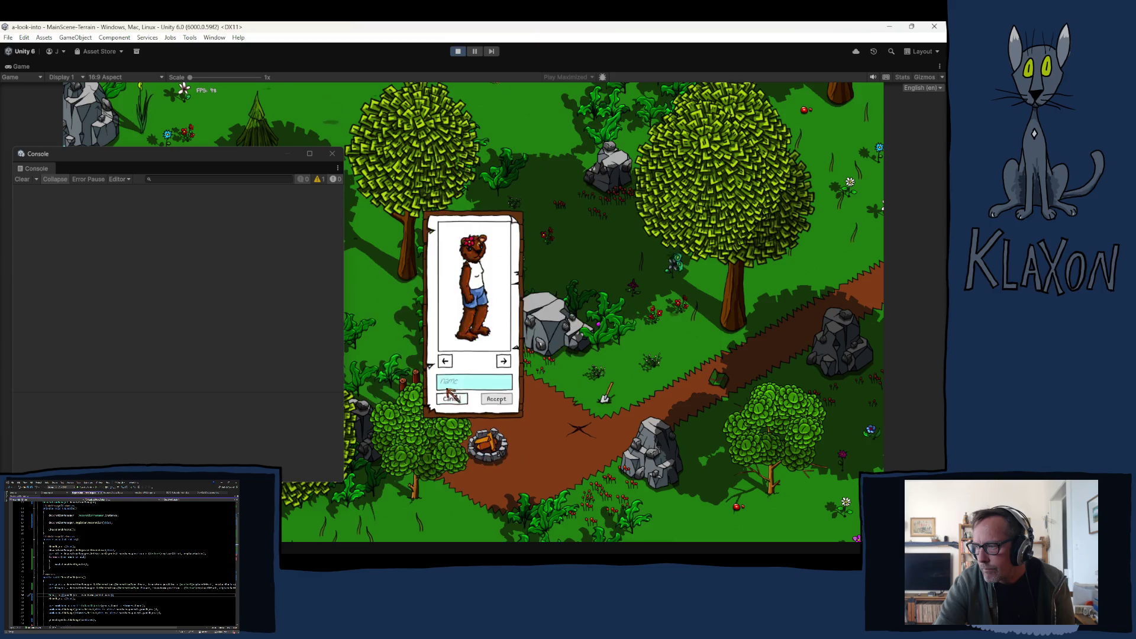
{"action": "left_click", "coordinate": [499, 399]}
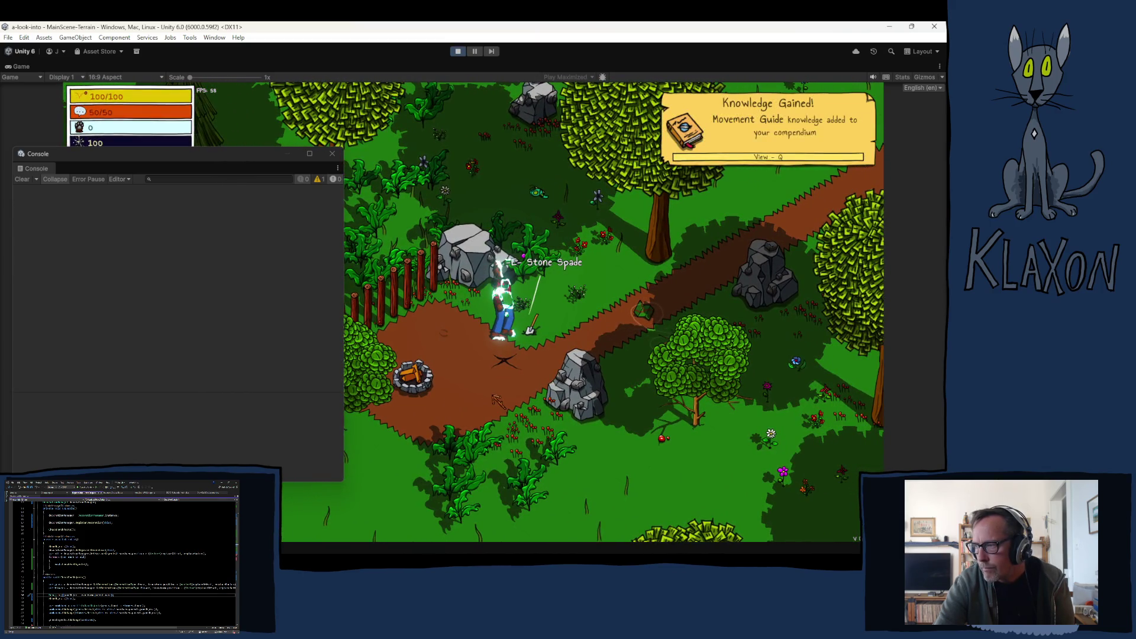
Pick up the Stone Spade and drop it from the inventory into the game world.
{"action": "key", "text": "e"}
{"action": "key", "text": "Tab"}
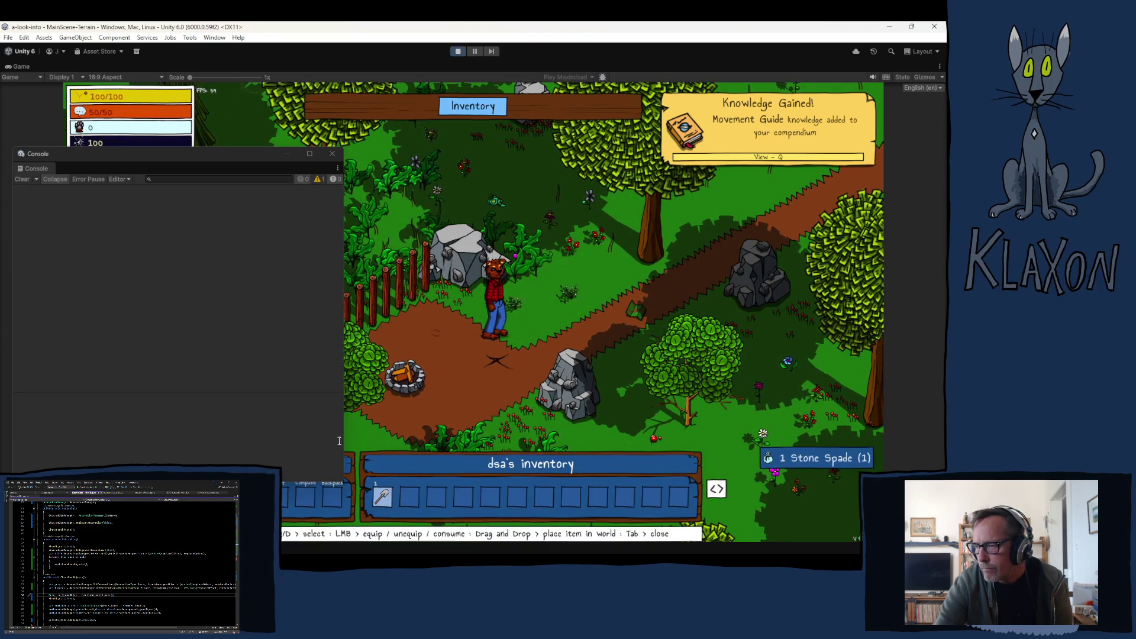
{"action": "left_click_drag", "start_coordinate": [382, 497], "coordinate": [520, 305]}
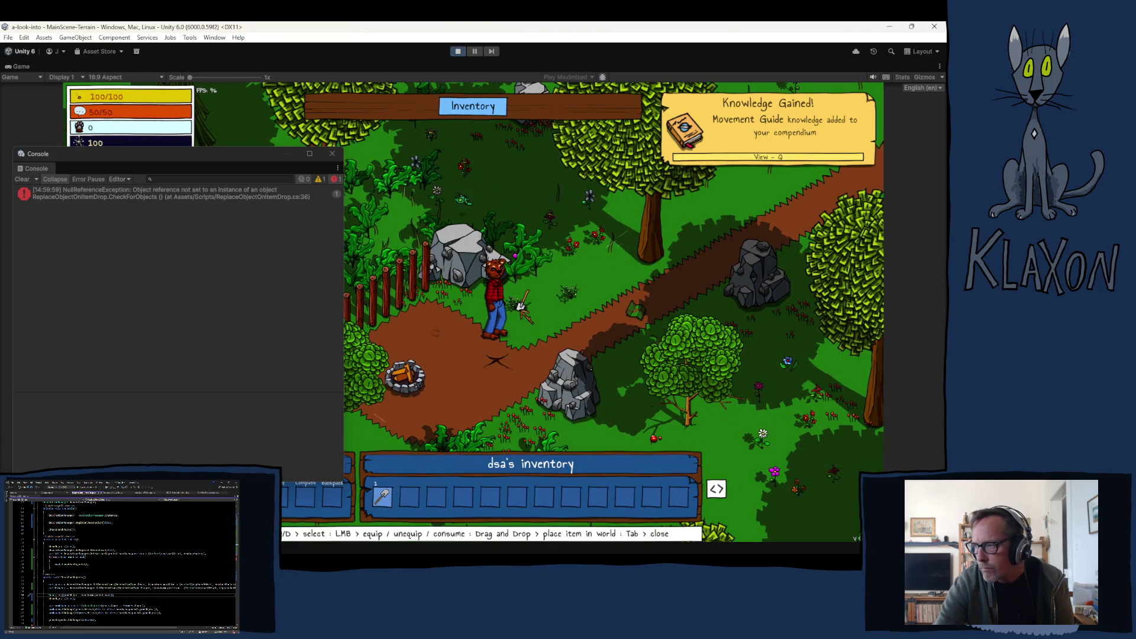
{"action": "key", "text": "Tab"}
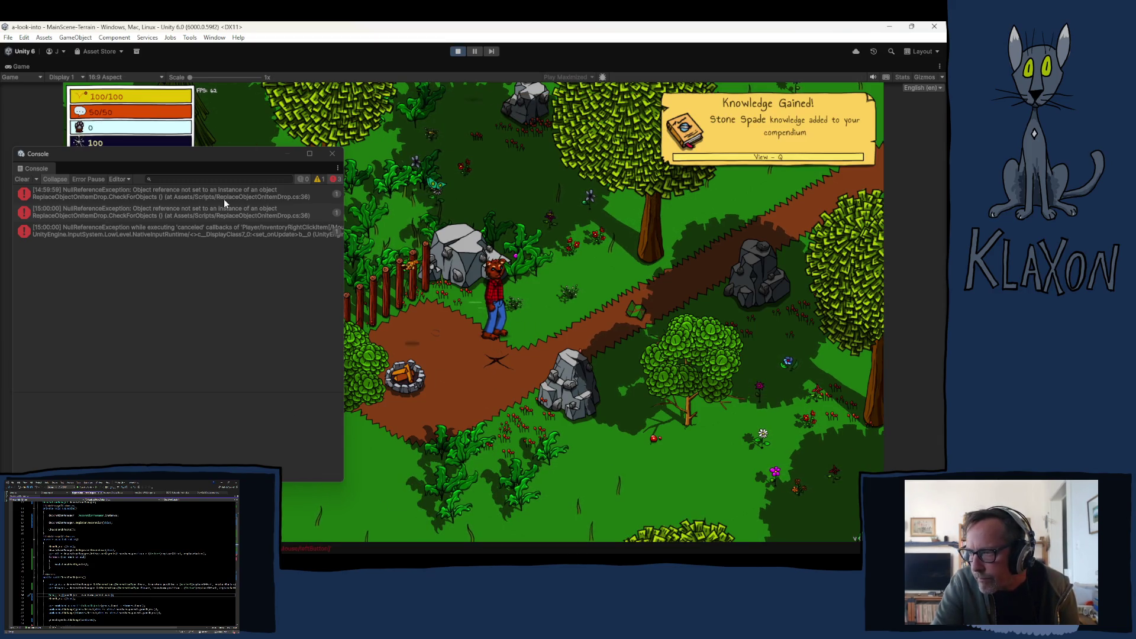
Inspect the first NullReferenceException's stack trace, then clear the logged errors.
{"action": "left_click", "coordinate": [244, 193]}
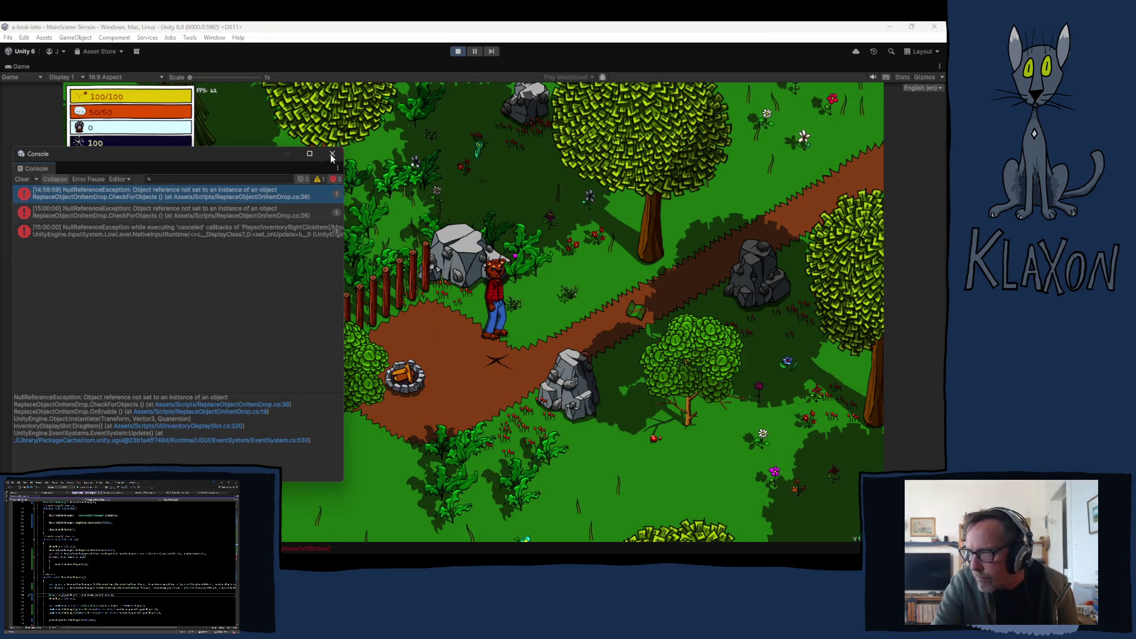
{"action": "right_click", "coordinate": [458, 51]}
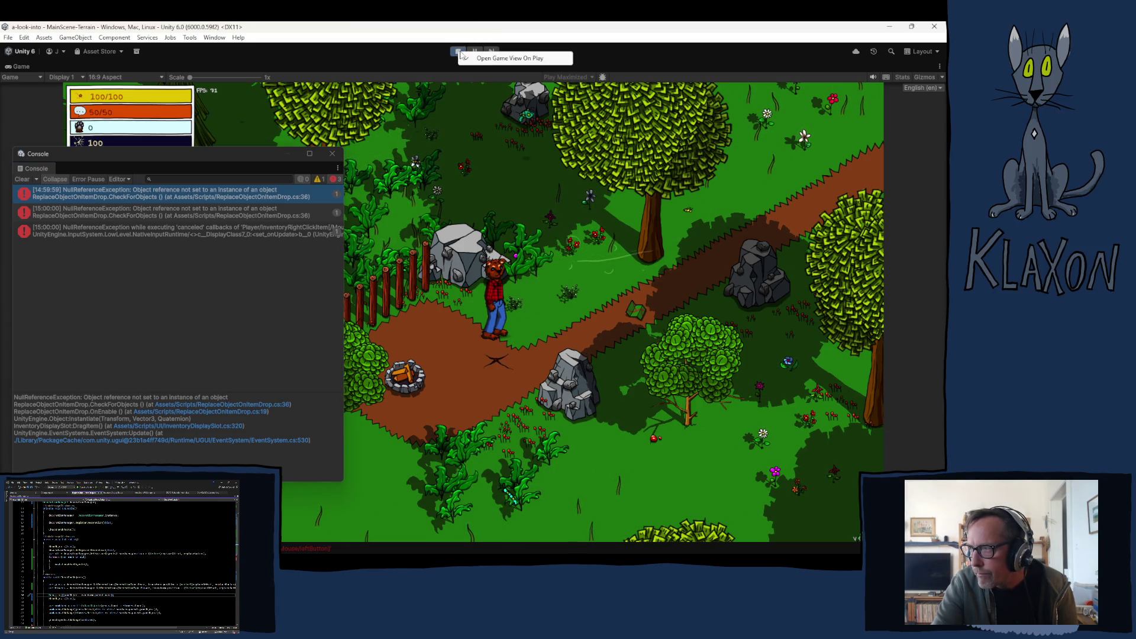
{"action": "left_click", "coordinate": [400, 53]}
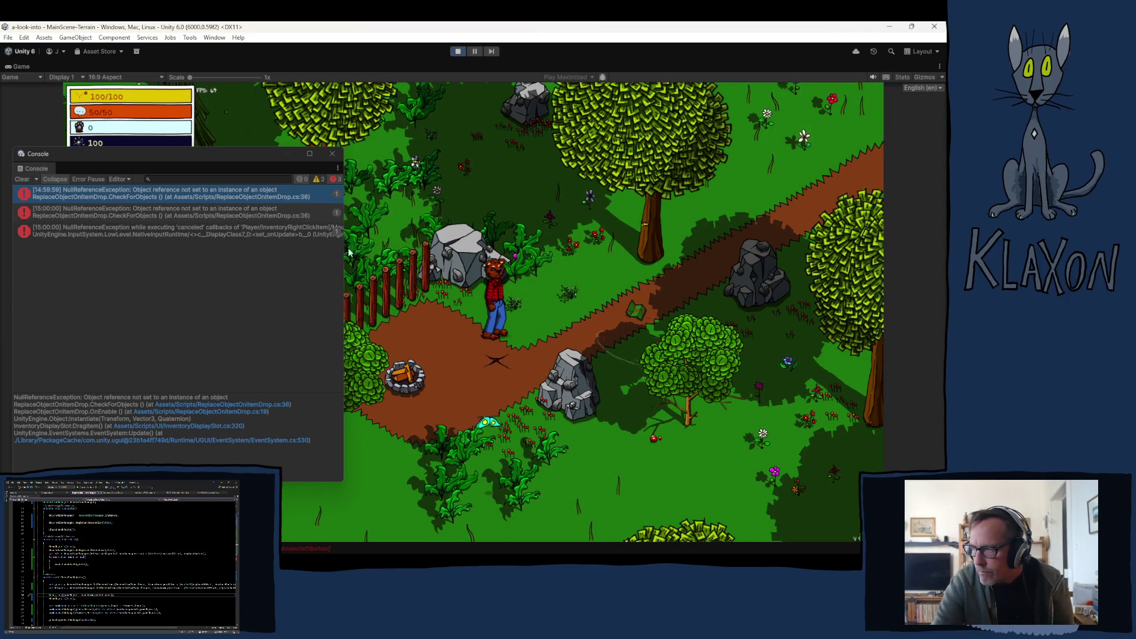
{"action": "left_click", "coordinate": [21, 178]}
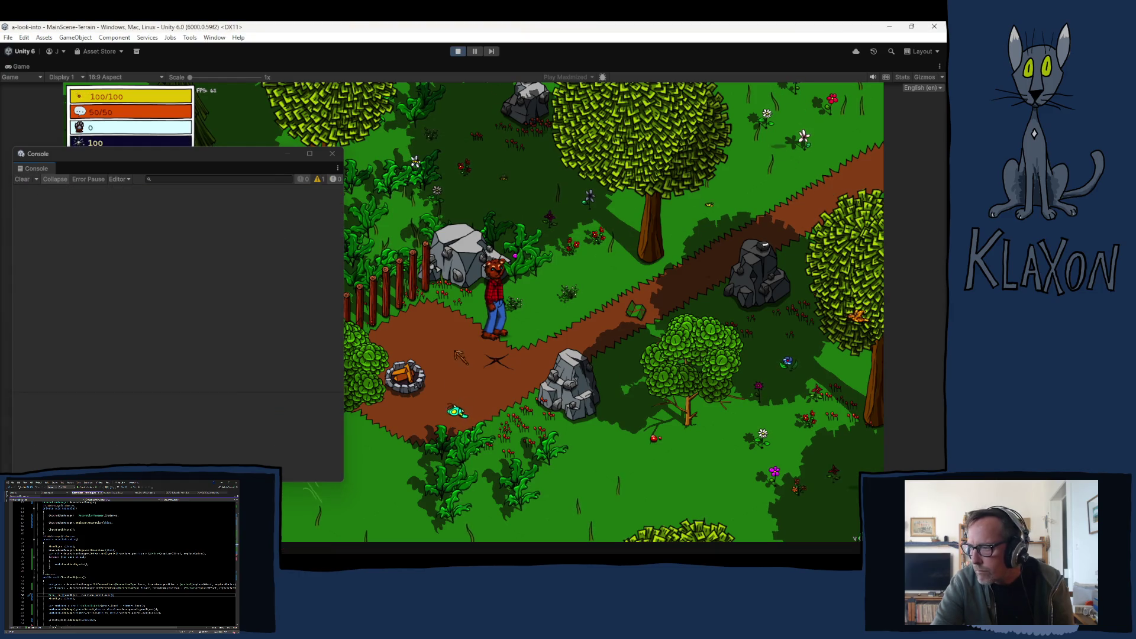
Walk to the Editor Chest and take the chair from it.
{"action": "key", "text": "w"}
{"action": "key", "text": "w"}
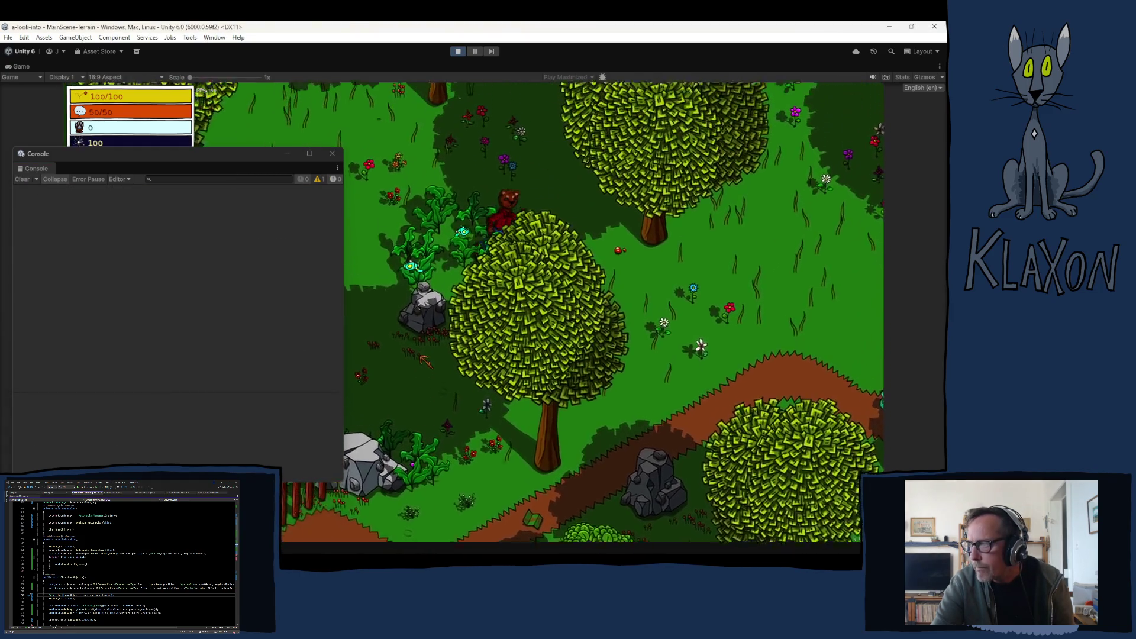
{"action": "key", "text": "w"}
{"action": "key", "text": "e"}
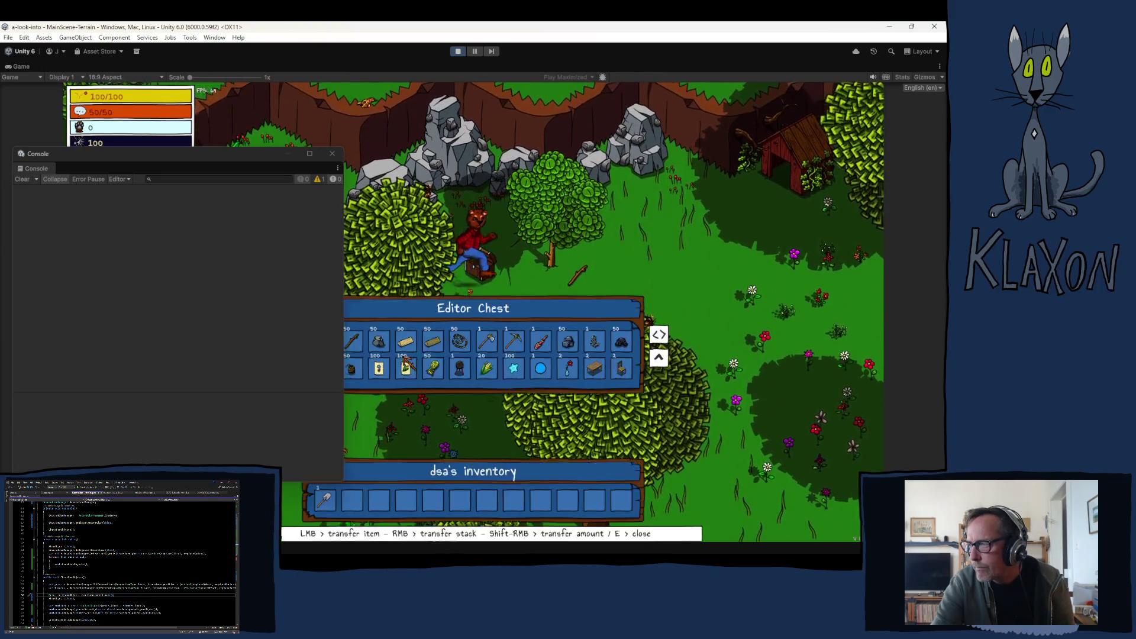
{"action": "left_click", "coordinate": [622, 368]}
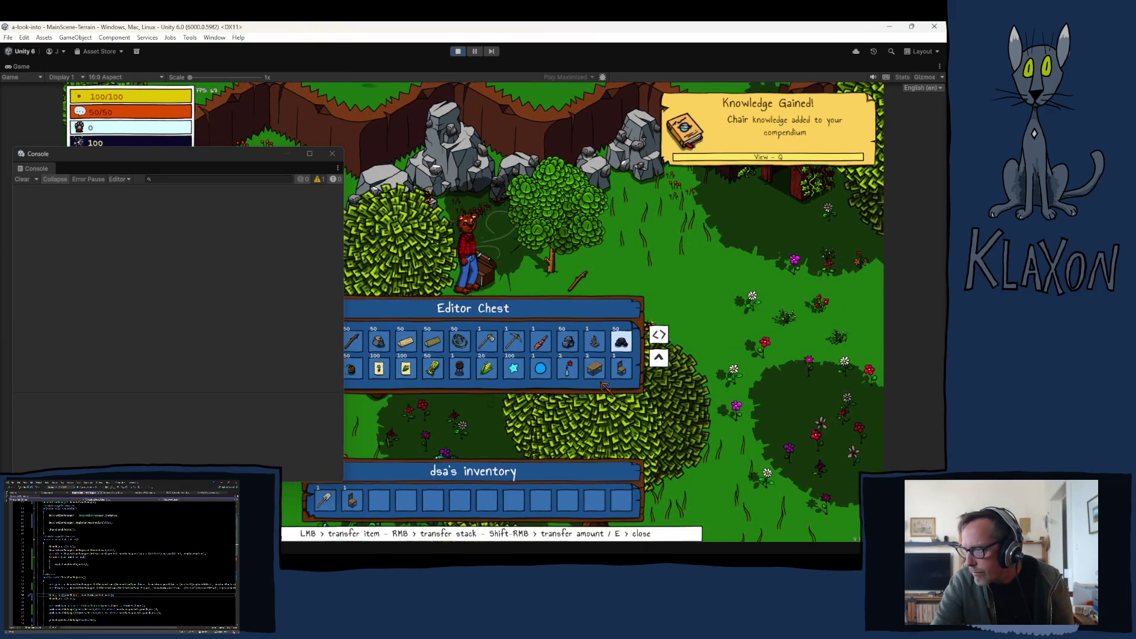
{"action": "key", "text": "e"}
Place the chair beside the character from the inventory, then close the error log window.
{"action": "key", "text": "s"}
{"action": "key", "text": "d"}
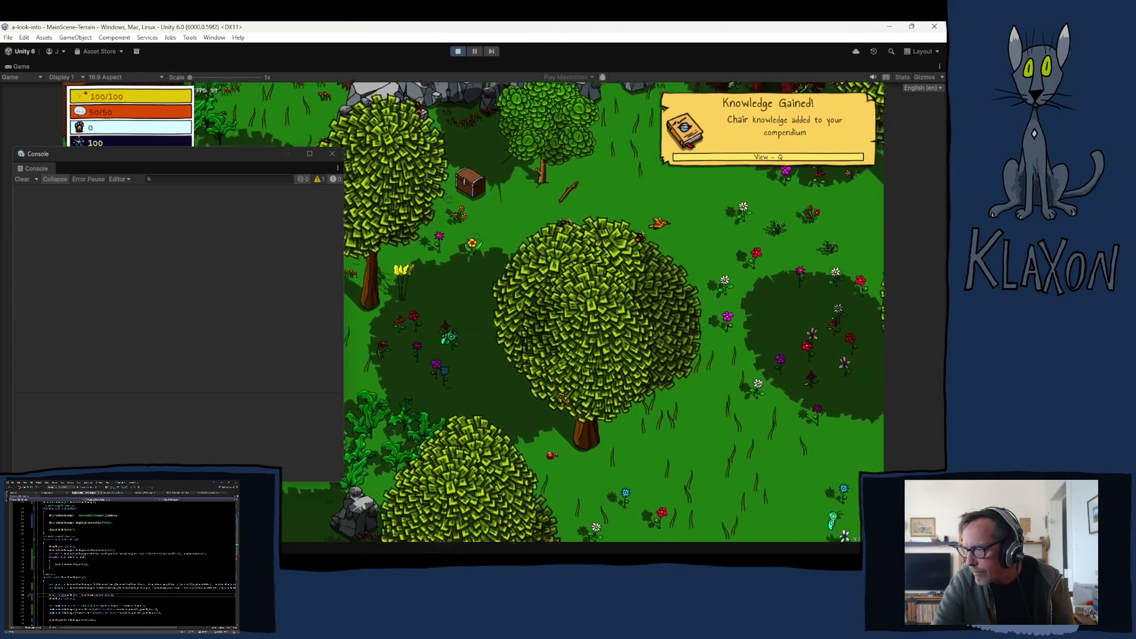
{"action": "key", "text": "Tab"}
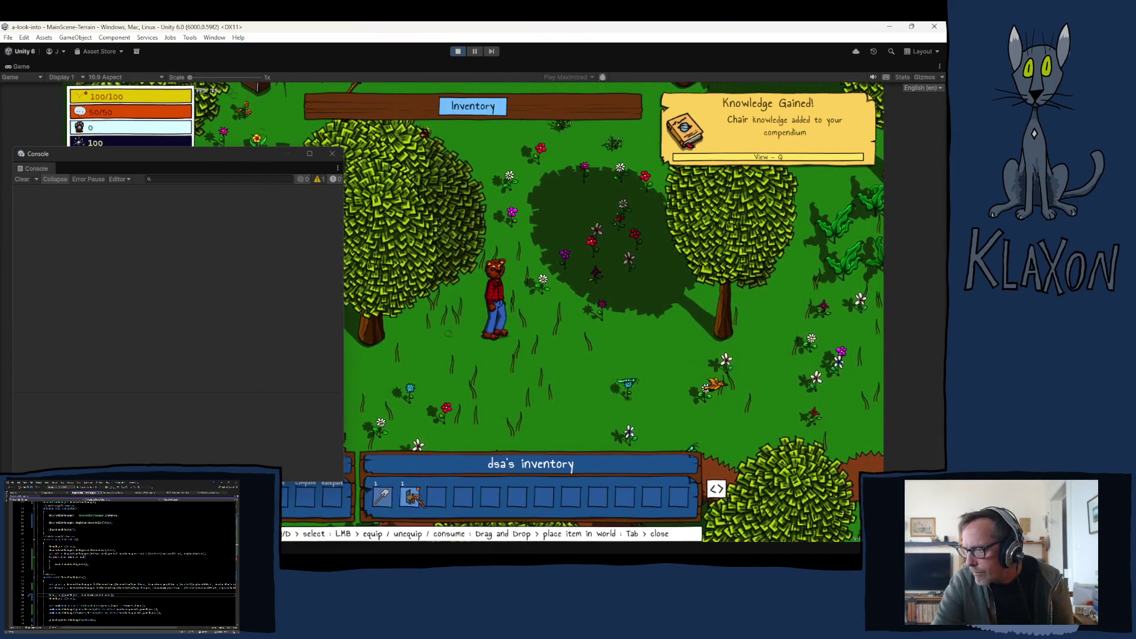
{"action": "left_click_drag", "start_coordinate": [409, 497], "coordinate": [537, 324]}
{"action": "right_click", "coordinate": [626, 381]}
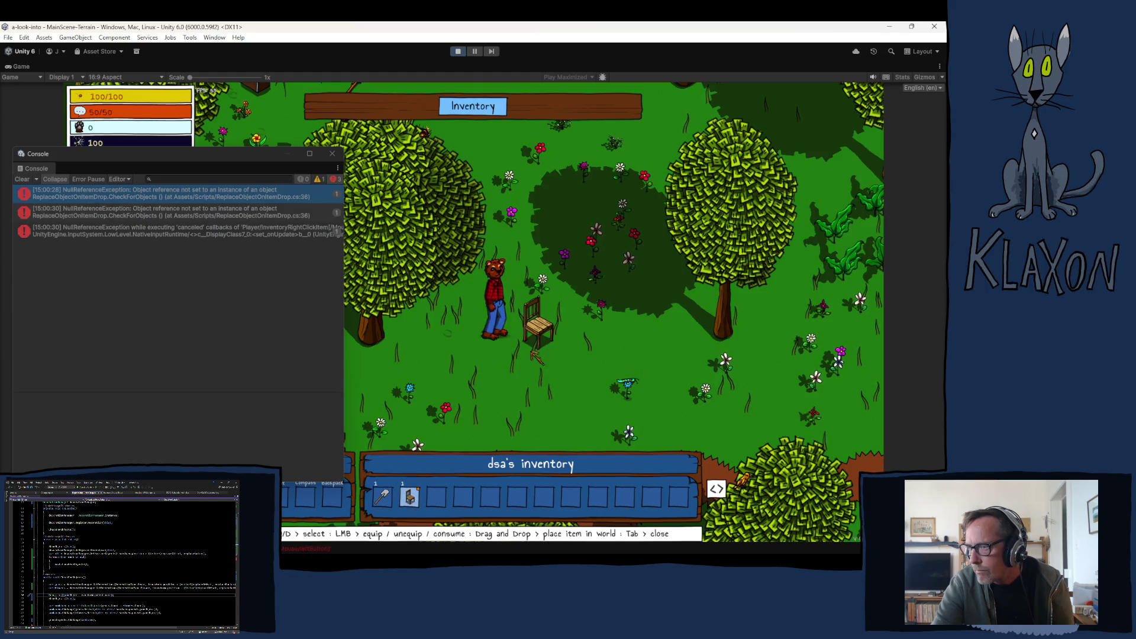
{"action": "key", "text": "Tab"}
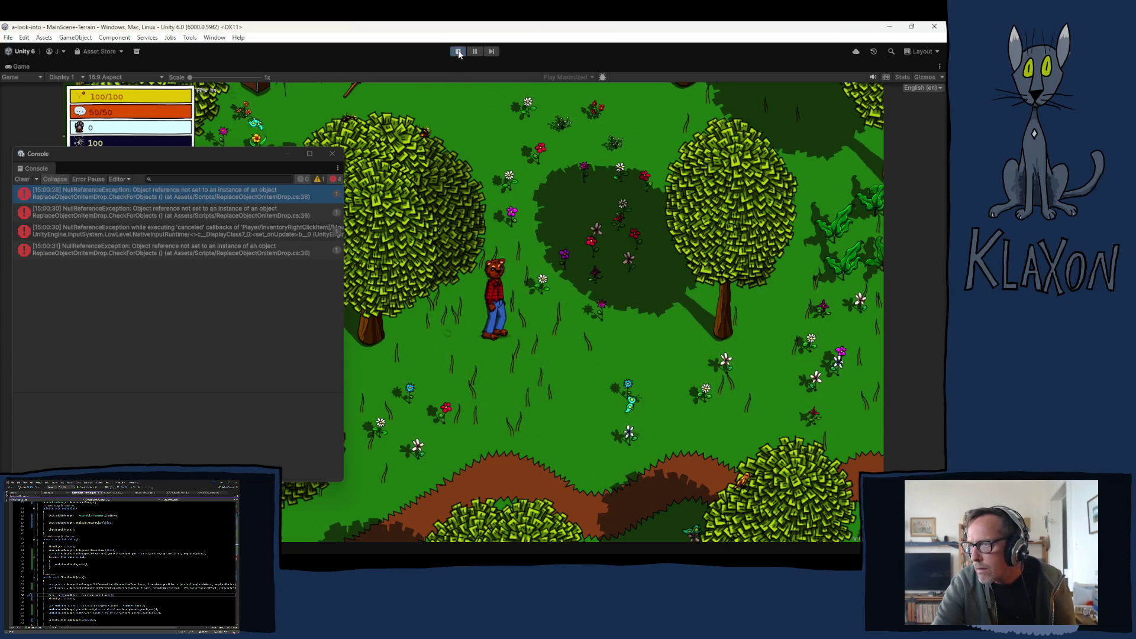
{"action": "left_click", "coordinate": [335, 155]}
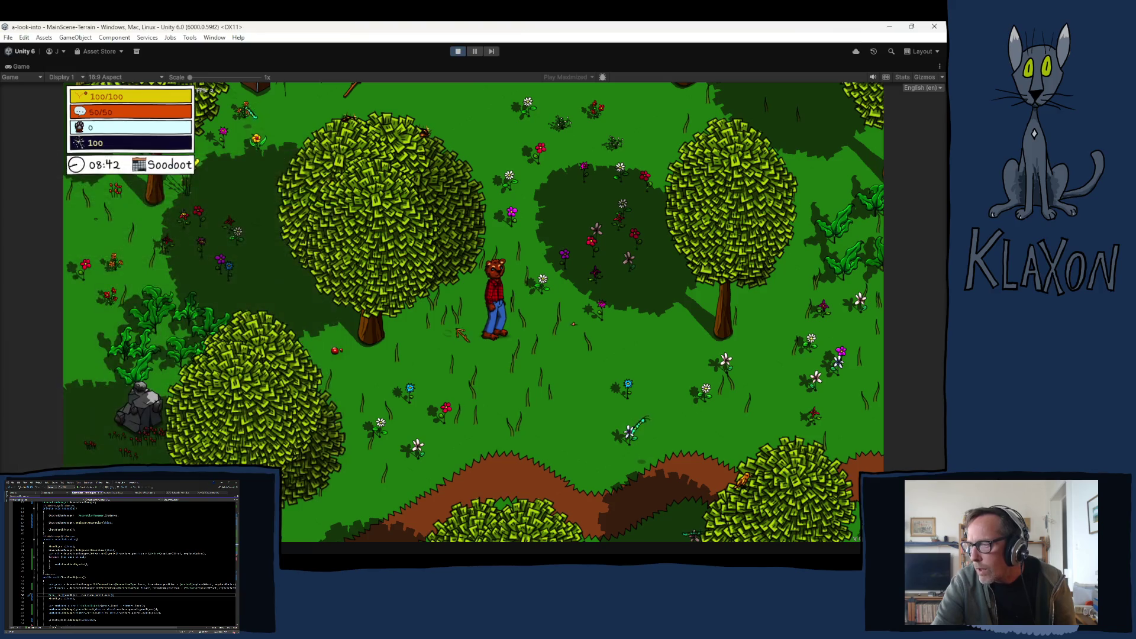
Walk left past the trees and along the cliff path, then open the debug travel location list.
{"action": "key", "text": "a"}
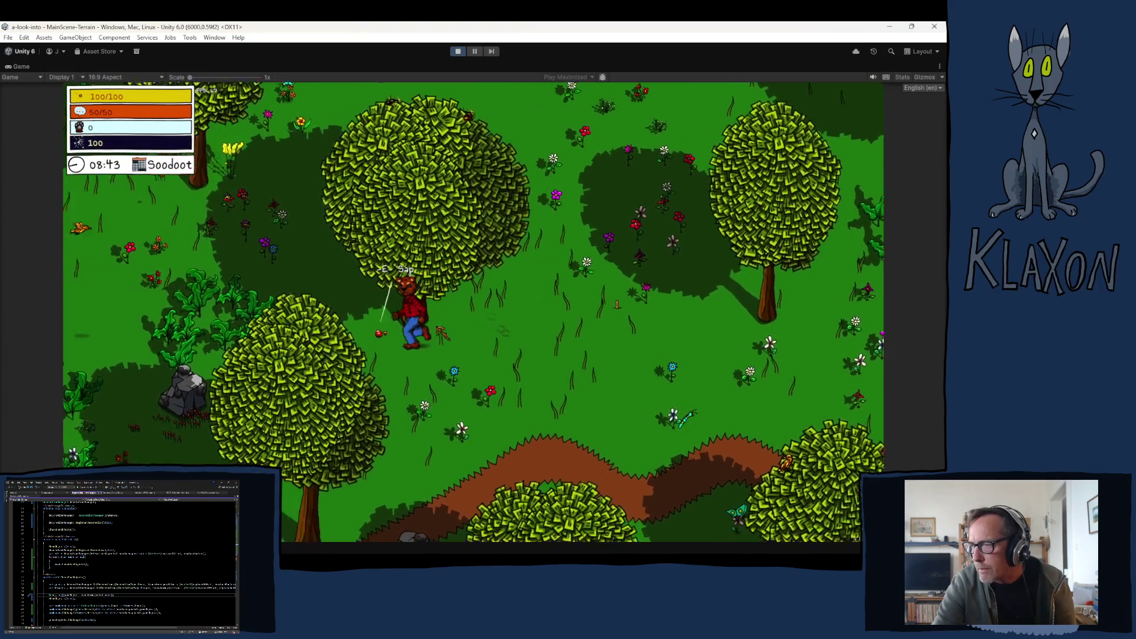
{"action": "key", "text": "a"}
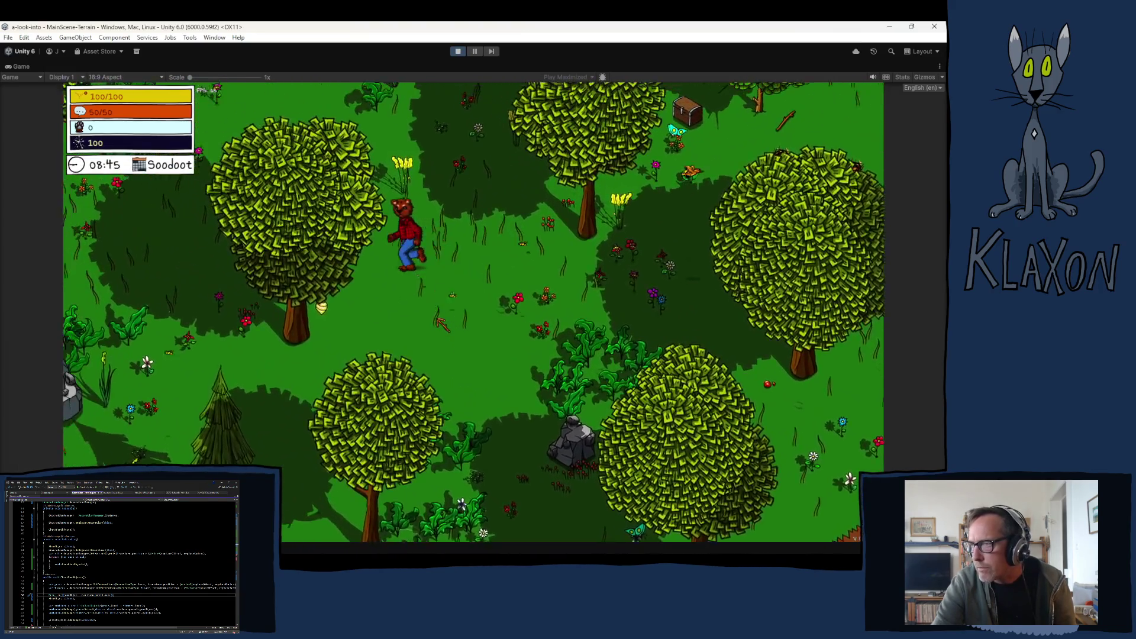
{"action": "key", "text": "a"}
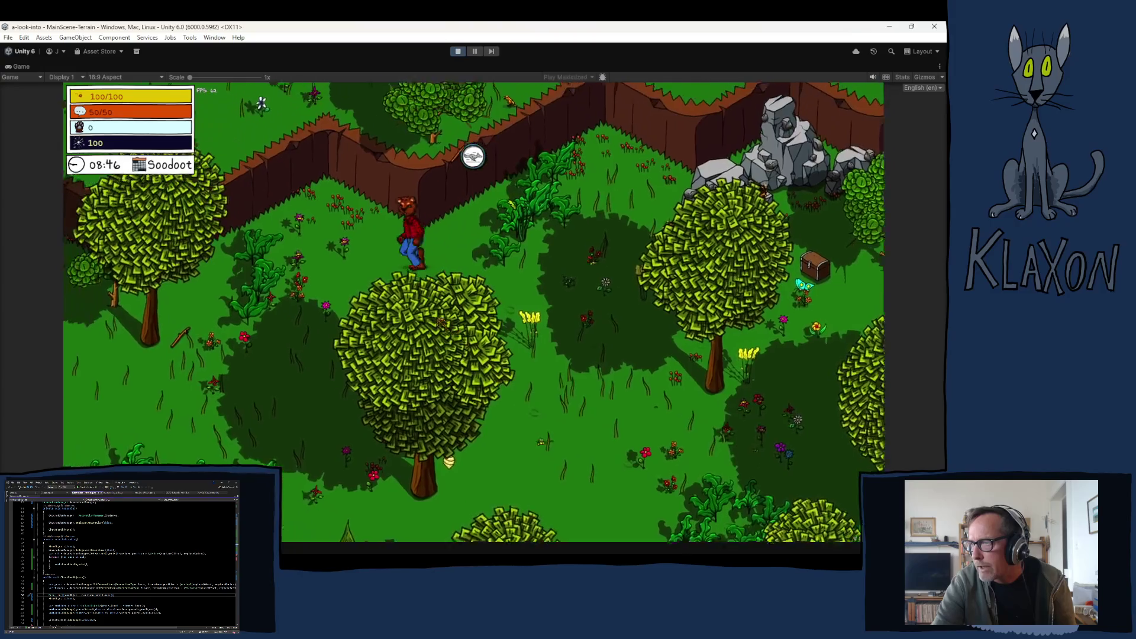
{"action": "key", "text": "a"}
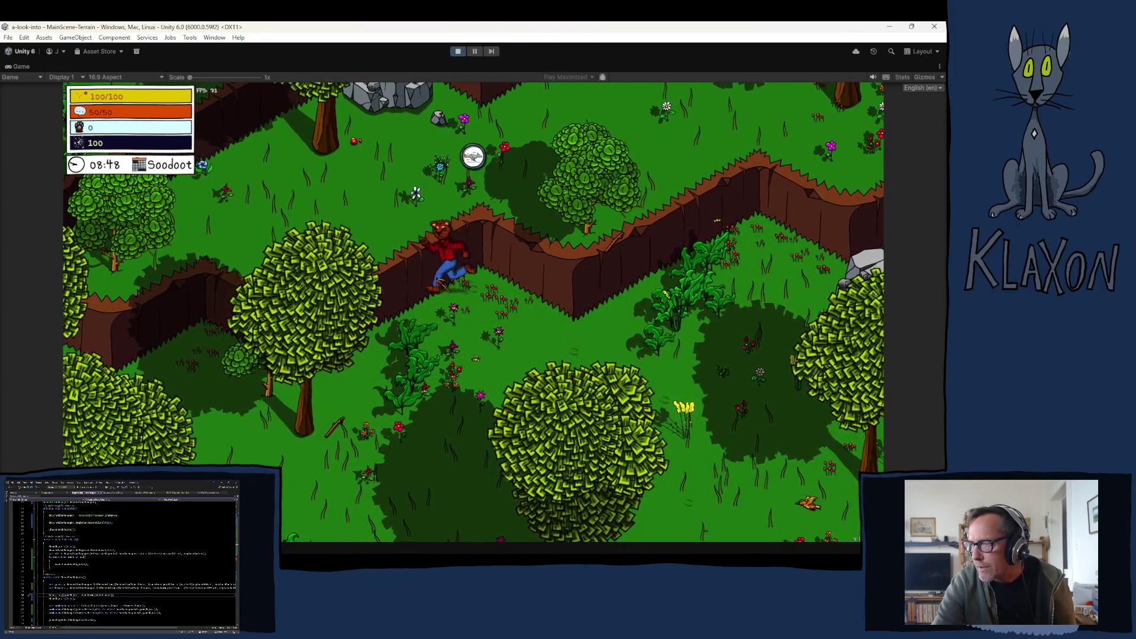
{"action": "key", "text": "a"}
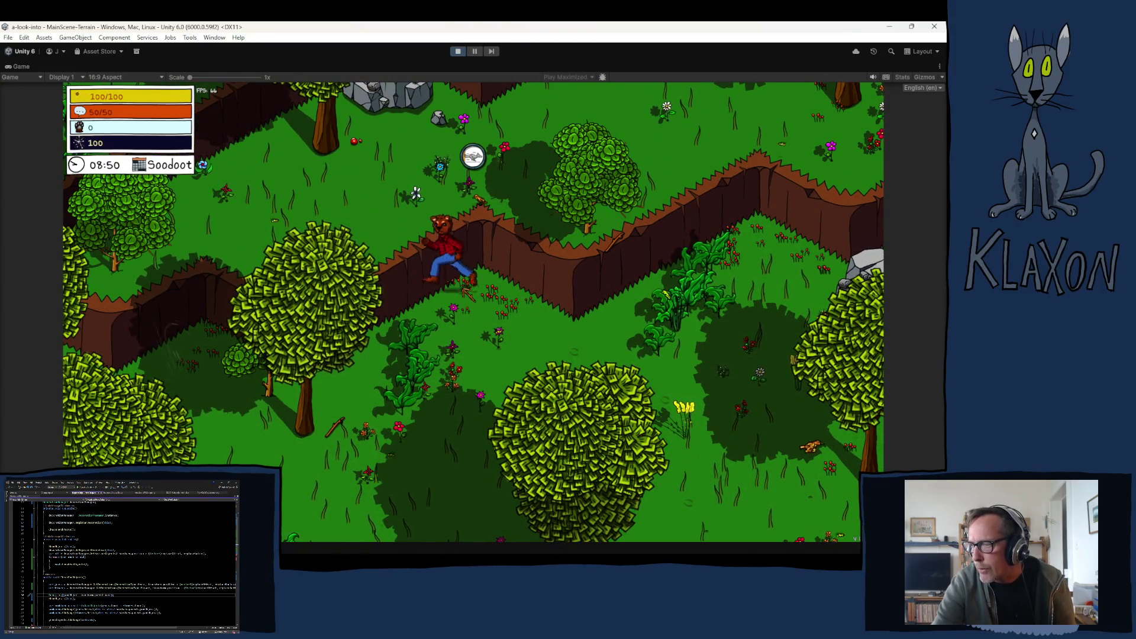
{"action": "key", "text": "w"}
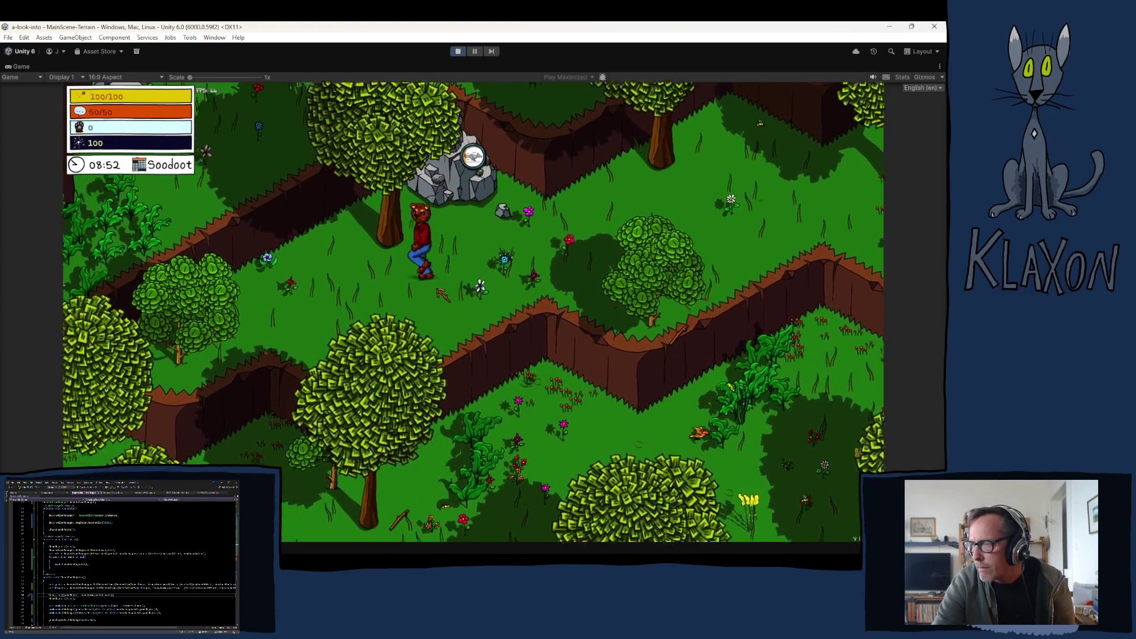
{"action": "key", "text": "s"}
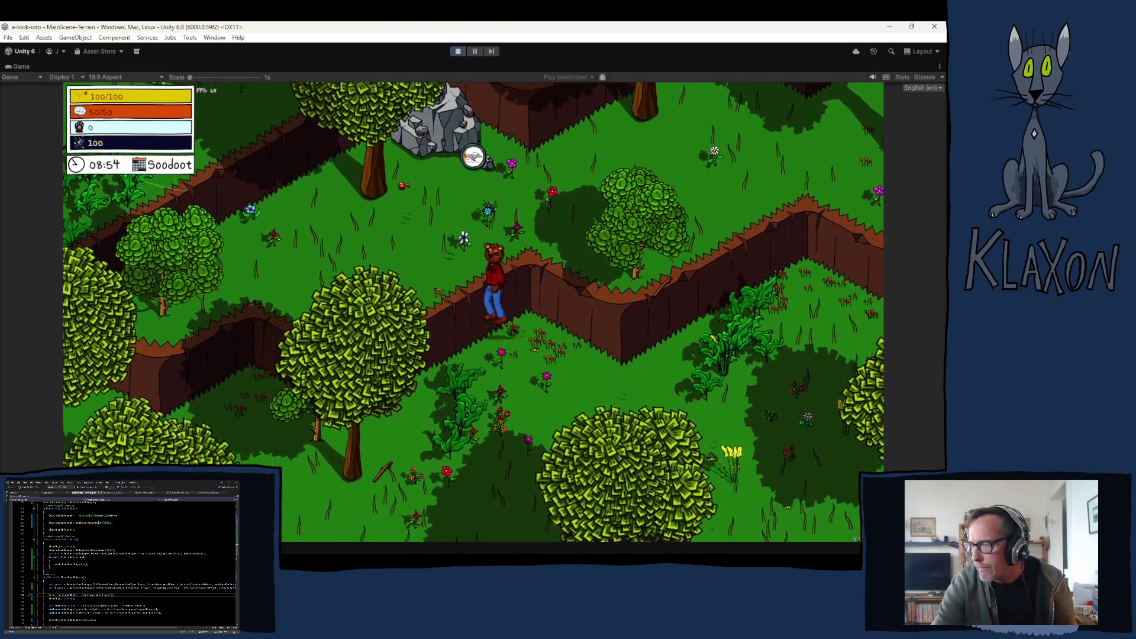
{"action": "key", "text": "w"}
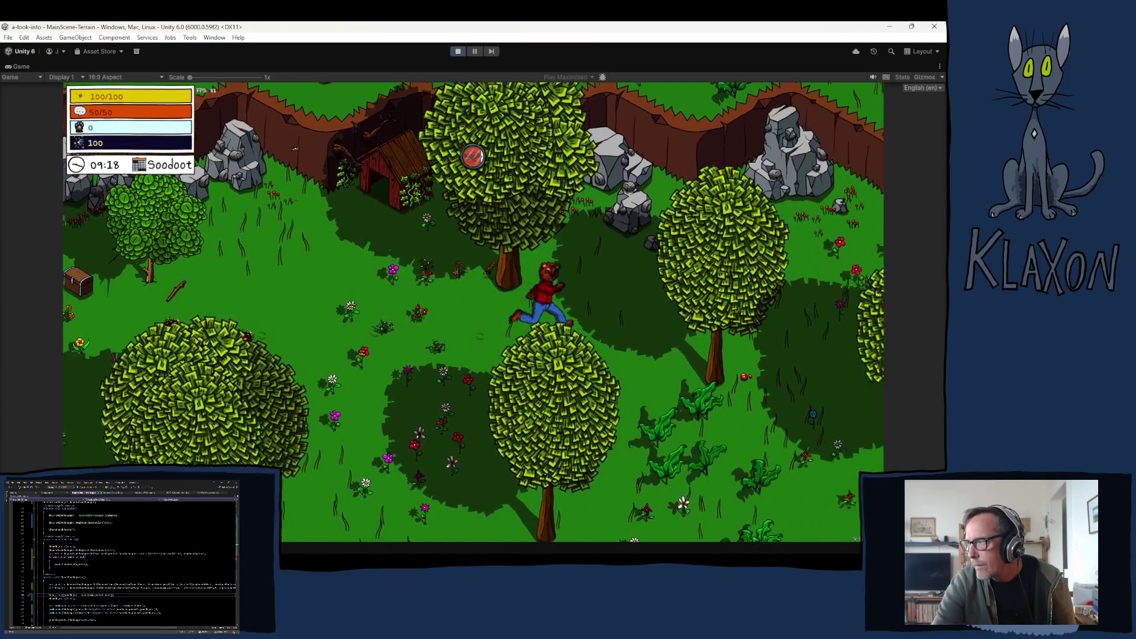
{"action": "key", "text": "w"}
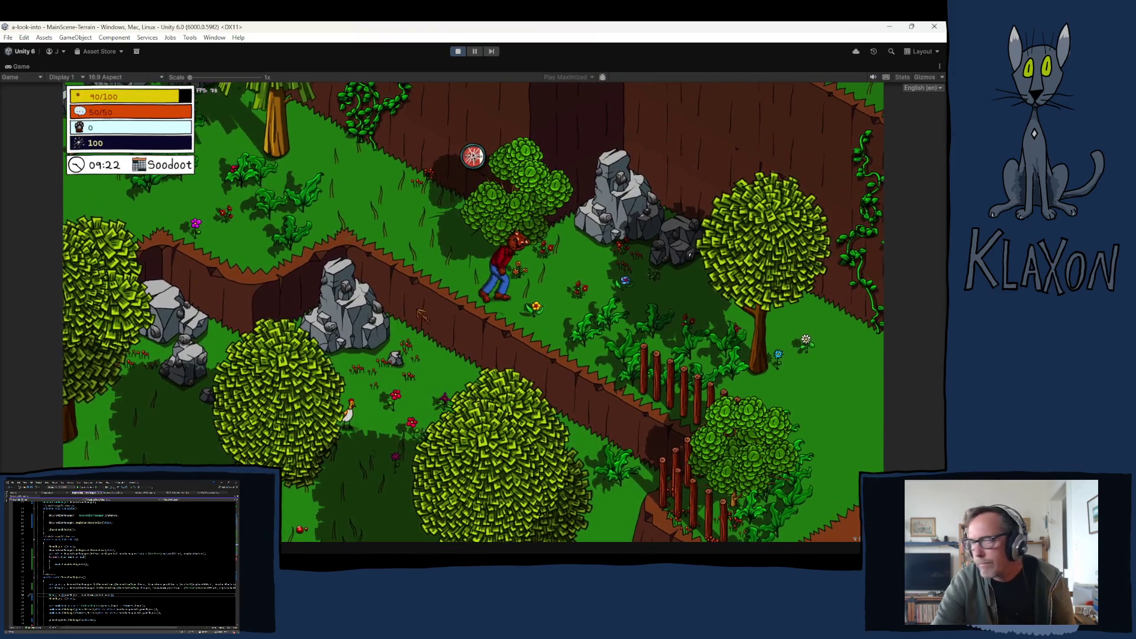
{"action": "key", "text": "s"}
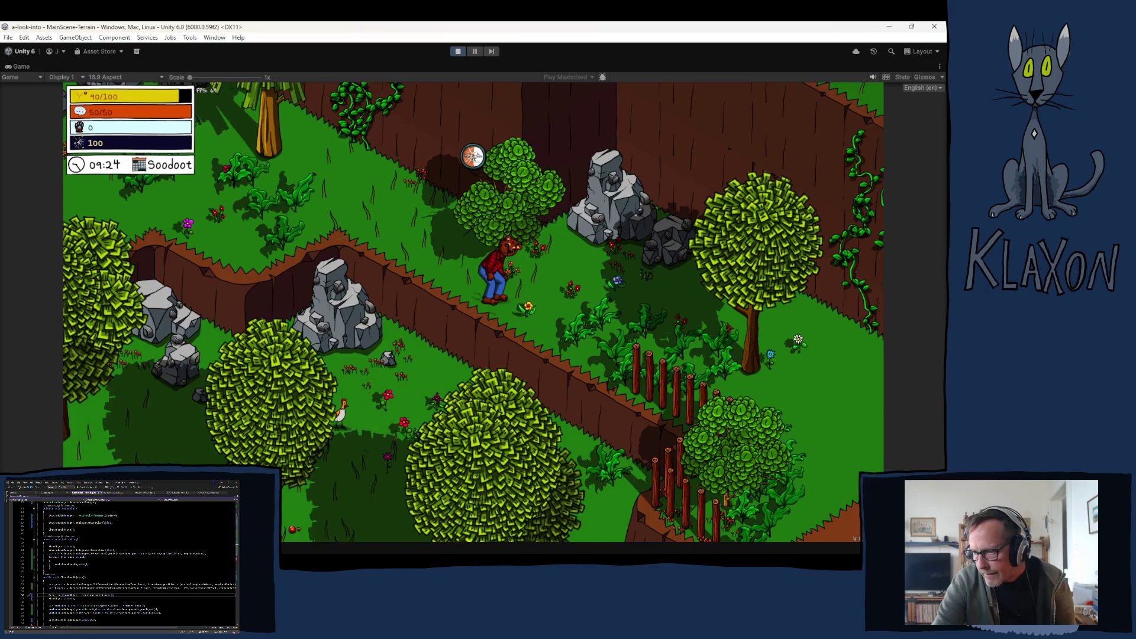
{"action": "left_click", "coordinate": [480, 526]}
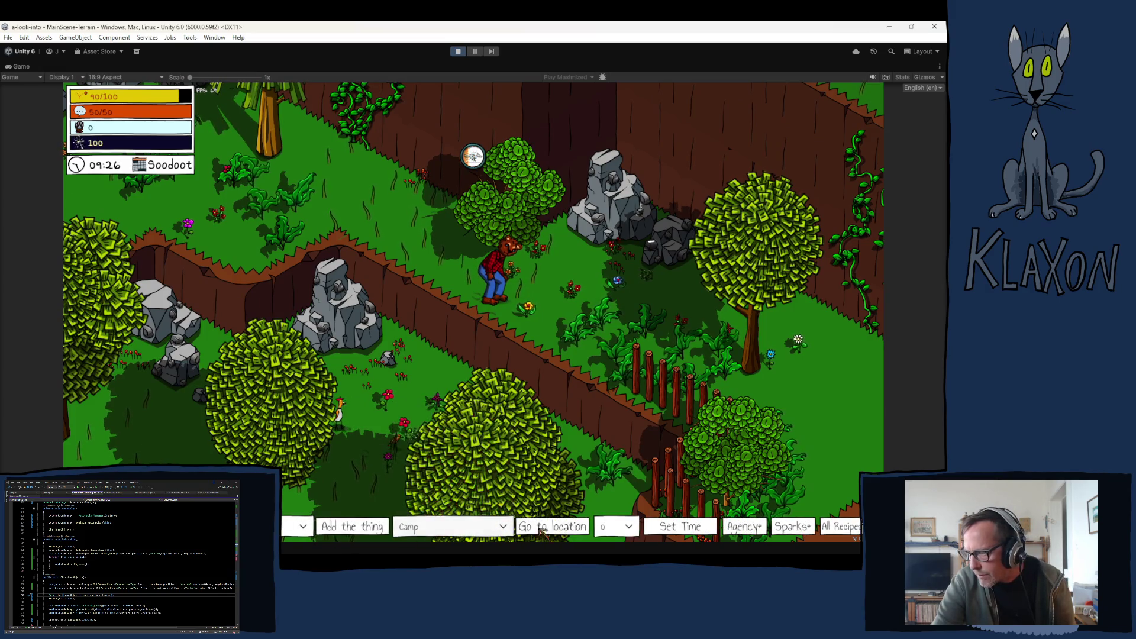
Teleport to Camp, check the undertakings, then run north over the ledge and toward the wooden bridge.
{"action": "left_click", "coordinate": [534, 527]}
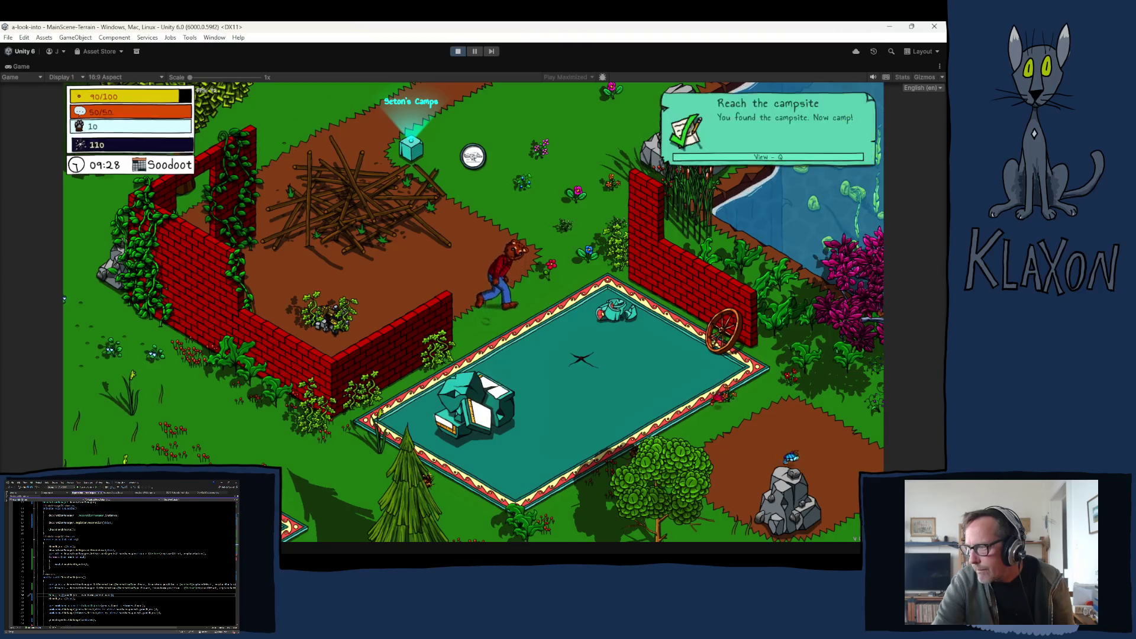
{"action": "key", "text": "g"}
{"action": "key", "text": "g"}
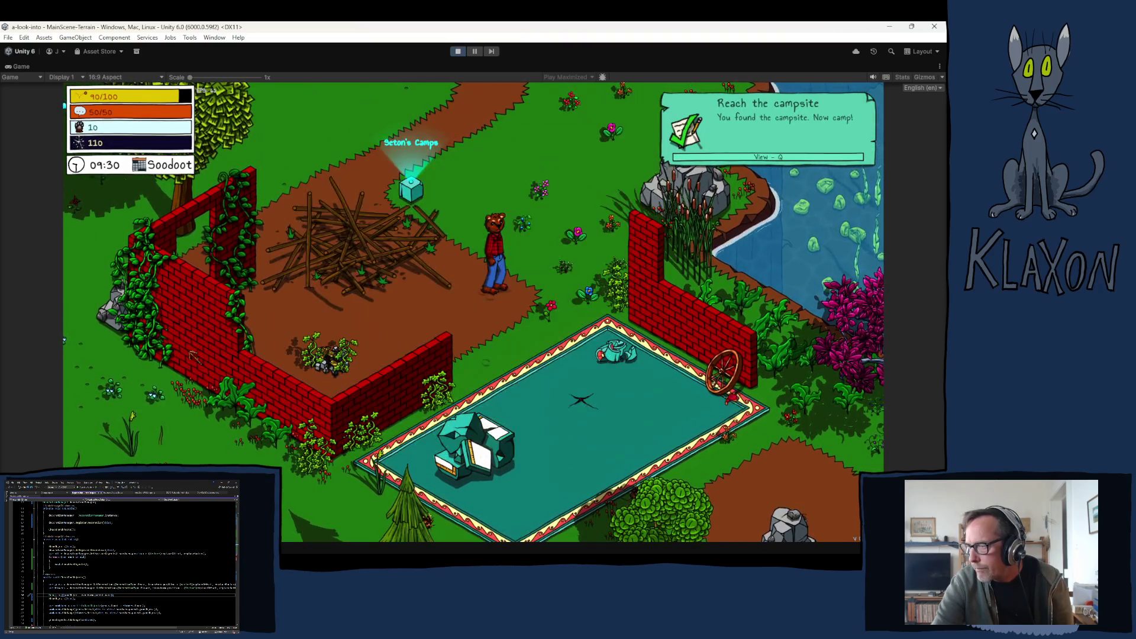
{"action": "key", "text": "w"}
{"action": "key", "text": "w"}
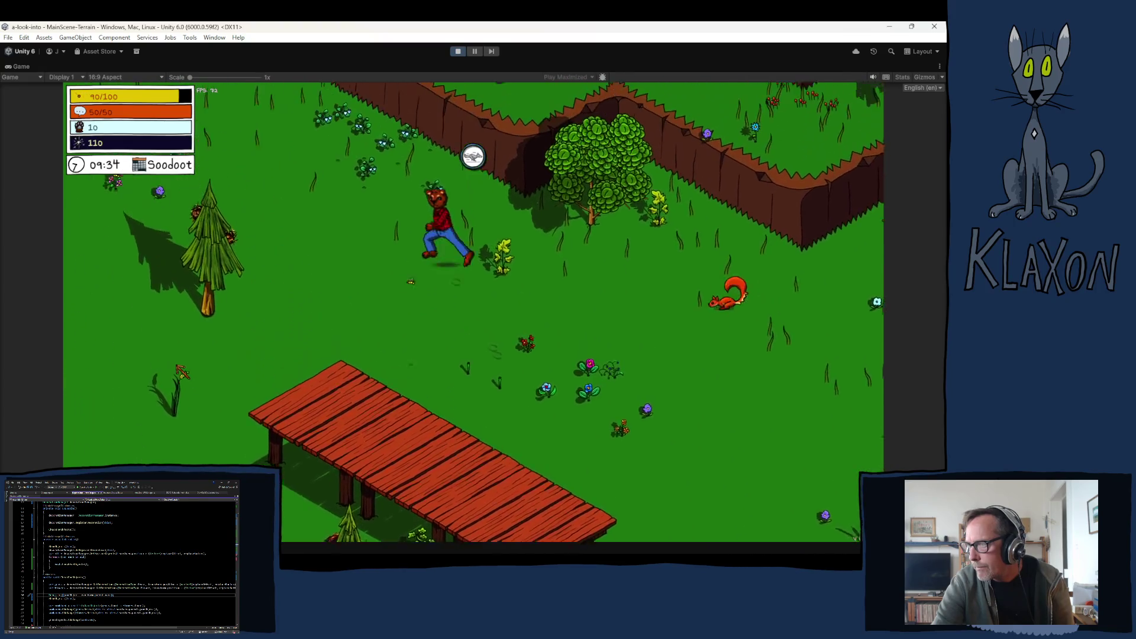
{"action": "key", "text": "w"}
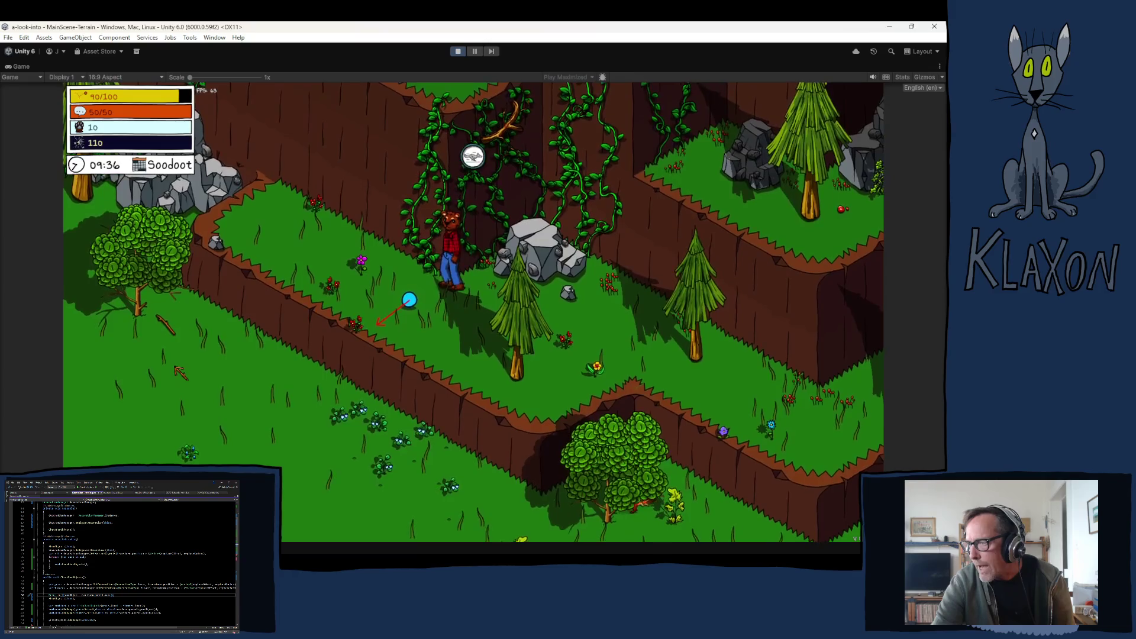
{"action": "key", "text": "a"}
{"action": "key", "text": "w"}
{"action": "key", "text": "a"}
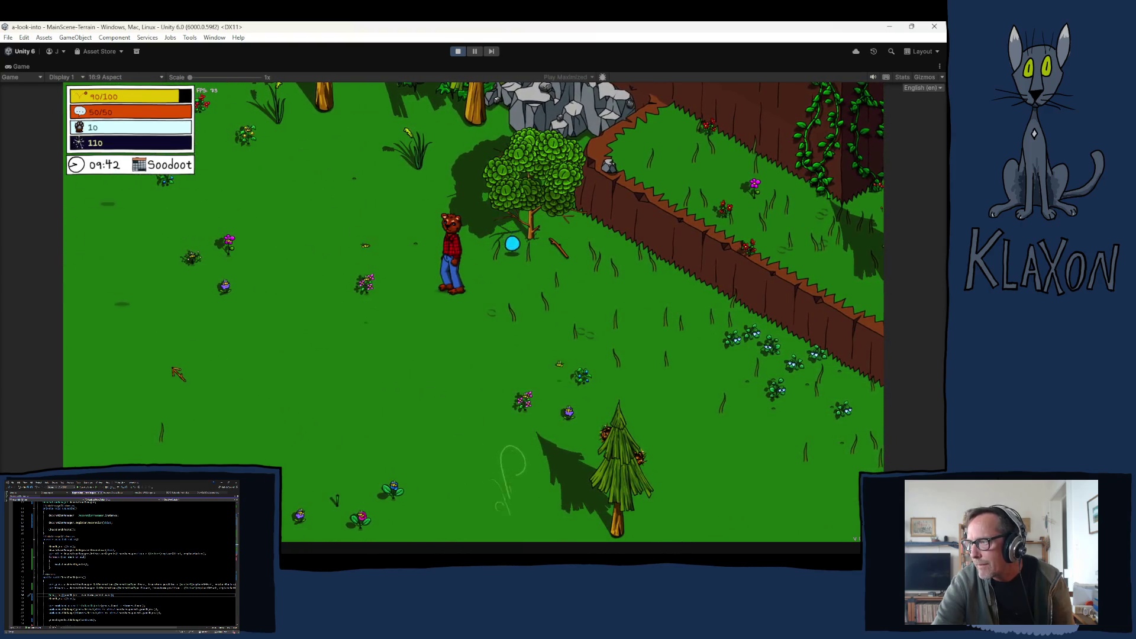
{"action": "key", "text": "d"}
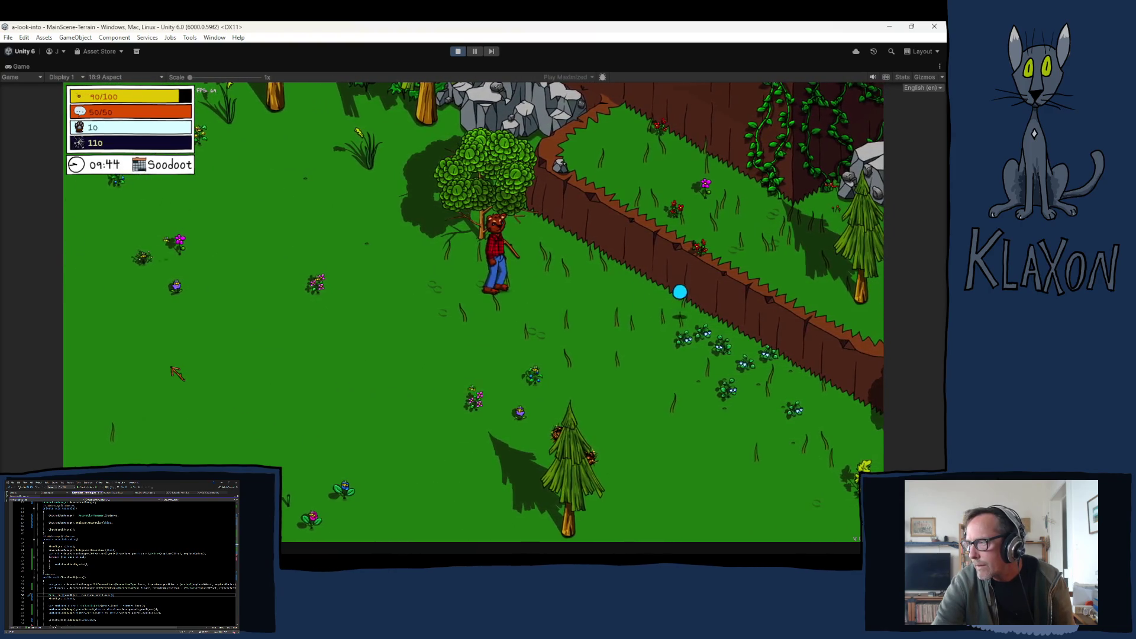
{"action": "key", "text": "d"}
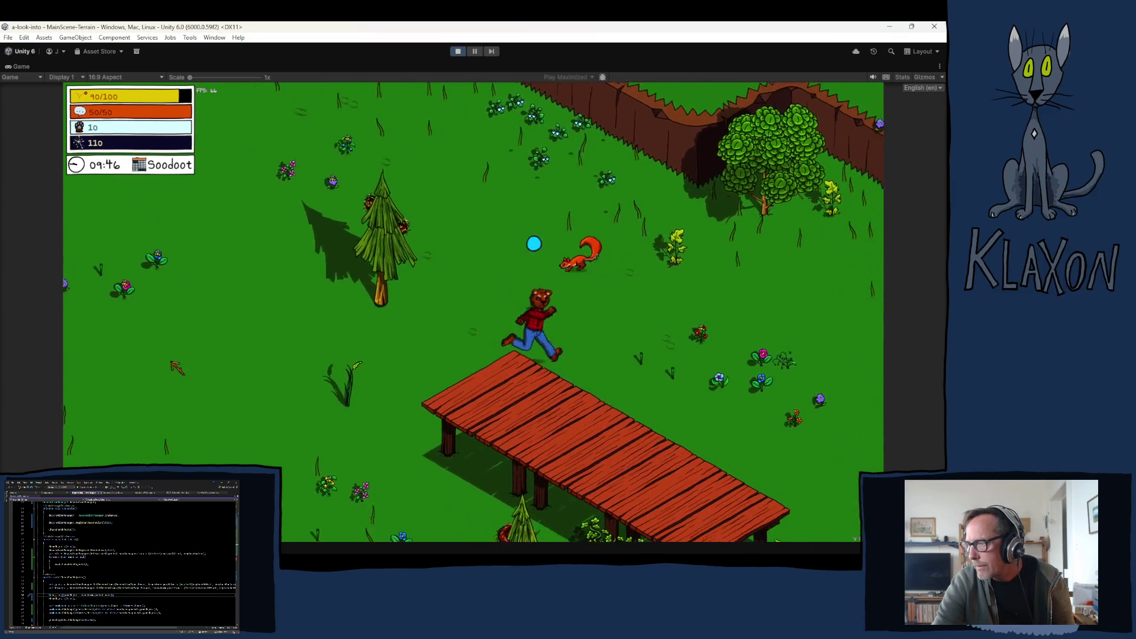
{"action": "key", "text": "a"}
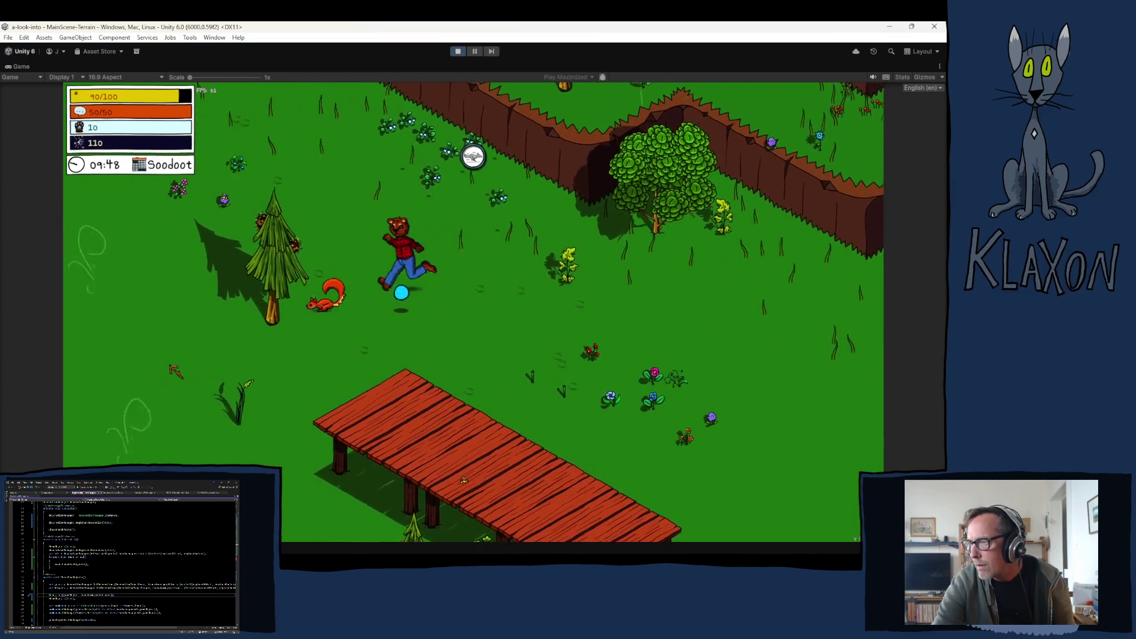
{"action": "key", "text": "a"}
{"action": "key", "text": "s"}
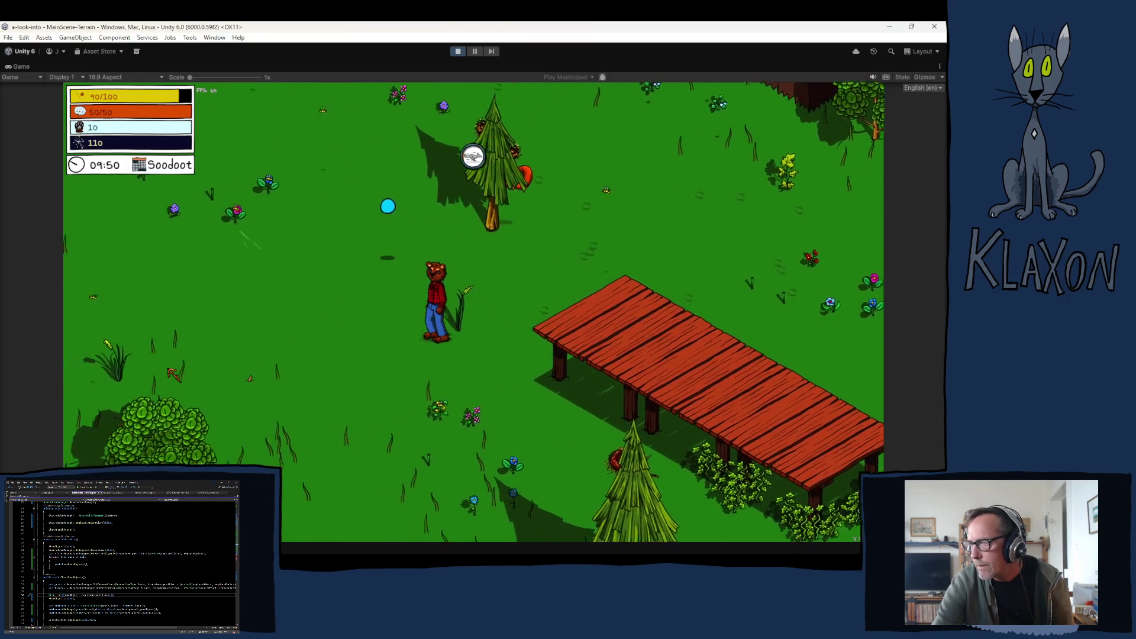
Run left past the rocks and big tree, through the forest and along the cliff.
{"action": "key", "text": "w"}
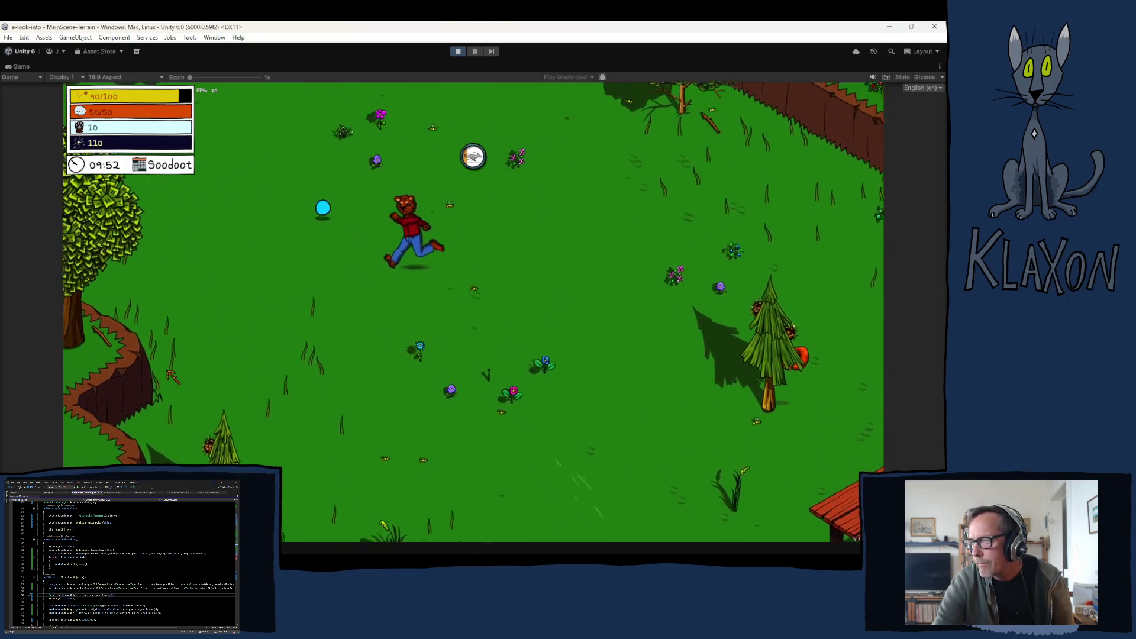
{"action": "key", "text": "a"}
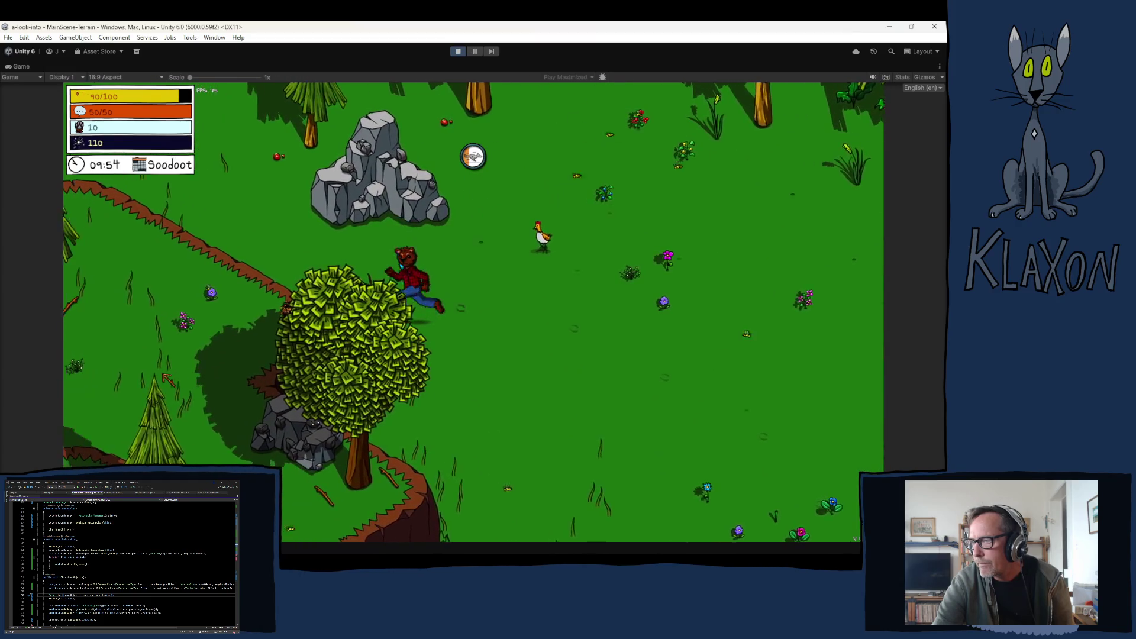
{"action": "key", "text": "w"}
{"action": "key", "text": "a"}
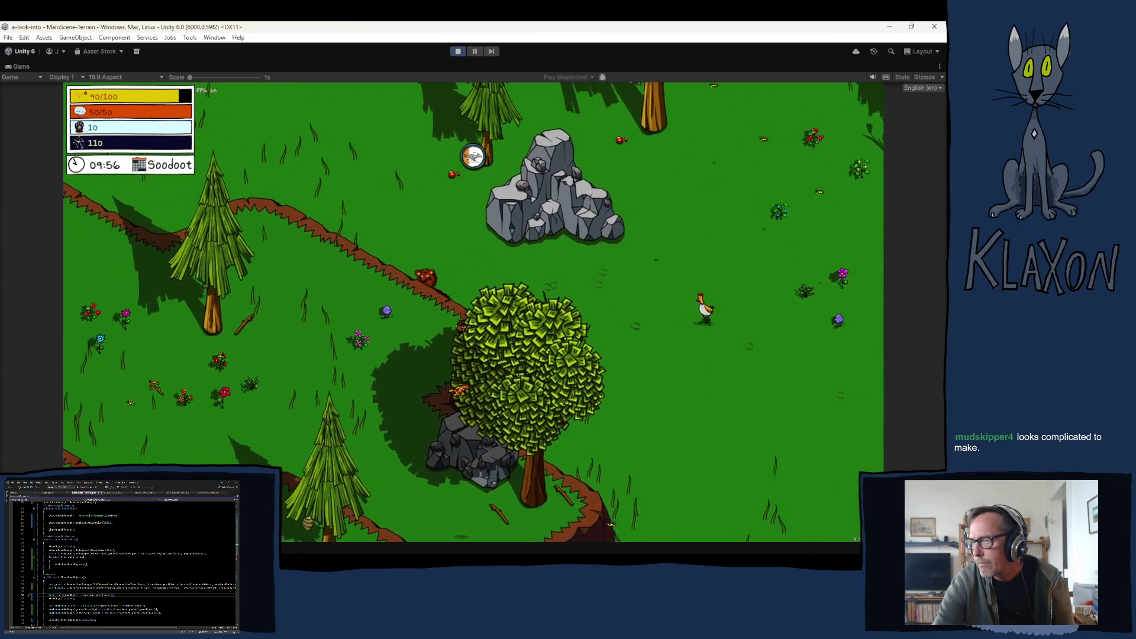
{"action": "key", "text": "w"}
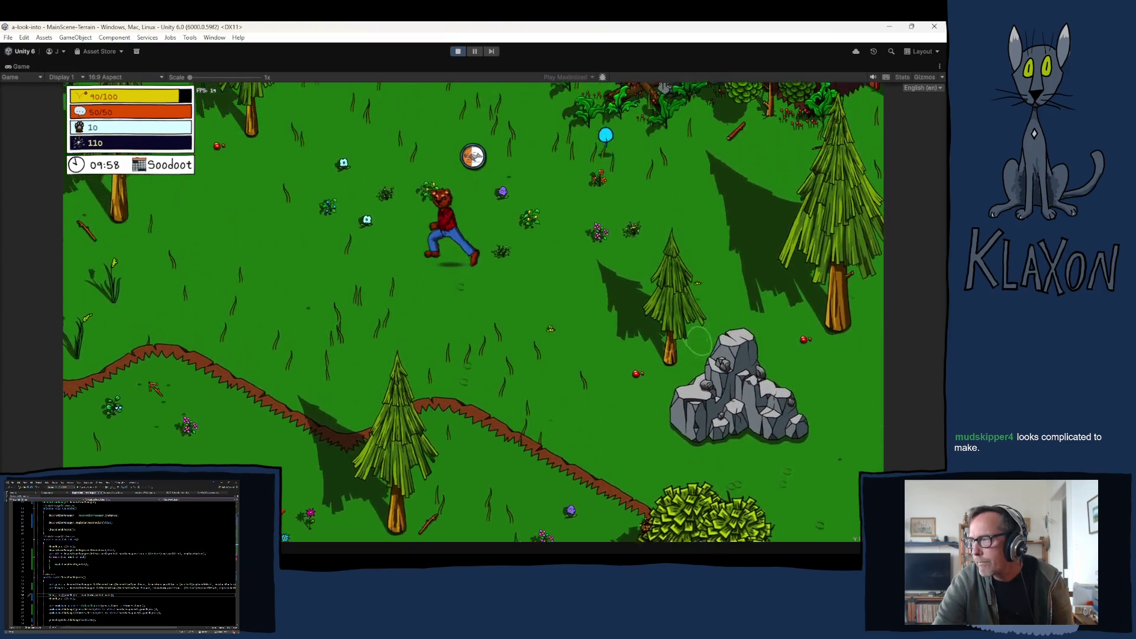
{"action": "key", "text": "s"}
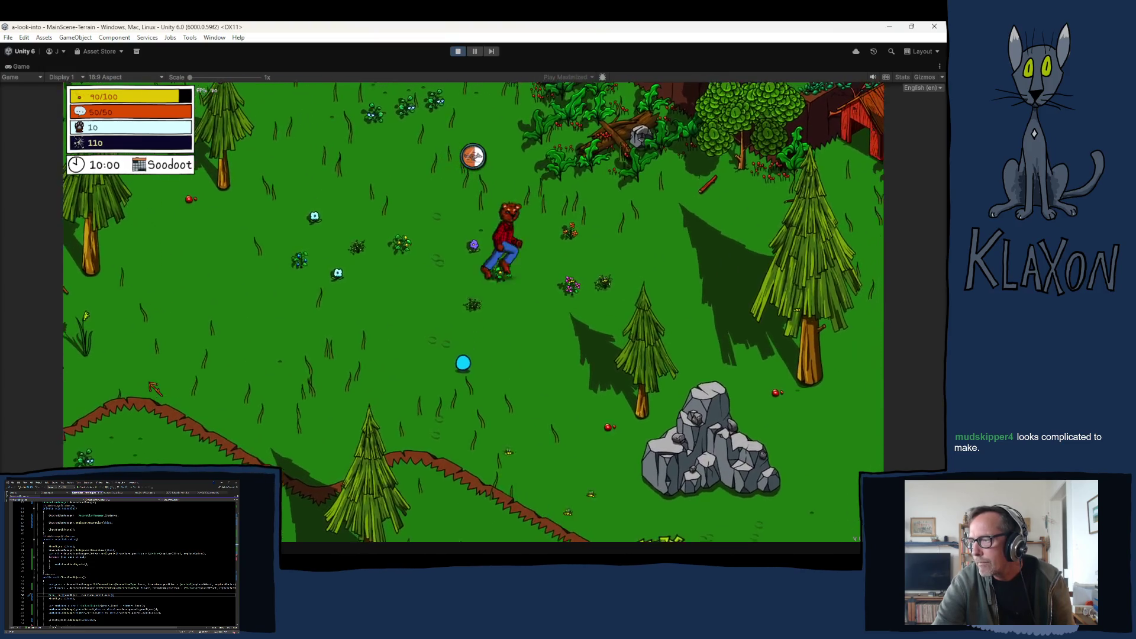
{"action": "key", "text": "s"}
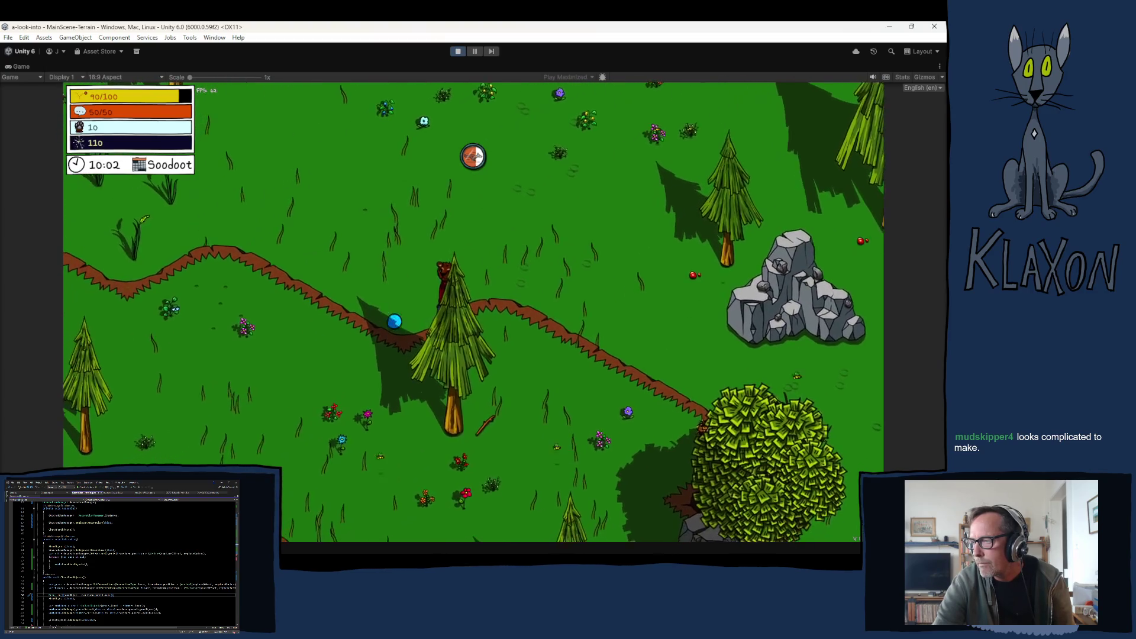
{"action": "key", "text": "w"}
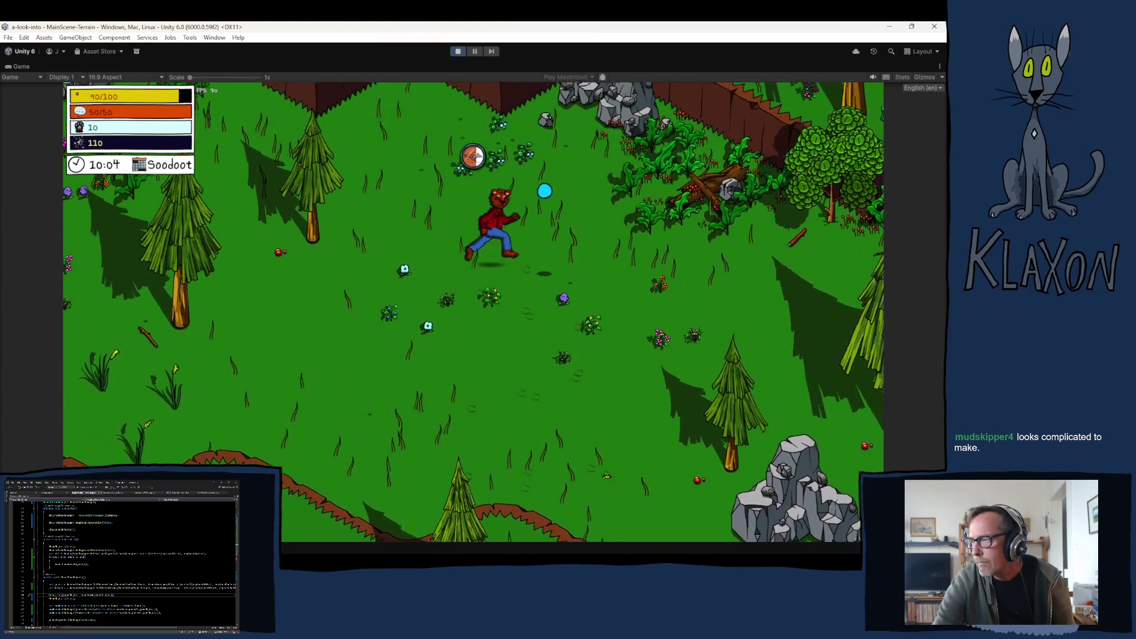
{"action": "key", "text": "d"}
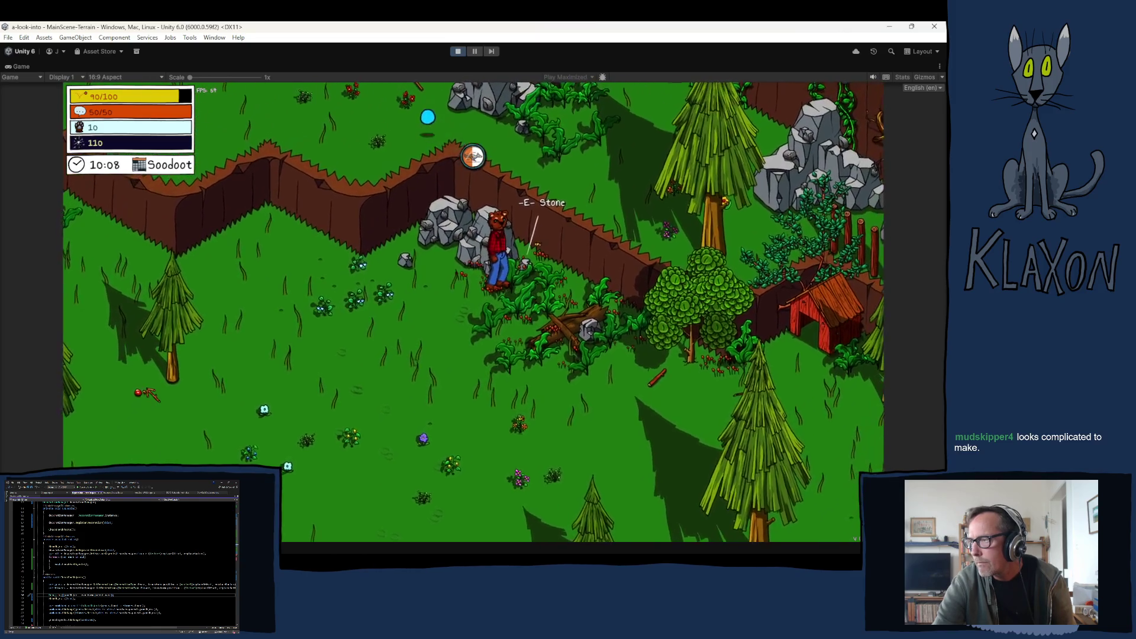
{"action": "key", "text": "w"}
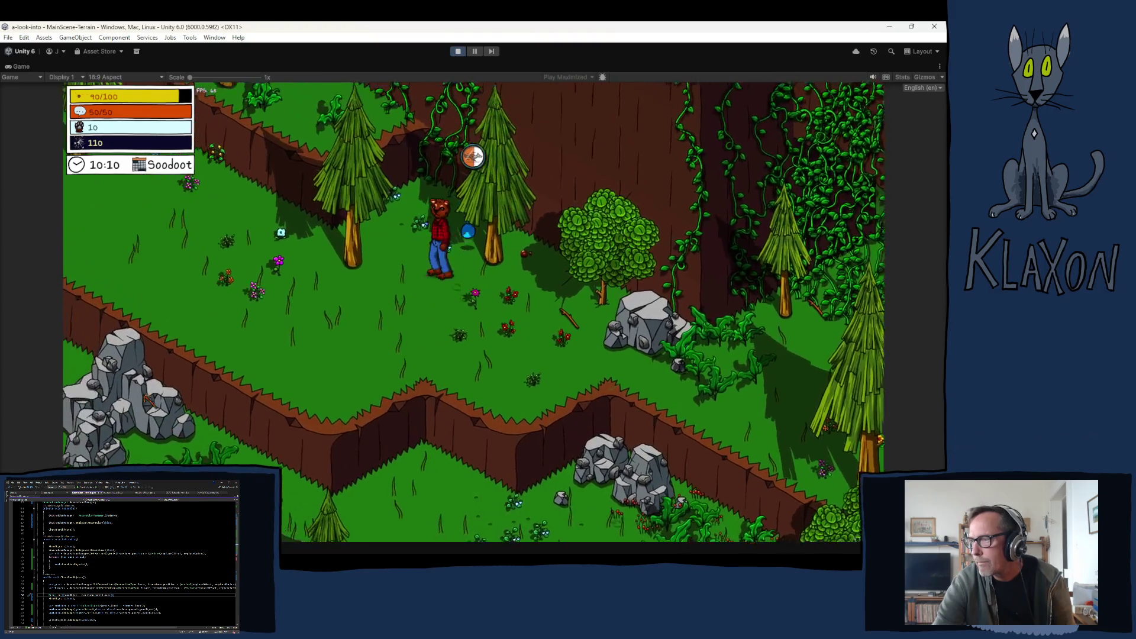
{"action": "key", "text": "s"}
{"action": "key", "text": "a"}
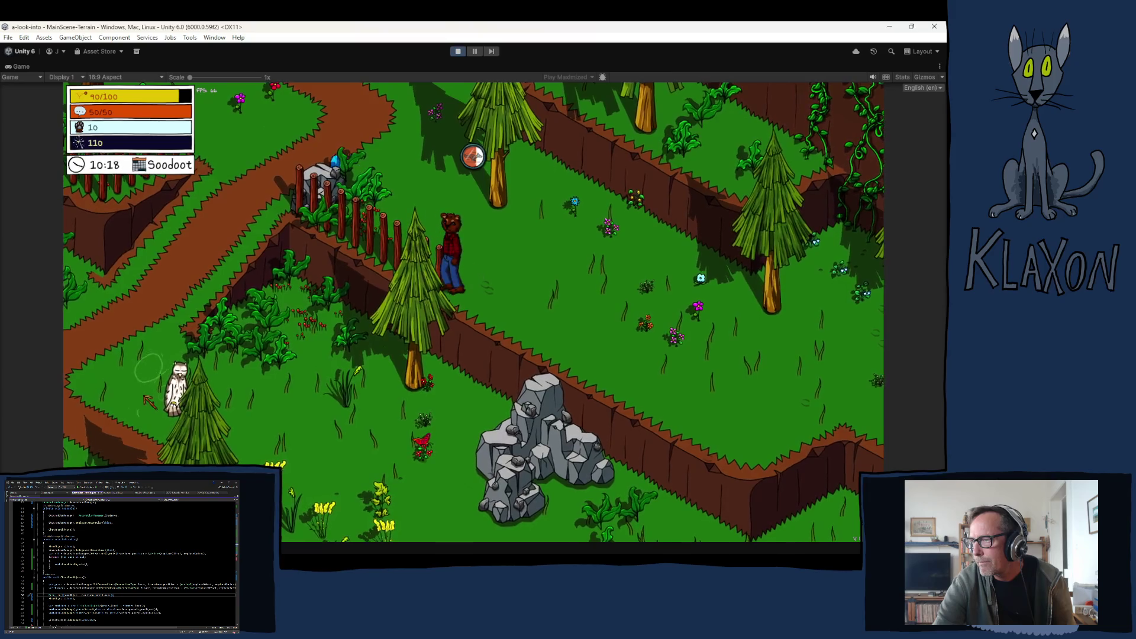
Climb the rock outcrop onto the upper ledge, run past the teal rug, then stop the running game.
{"action": "key", "text": "w"}
{"action": "key", "text": "a"}
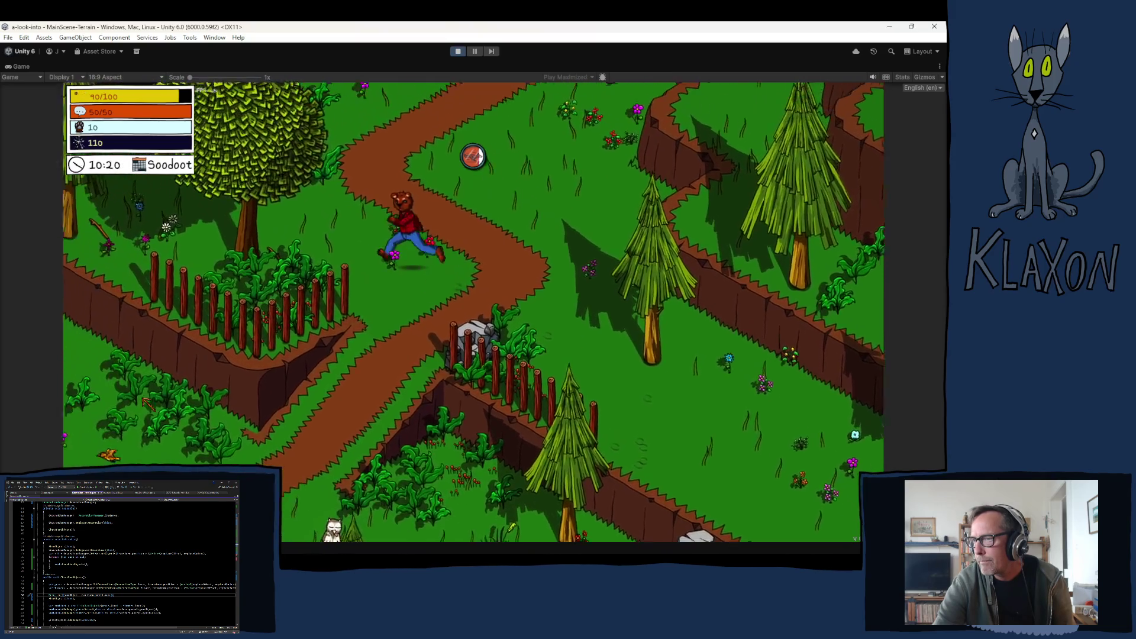
{"action": "key", "text": "w"}
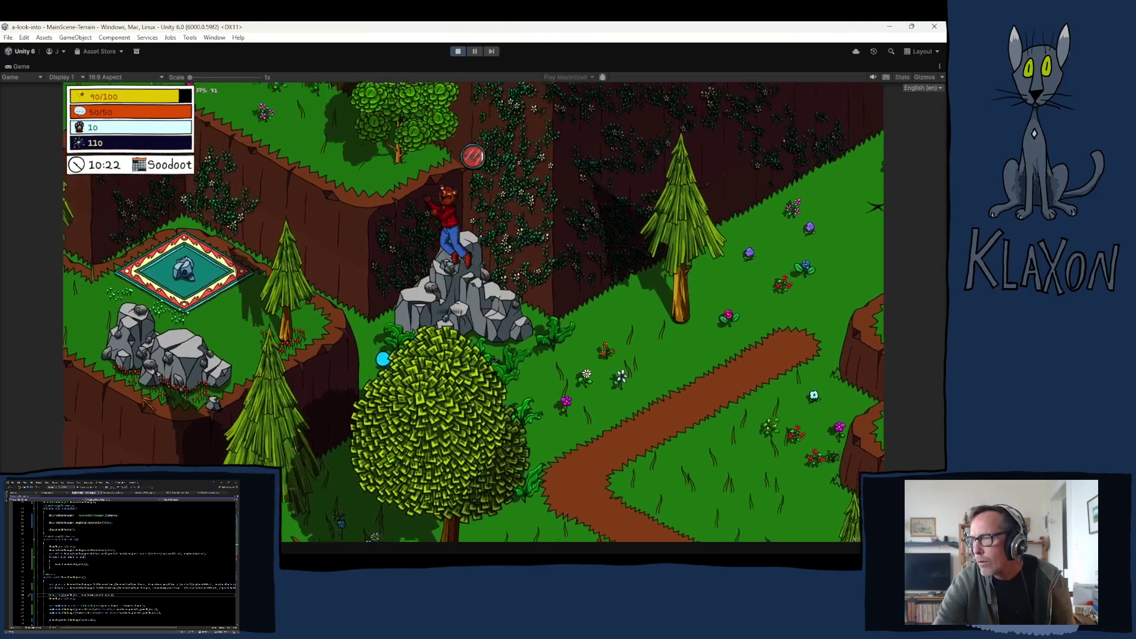
{"action": "key", "text": "w"}
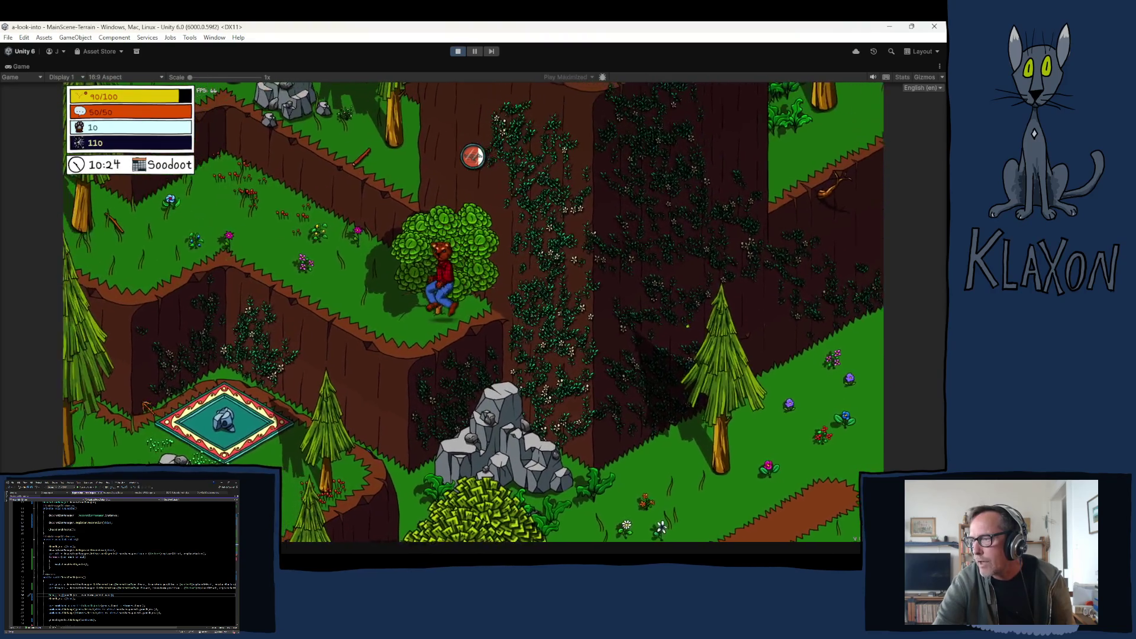
{"action": "key", "text": "d"}
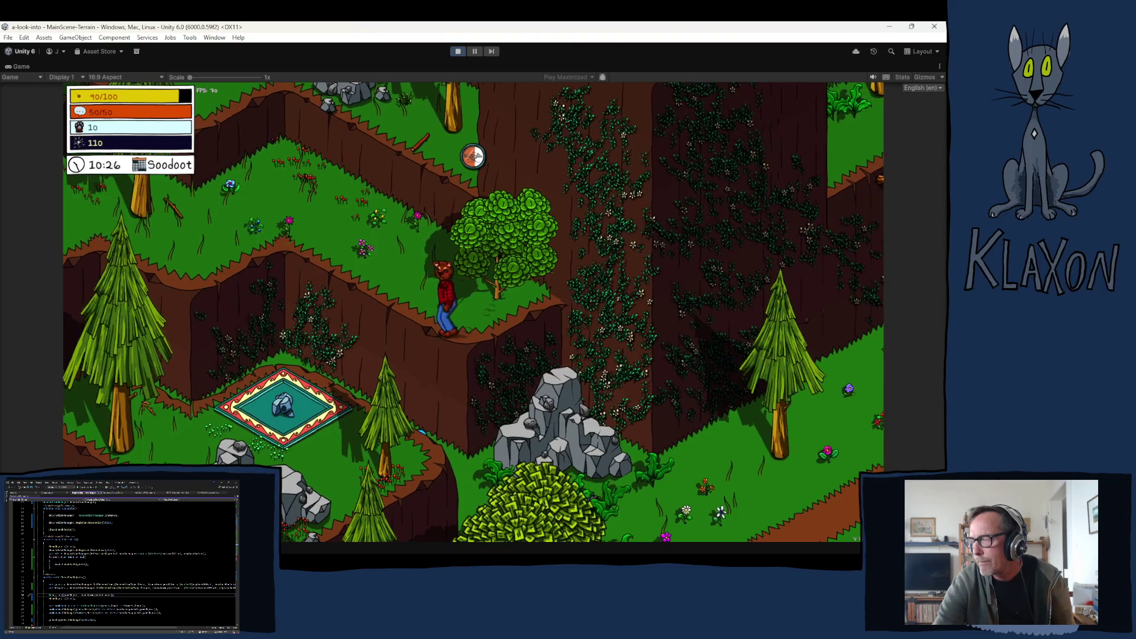
{"action": "key", "text": "a"}
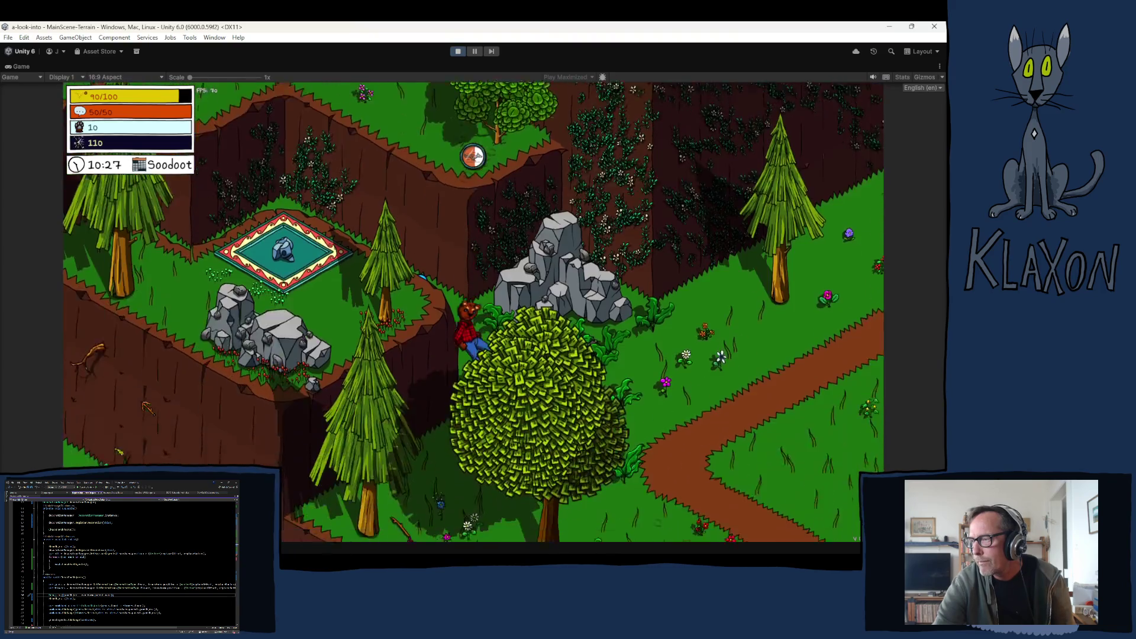
{"action": "key", "text": "w"}
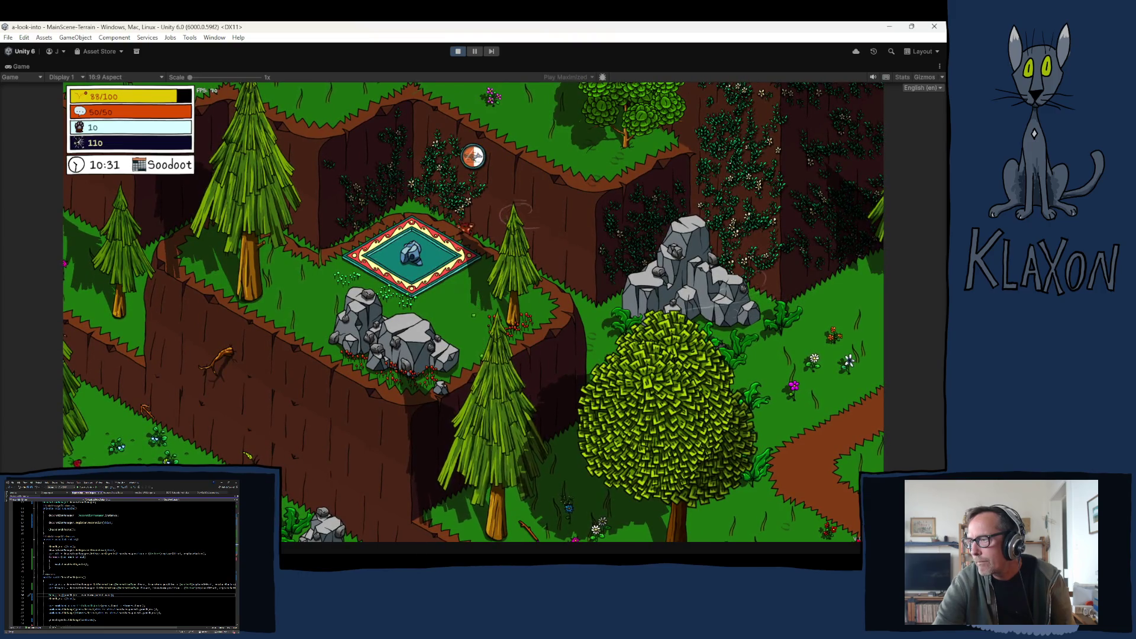
{"action": "key", "text": "s"}
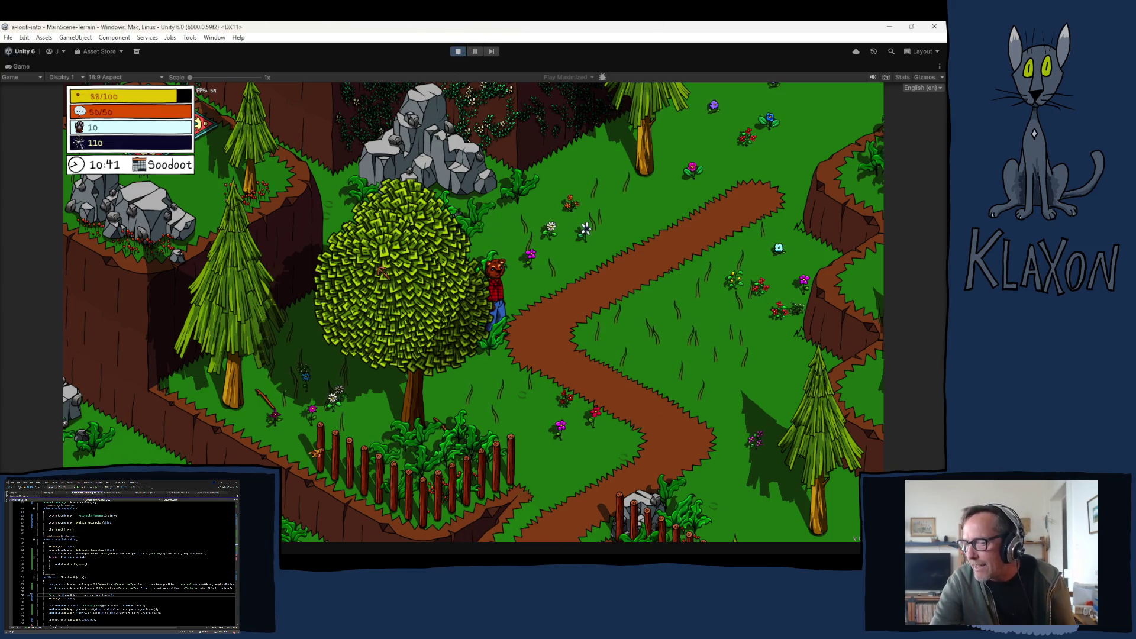
{"action": "key", "text": "ctrl+p"}
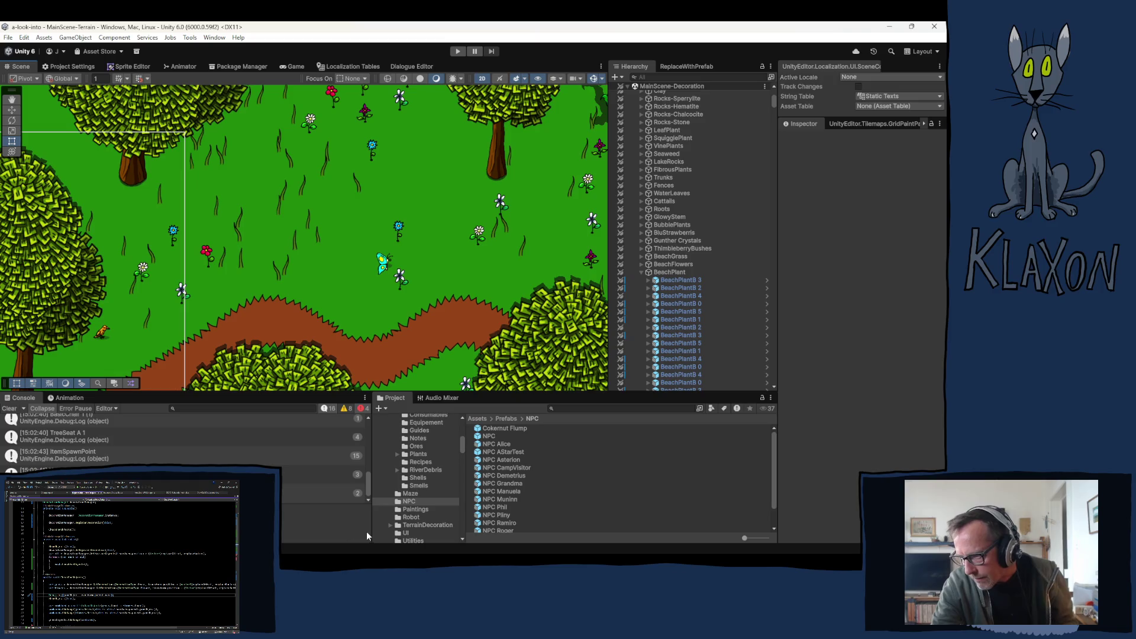
{"action": "left_click_drag", "start_coordinate": [368, 479], "coordinate": [374, 430]}
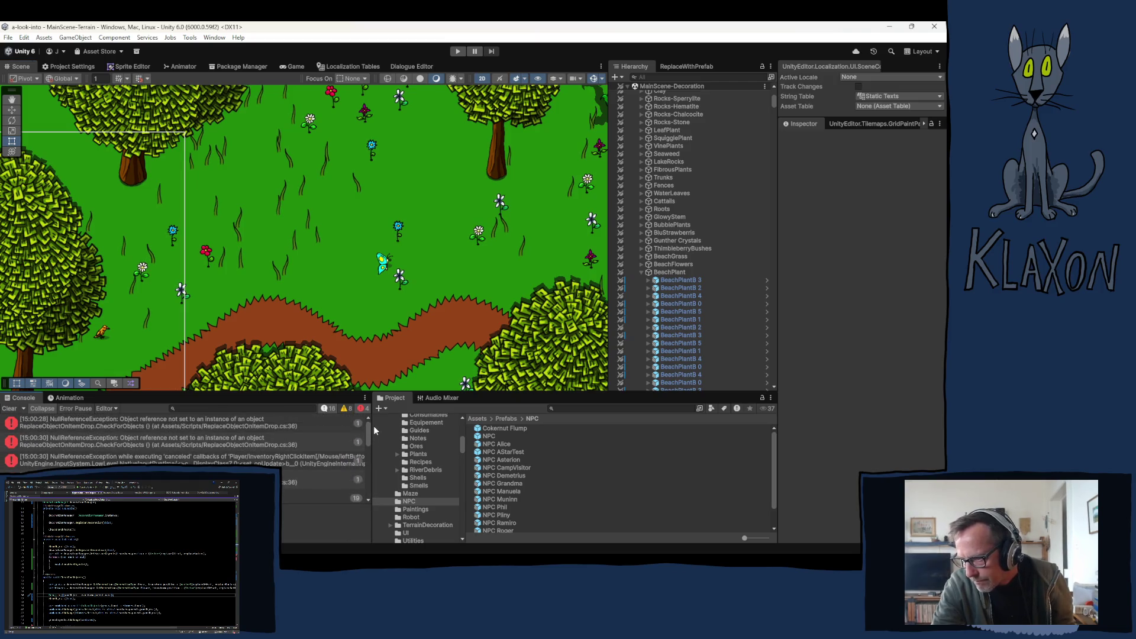
Open the code line in ReplaceObjectOnItemDrop that raised the NullReferenceException.
{"action": "left_click", "coordinate": [197, 426]}
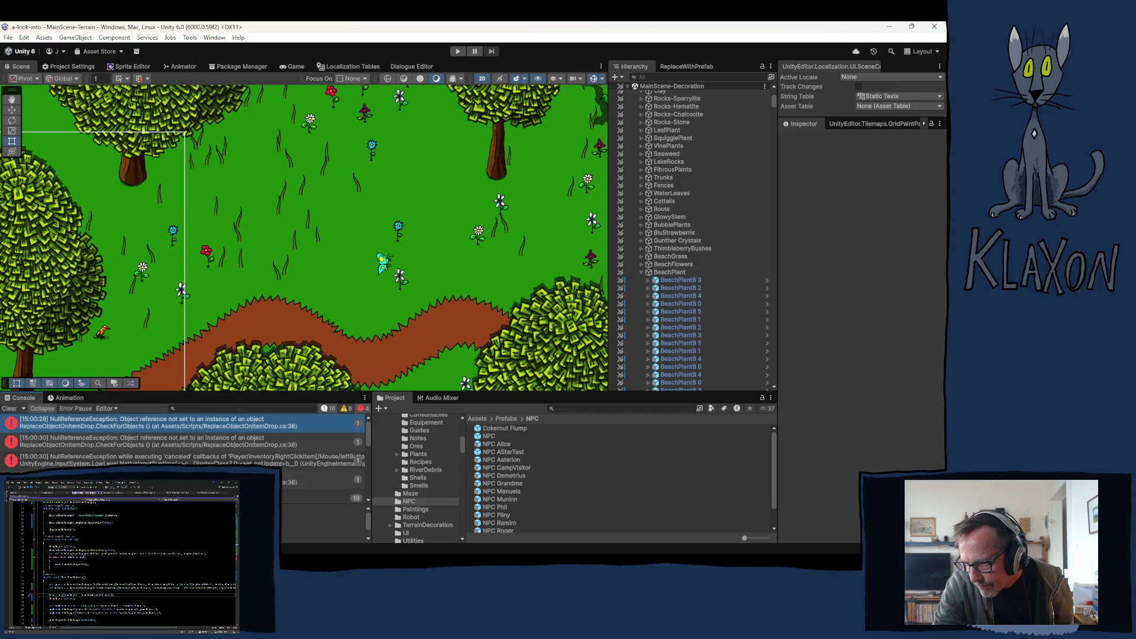
{"action": "double_click", "coordinate": [295, 427]}
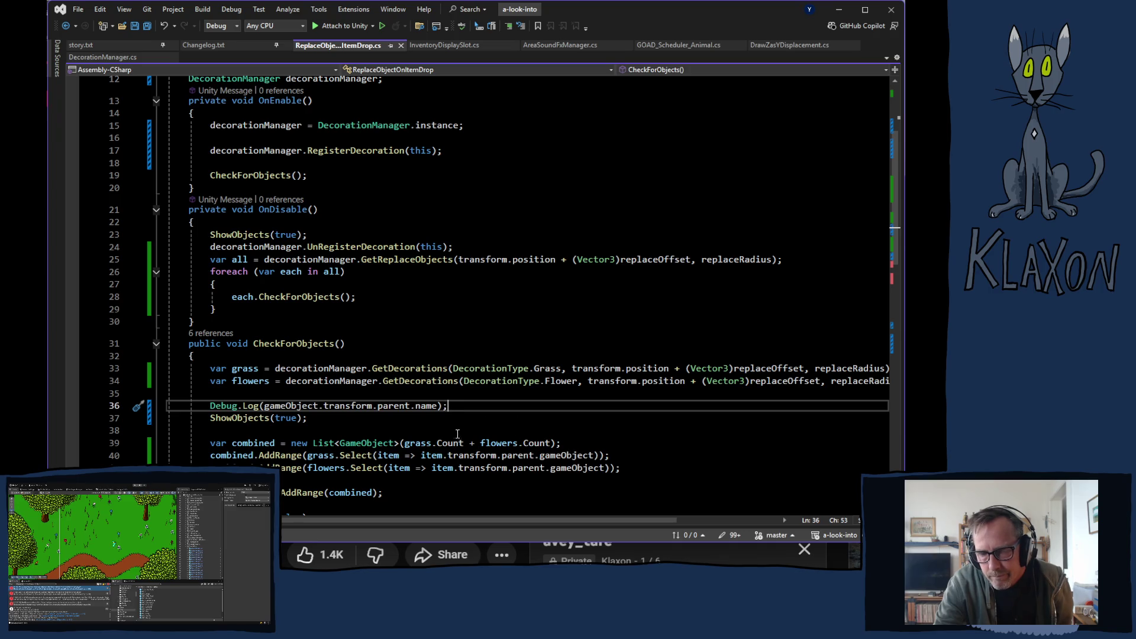
Change the Debug.Log on line 36 to print the object's own name, save, and return to Unity.
{"action": "left_click_drag", "start_coordinate": [440, 405], "coordinate": [263, 405]}
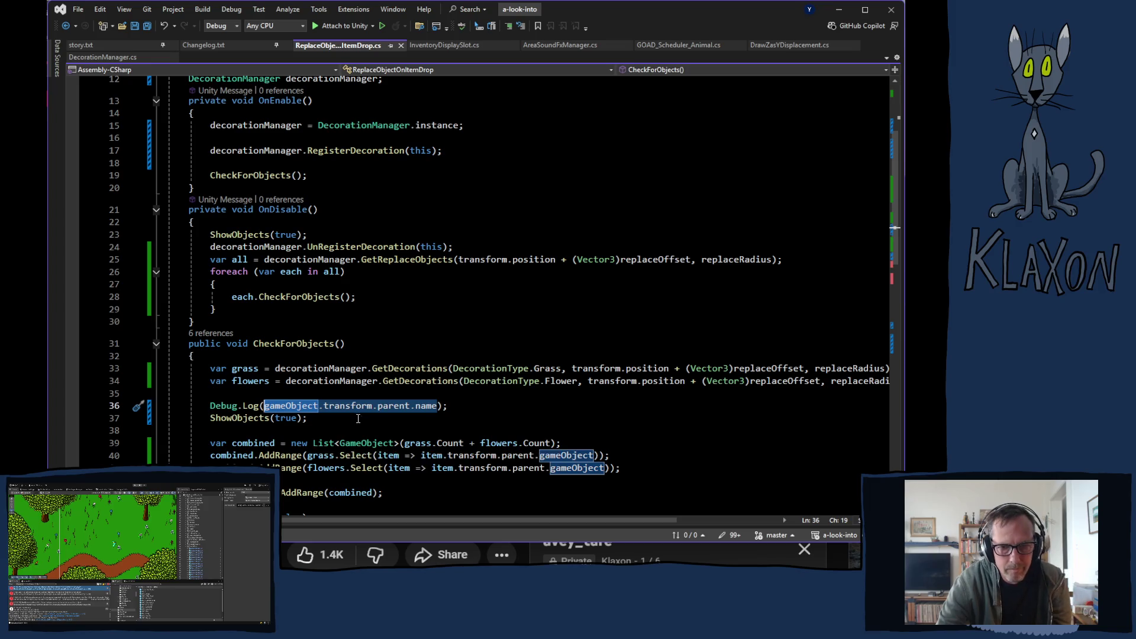
{"action": "left_click", "coordinate": [409, 412]}
{"action": "left_click_drag", "start_coordinate": [440, 405], "coordinate": [330, 407]}
{"action": "double_click", "coordinate": [330, 406]}
{"action": "key", "text": "BackSpace"}
{"action": "key", "text": "BackSpace"}
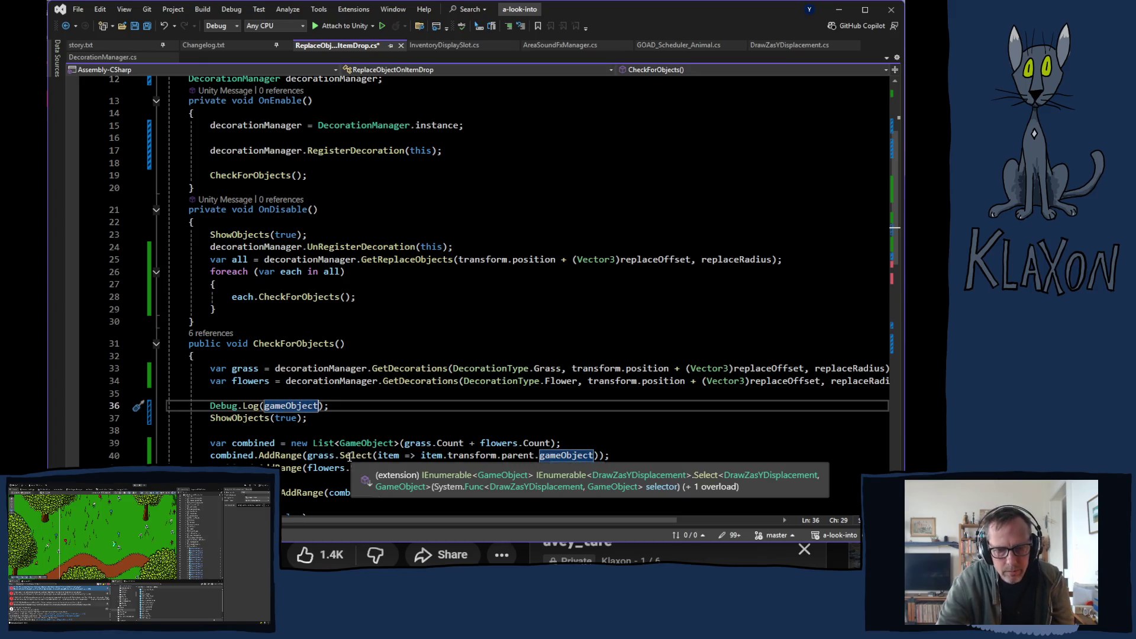
{"action": "type", "text": ".name"}
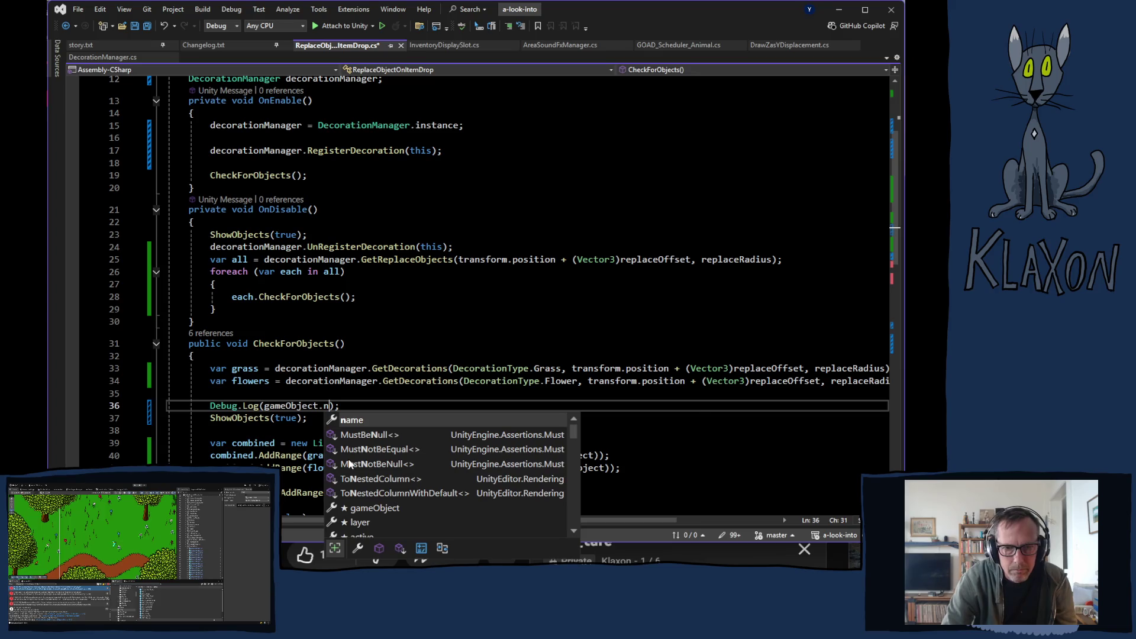
{"action": "key", "text": "Tab"}
{"action": "key", "text": "ctrl+s"}
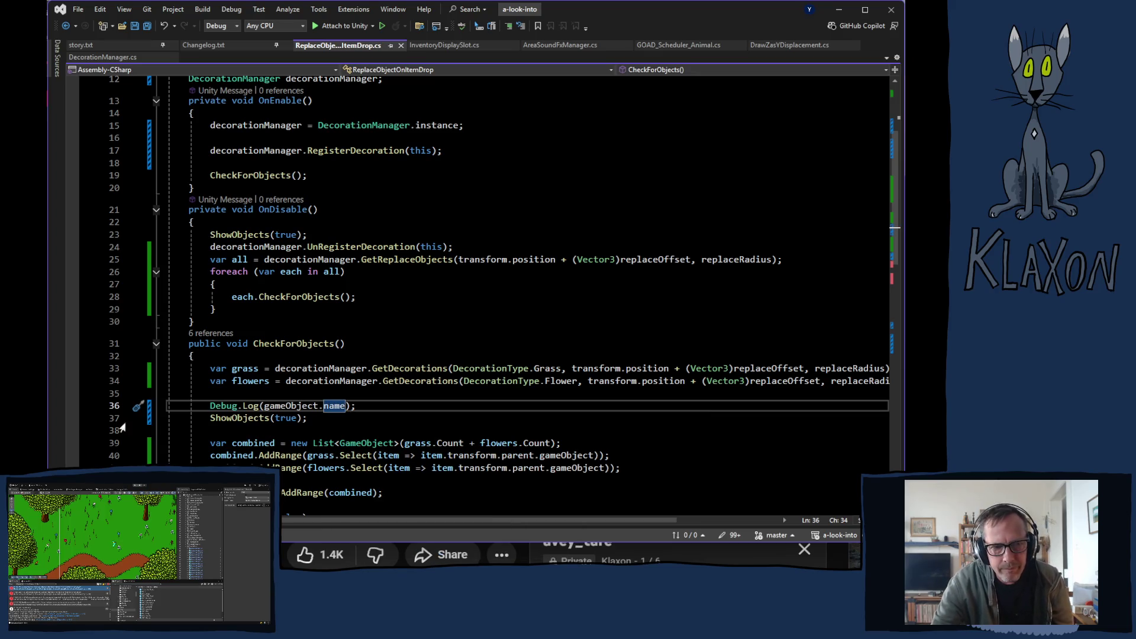
{"action": "key", "text": "alt+Tab"}
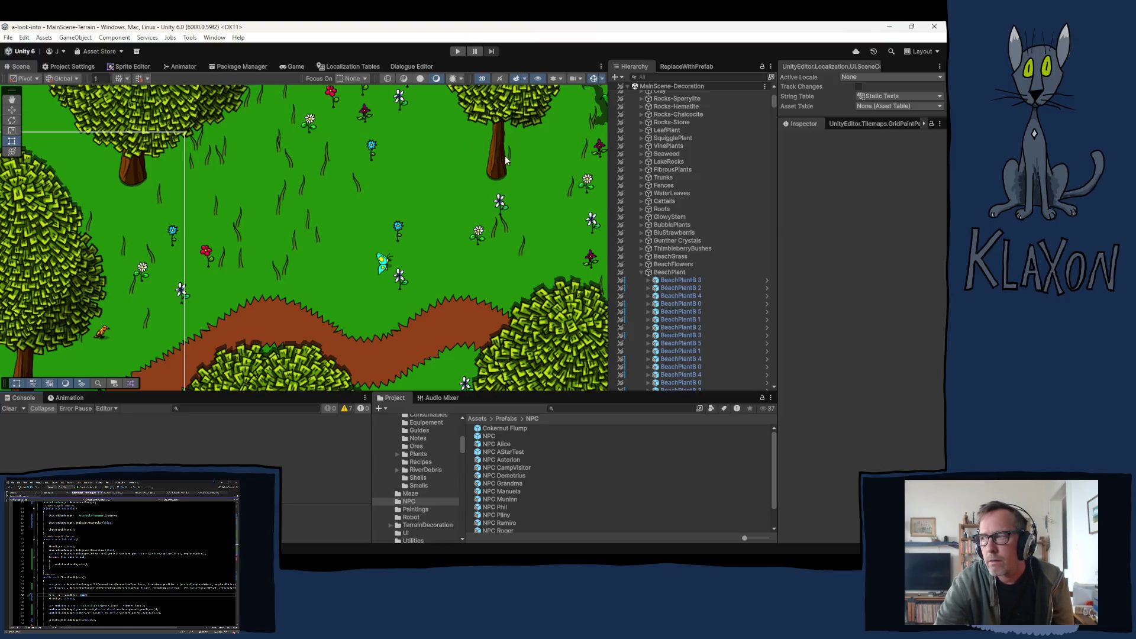
Start the game in Play mode and wait for the title menu.
{"action": "left_click", "coordinate": [458, 53]}
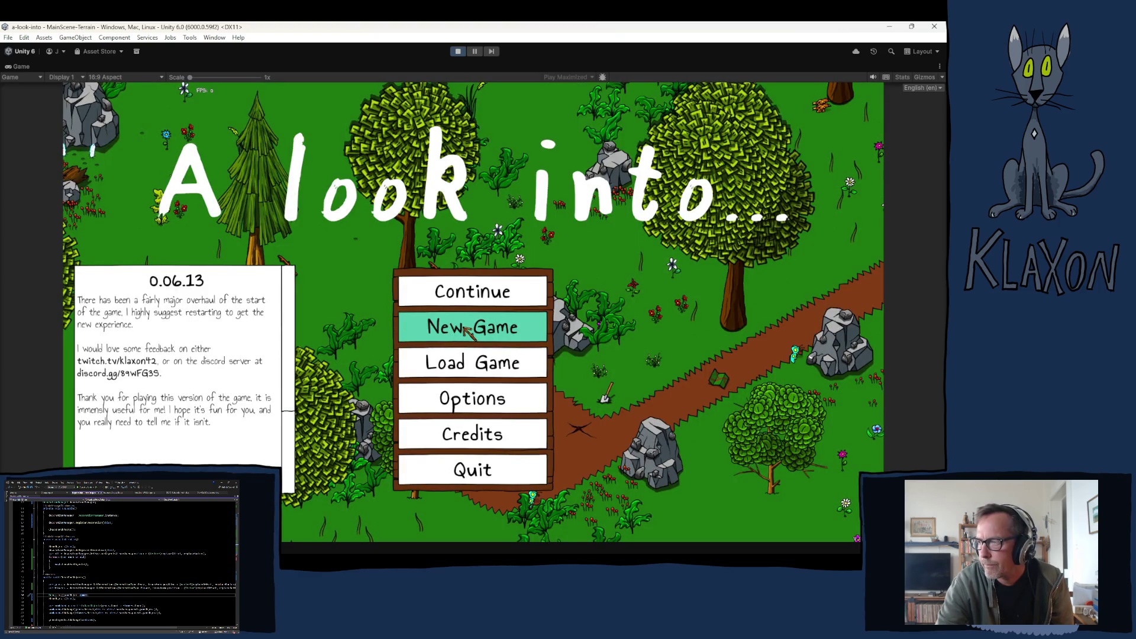
Start a new game, accept the character, and walk over to pick up the stone spade.
{"action": "left_click", "coordinate": [468, 330]}
{"action": "left_click", "coordinate": [431, 384]}
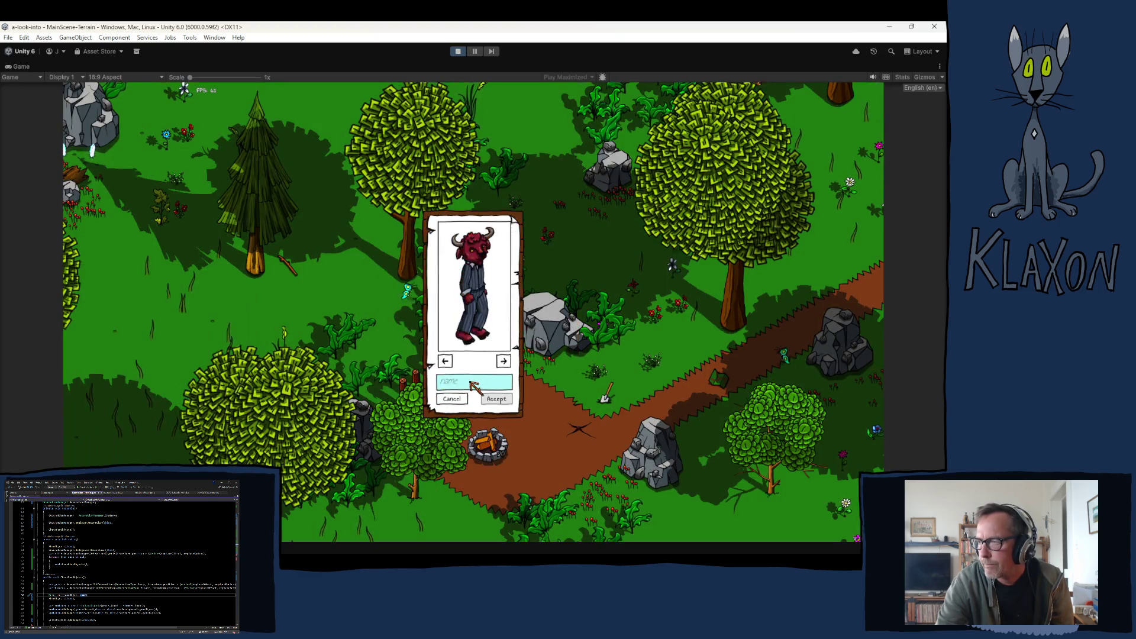
{"action": "left_click", "coordinate": [496, 400]}
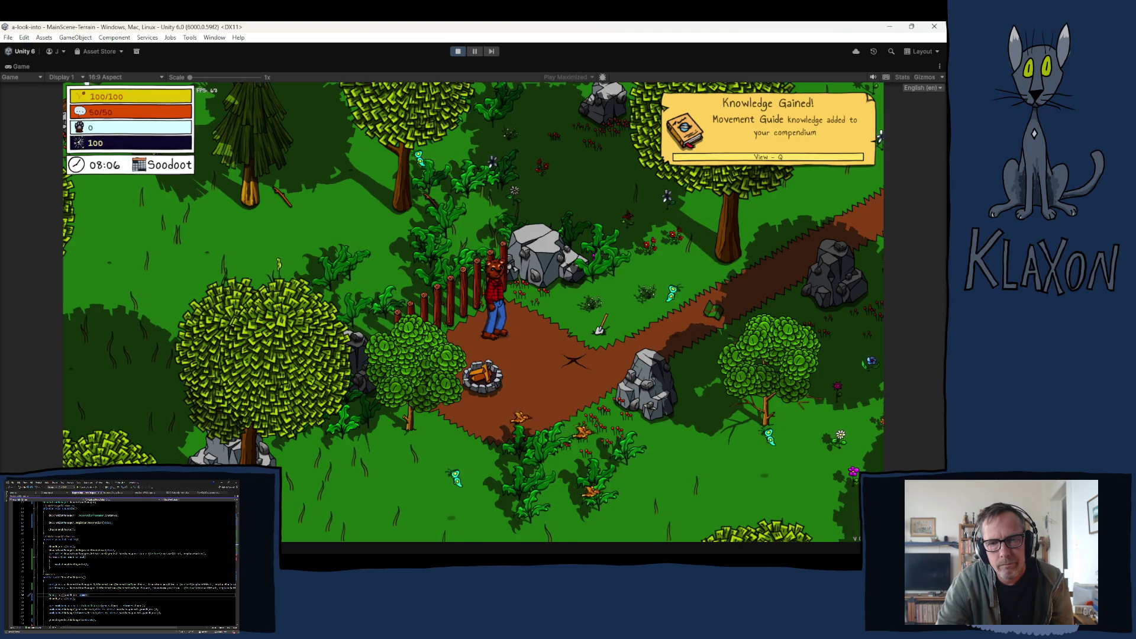
{"action": "key", "text": "w"}
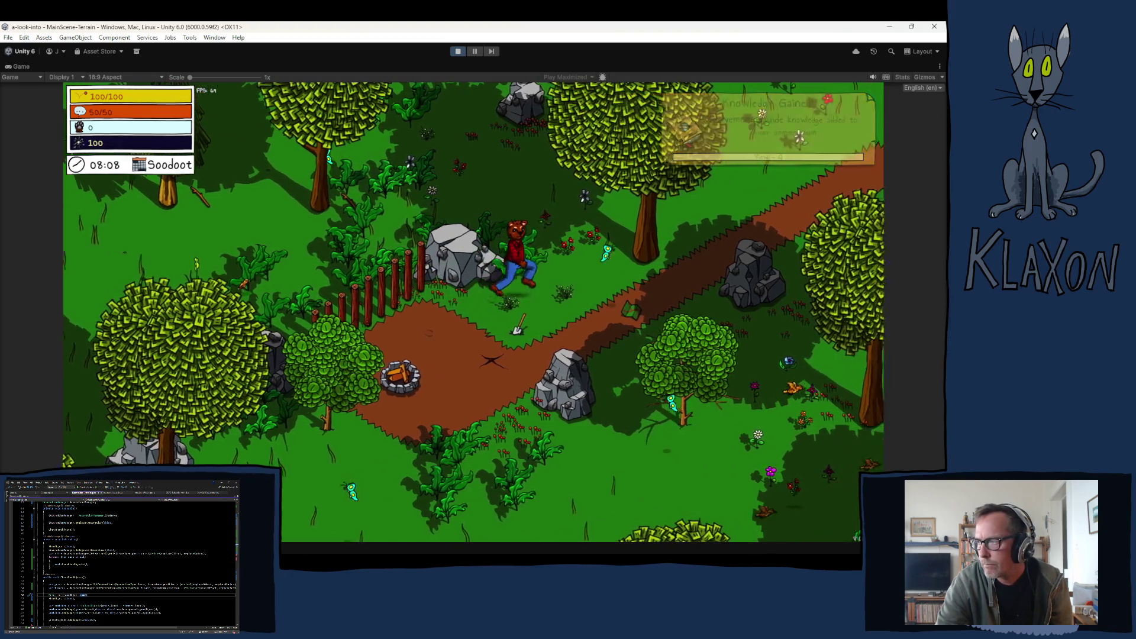
{"action": "key", "text": "s"}
{"action": "key", "text": "e"}
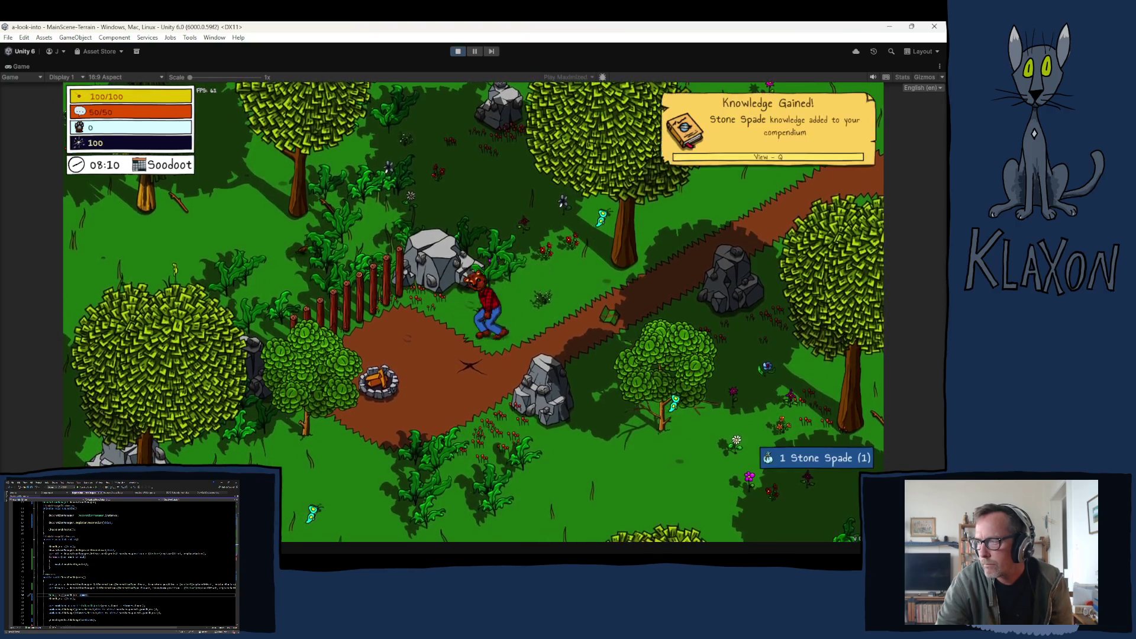
Walk the character onto the grass and open the Console of logged messages.
{"action": "key", "text": "d"}
{"action": "key", "text": "Tab"}
{"action": "key", "text": "Tab"}
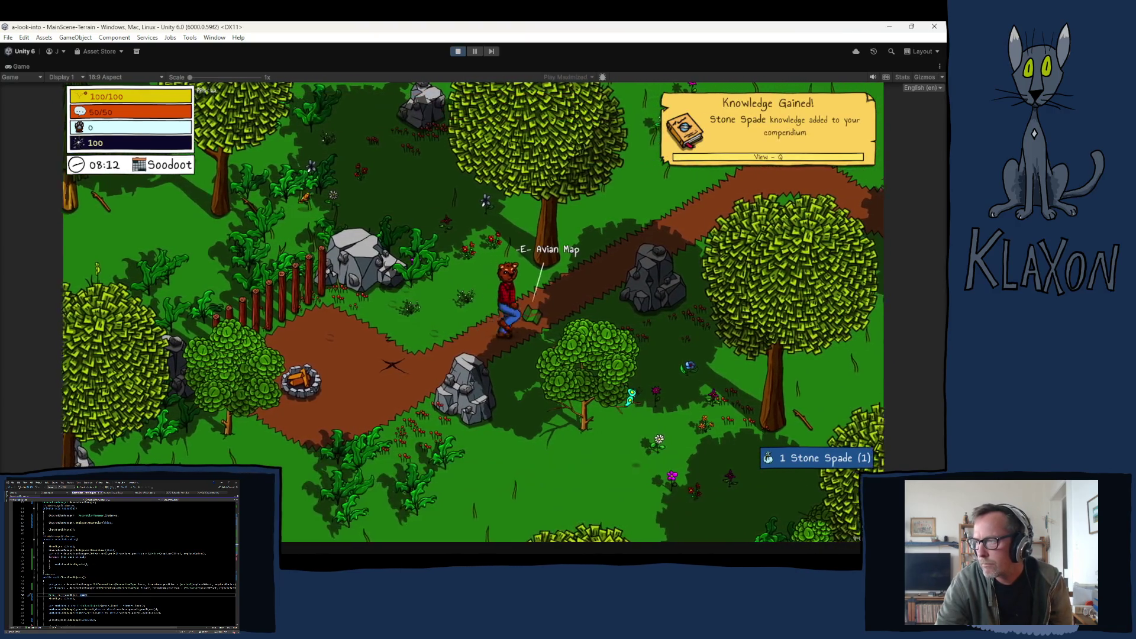
{"action": "key", "text": "w"}
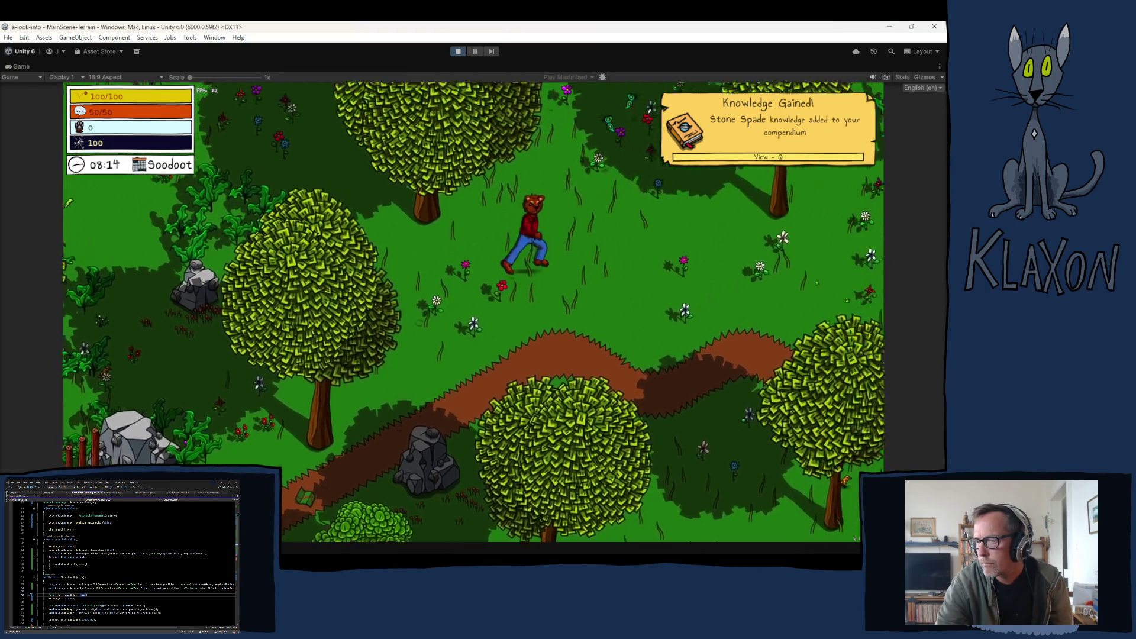
{"action": "key", "text": "w"}
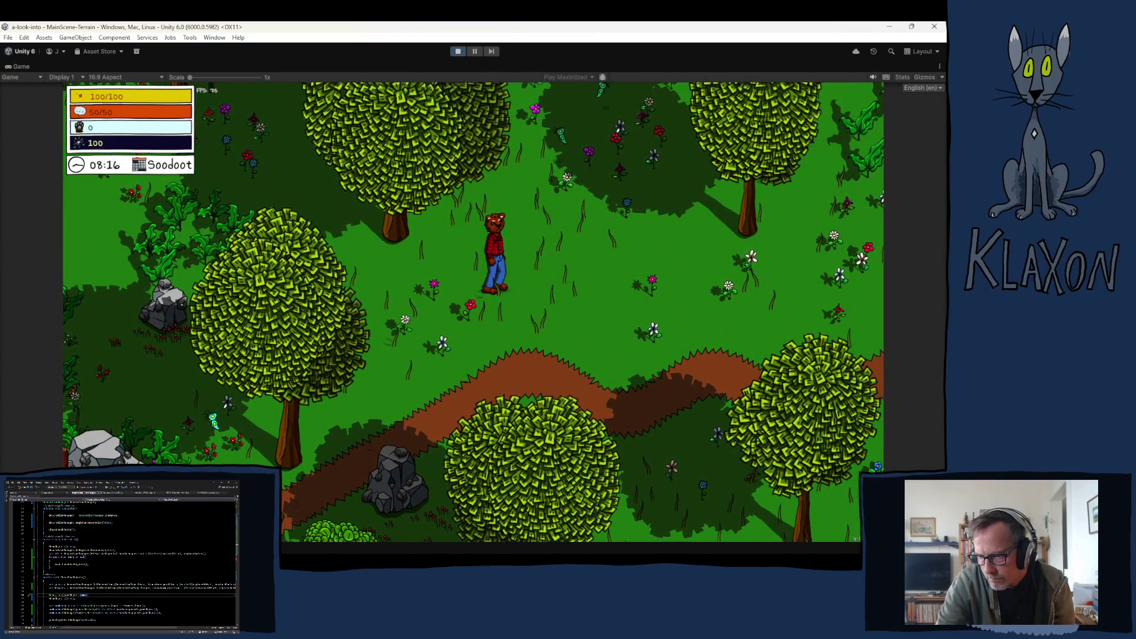
{"action": "key", "text": "ctrl+shift+c"}
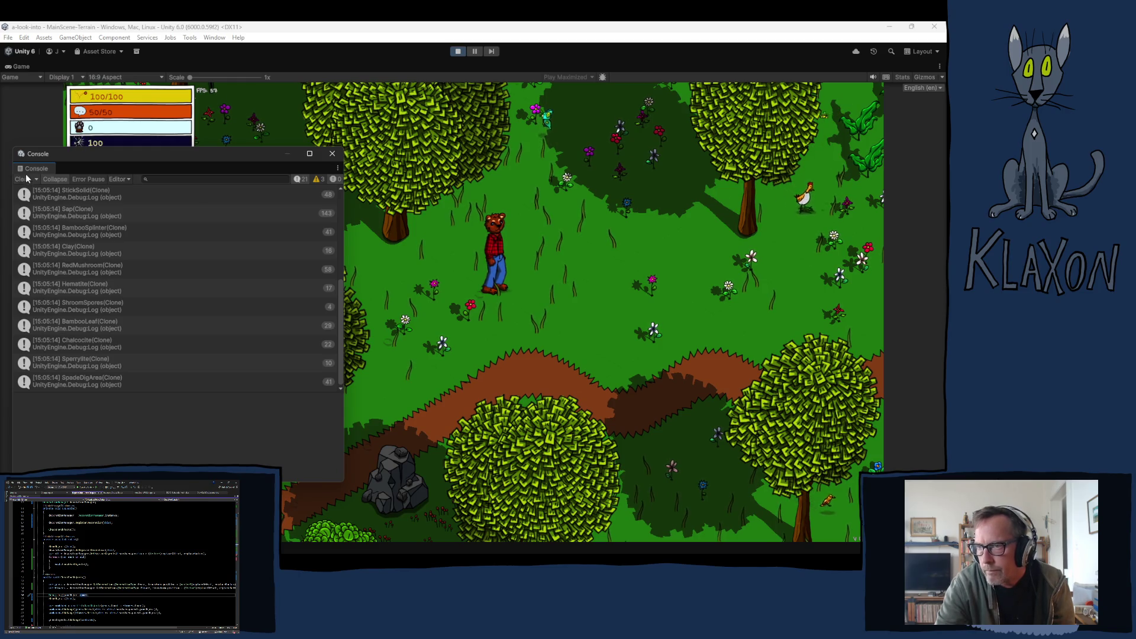
Clear the Console and drop the stone spade from the inventory onto the grass below the character.
{"action": "left_click", "coordinate": [24, 179]}
{"action": "left_click", "coordinate": [441, 341]}
{"action": "key", "text": "Tab"}
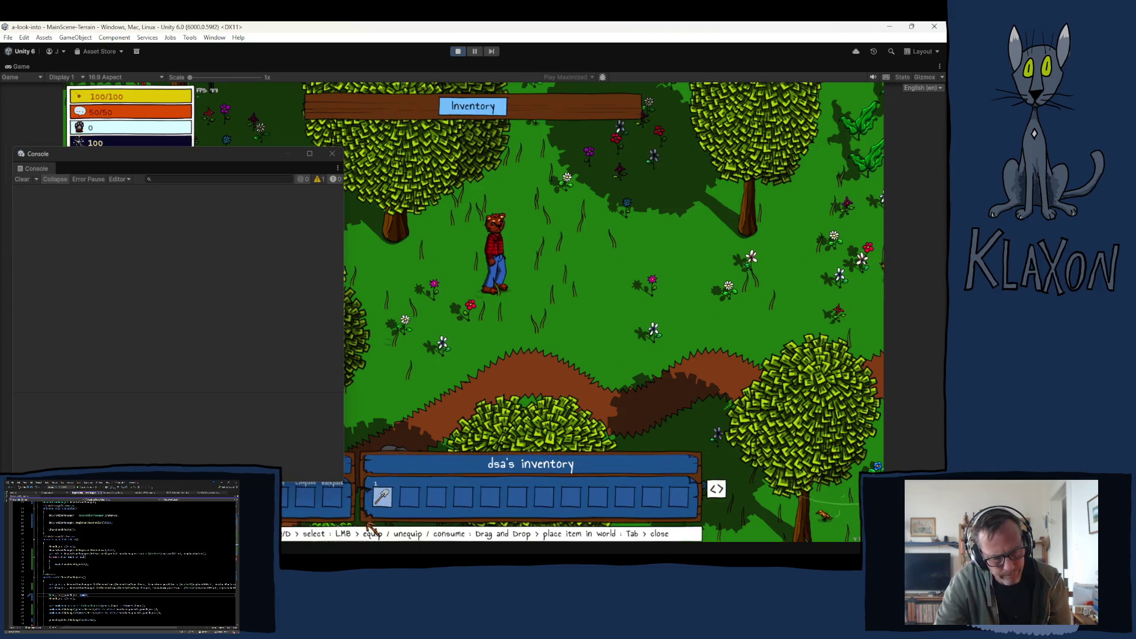
{"action": "left_click_drag", "start_coordinate": [384, 501], "coordinate": [506, 335]}
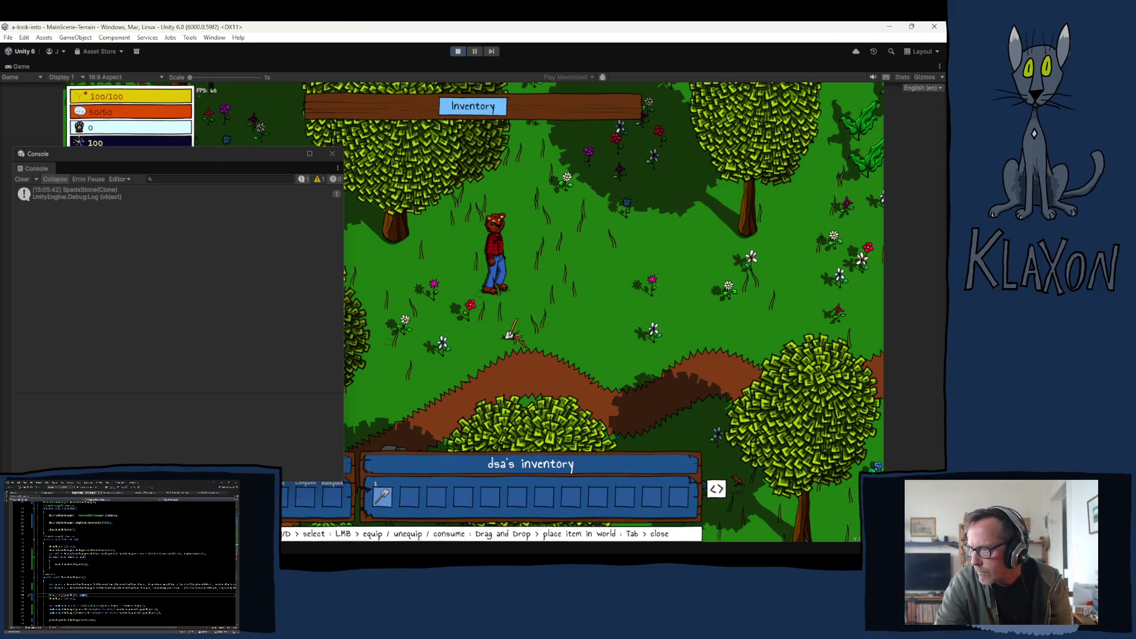
{"action": "left_click_drag", "start_coordinate": [548, 301], "coordinate": [543, 320]}
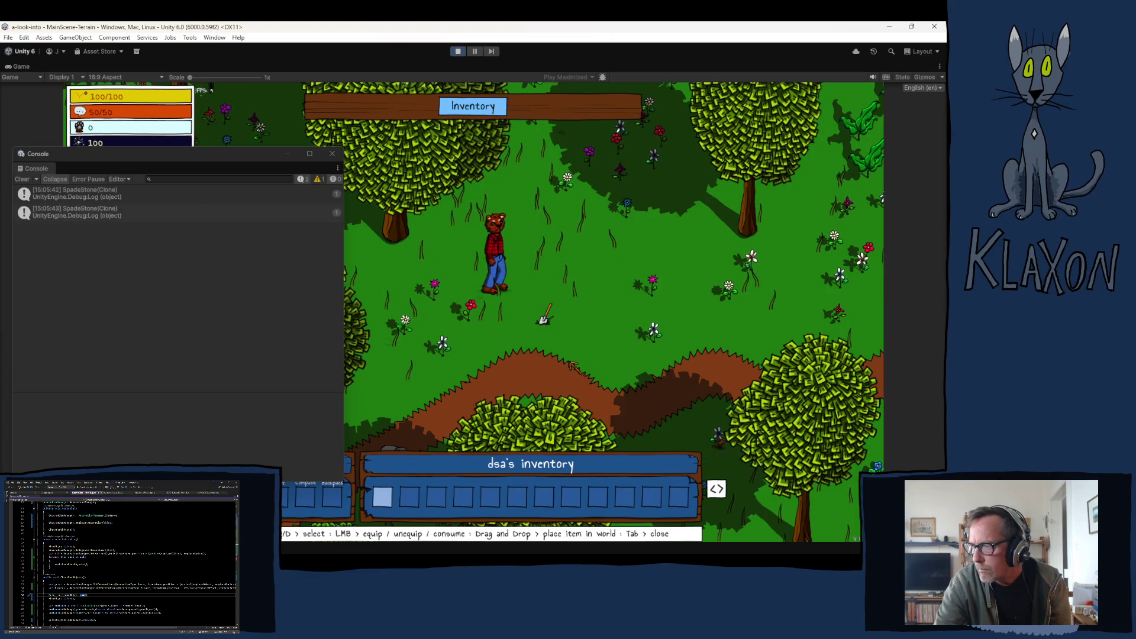
{"action": "key", "text": "Tab"}
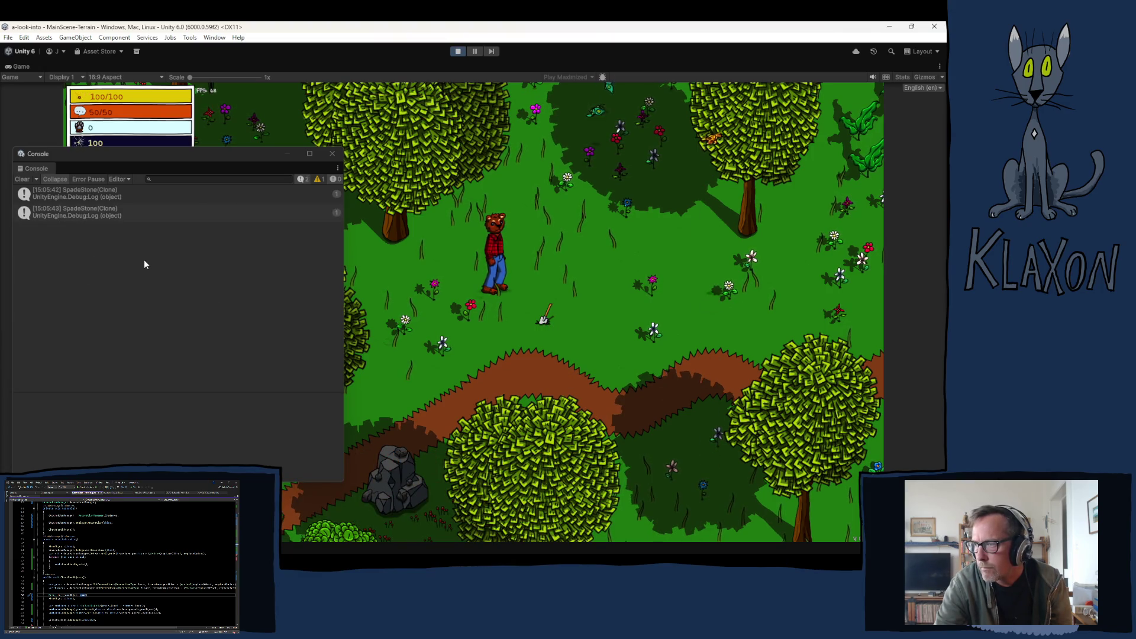
Pick the spade back up, stop Play mode, and place the caret in the UnRegisterDecoration call.
{"action": "key", "text": "s"}
{"action": "key", "text": "d"}
{"action": "key", "text": "e"}
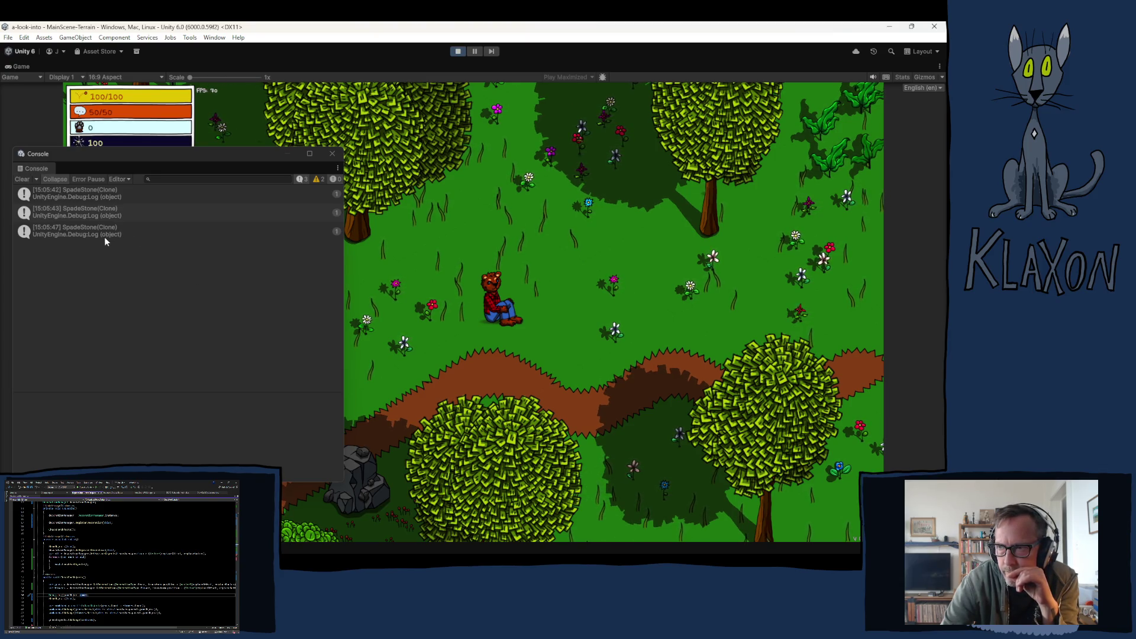
{"action": "left_click", "coordinate": [21, 178]}
{"action": "key", "text": "ctrl+p"}
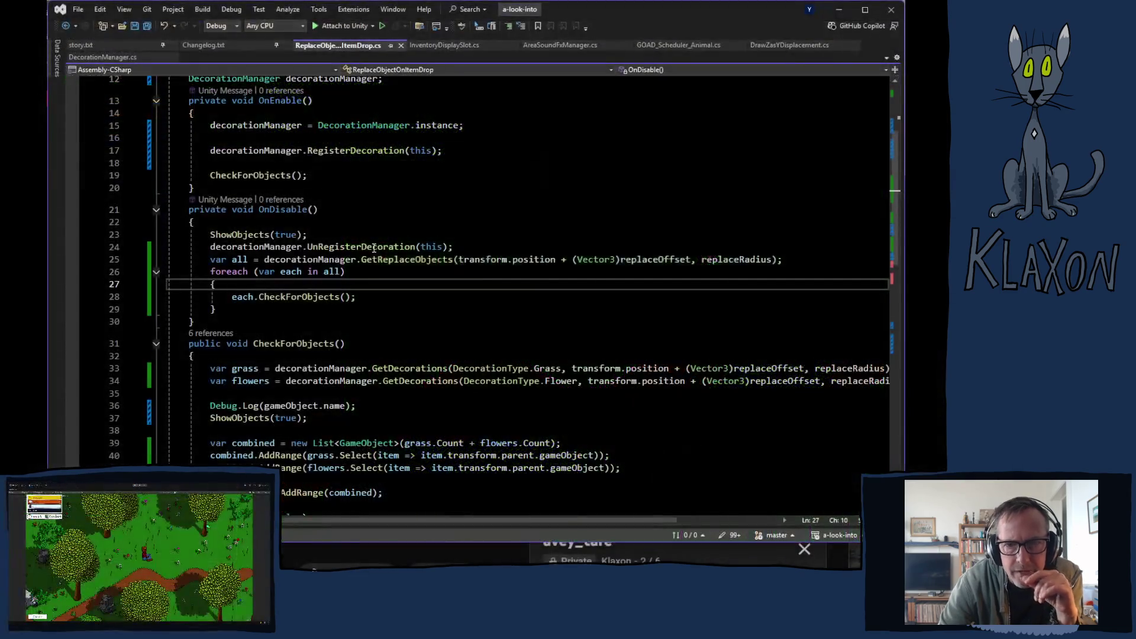
{"action": "left_click", "coordinate": [362, 246]}
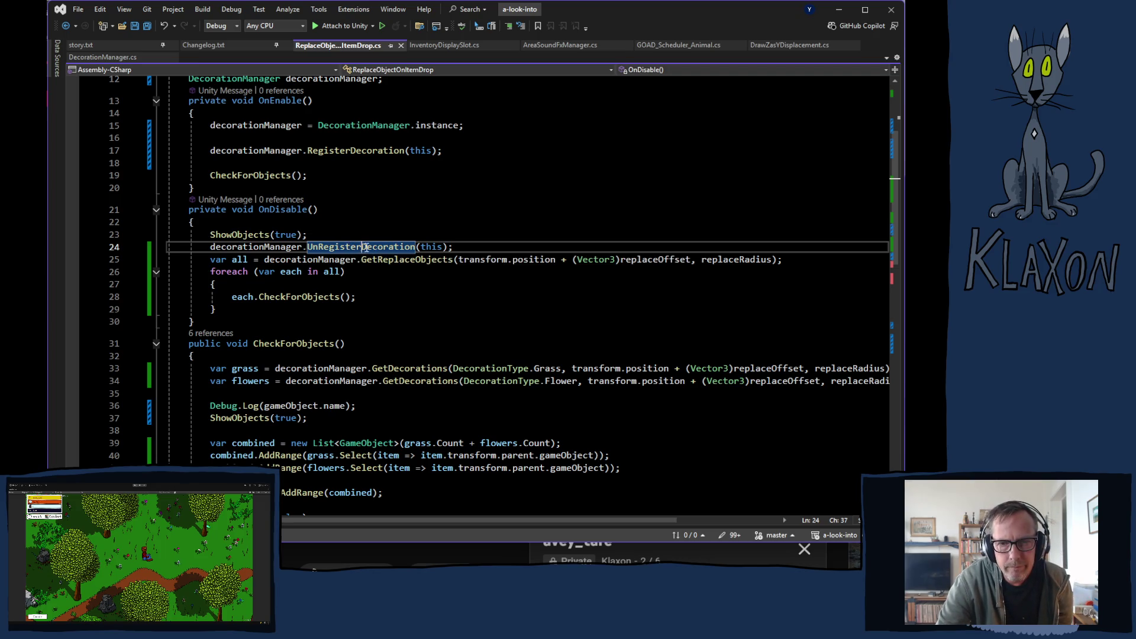
Give UnRegisterDecoration a Vector2 pos parameter used in its GetCell lookup, and save DecorationManager.cs.
{"action": "left_click", "coordinate": [351, 254], "text": "ctrl"}
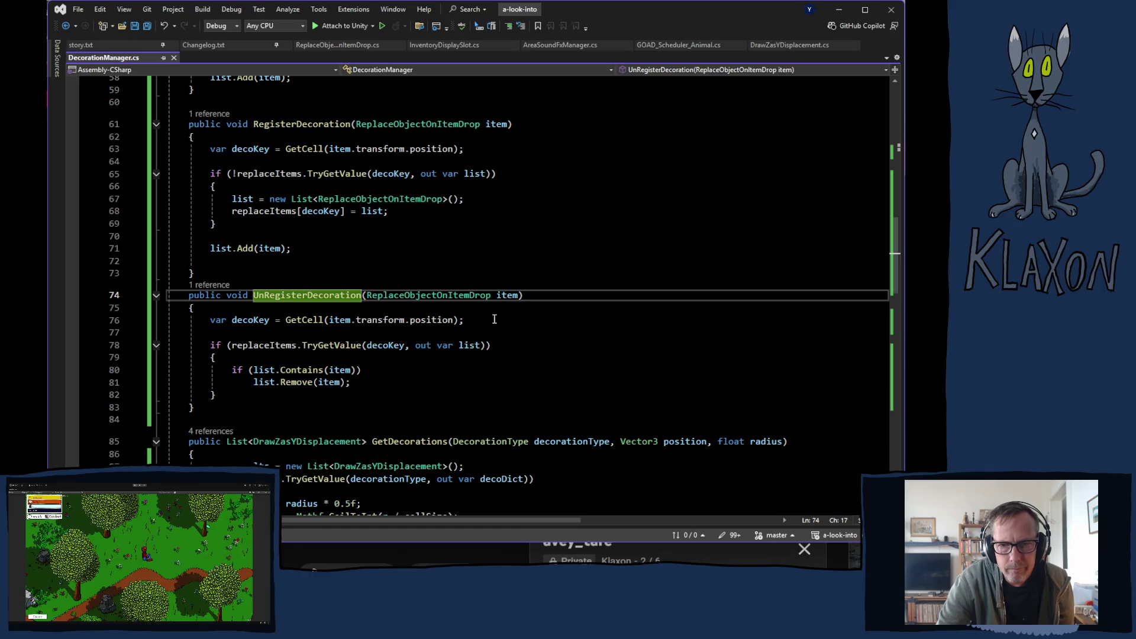
{"action": "left_click", "coordinate": [369, 296]}
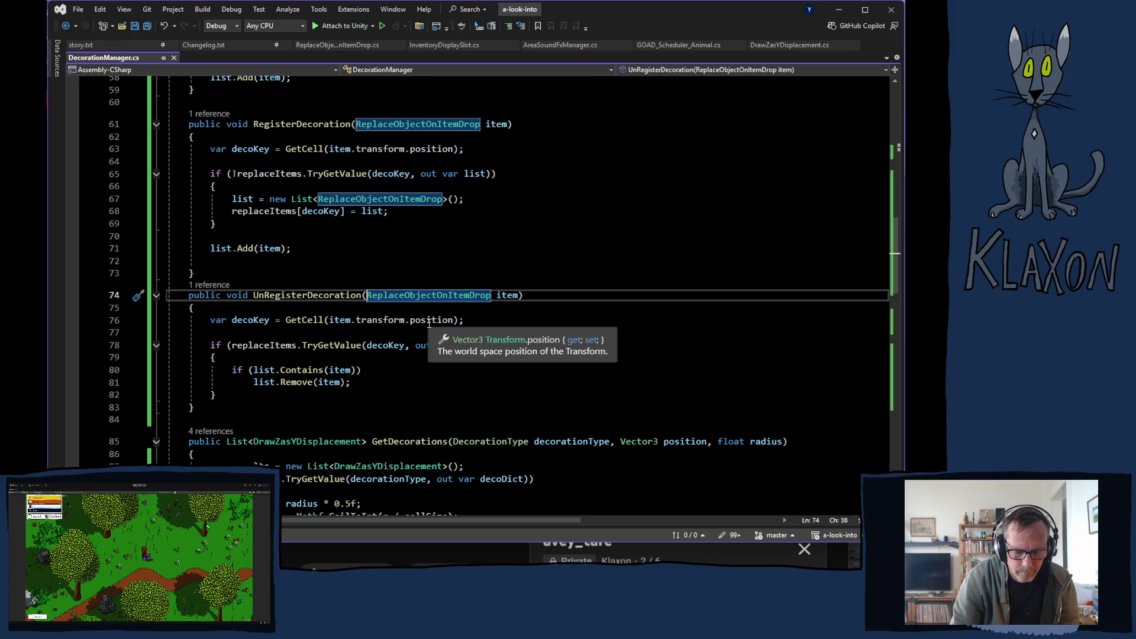
{"action": "scroll", "coordinate": [477, 203], "scroll_direction": "up", "scroll_amount": 5}
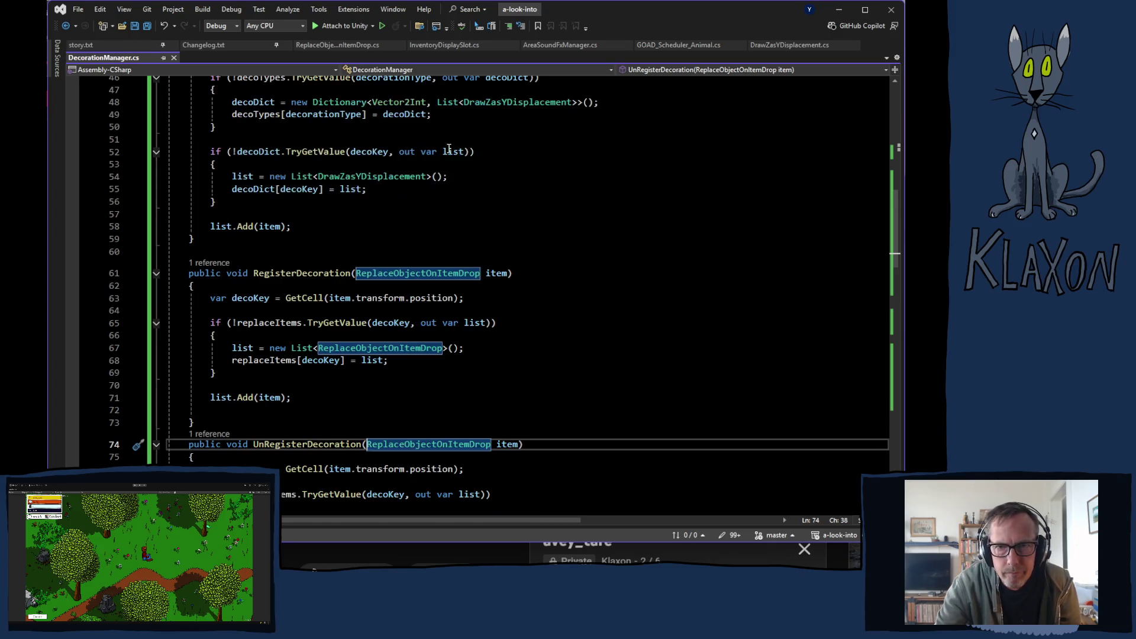
{"action": "scroll", "coordinate": [477, 203], "scroll_direction": "up", "scroll_amount": 2}
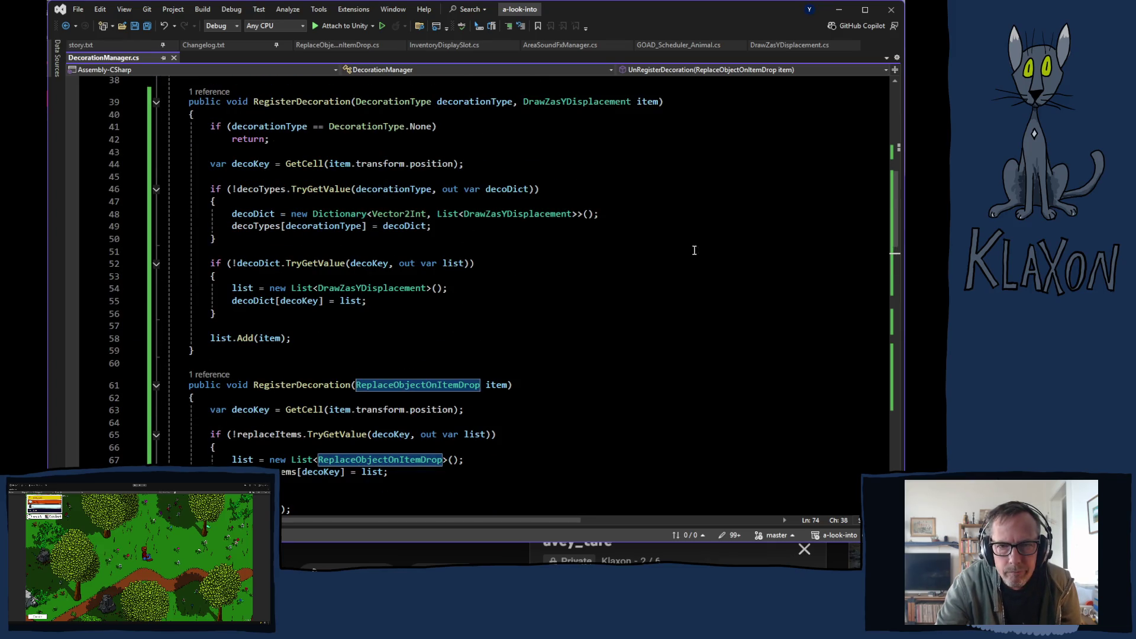
{"action": "scroll", "coordinate": [529, 214], "scroll_direction": "up", "scroll_amount": 2}
{"action": "scroll", "coordinate": [530, 214], "scroll_direction": "up", "scroll_amount": 4}
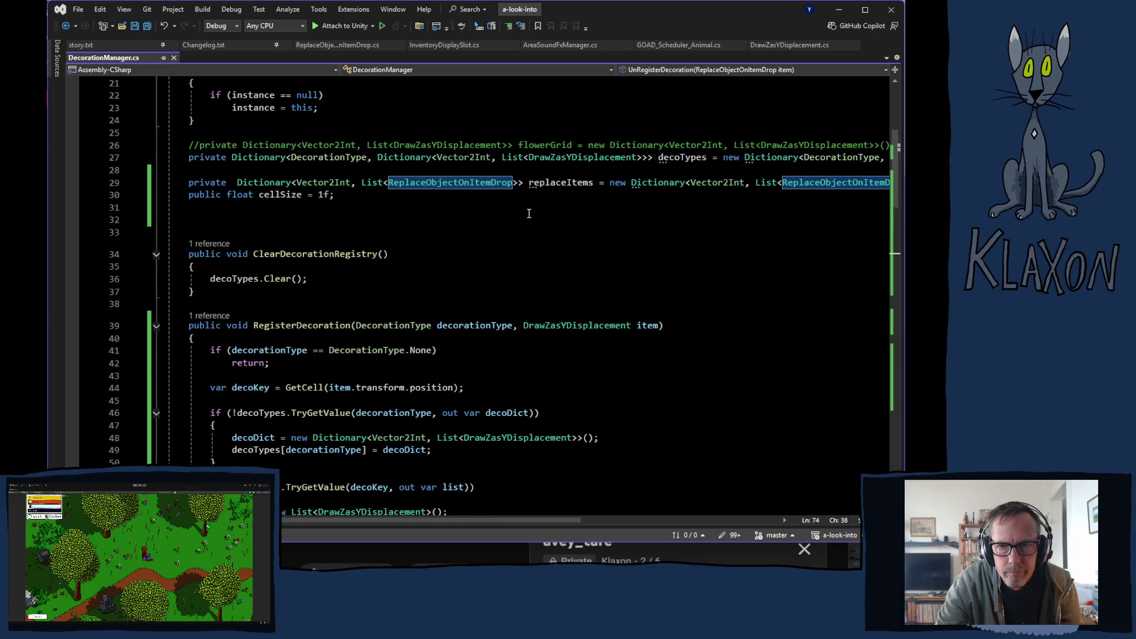
{"action": "scroll", "coordinate": [538, 243], "scroll_direction": "down", "scroll_amount": 3}
{"action": "scroll", "coordinate": [547, 259], "scroll_direction": "down", "scroll_amount": 2}
{"action": "scroll", "coordinate": [533, 281], "scroll_direction": "down", "scroll_amount": 1}
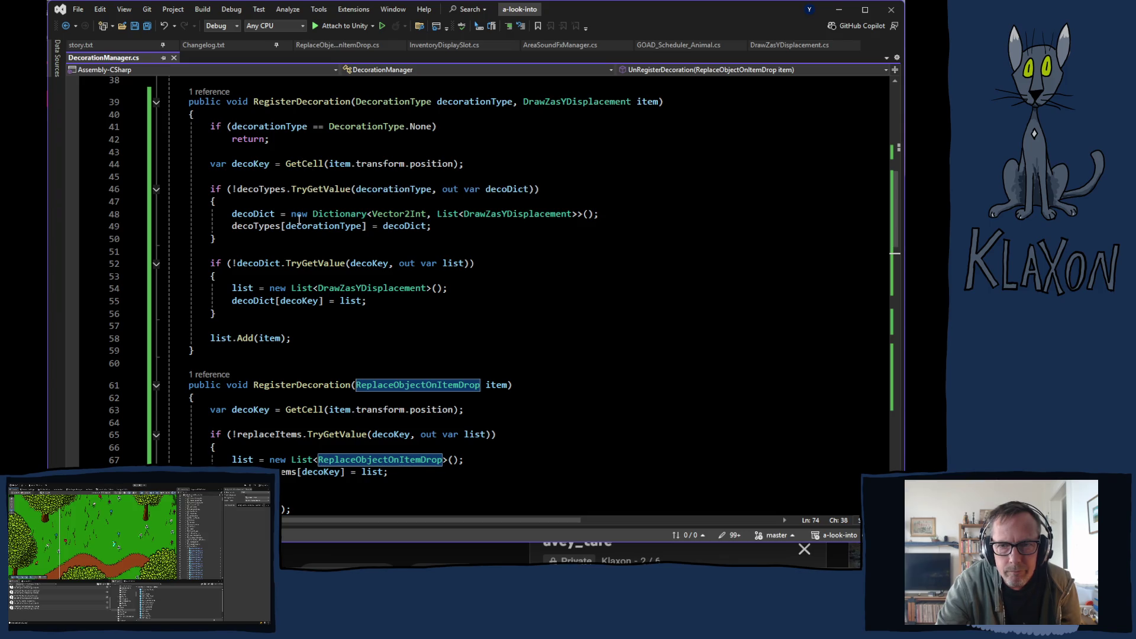
{"action": "scroll", "coordinate": [293, 319], "scroll_direction": "down", "scroll_amount": 3}
{"action": "scroll", "coordinate": [282, 329], "scroll_direction": "down", "scroll_amount": 3}
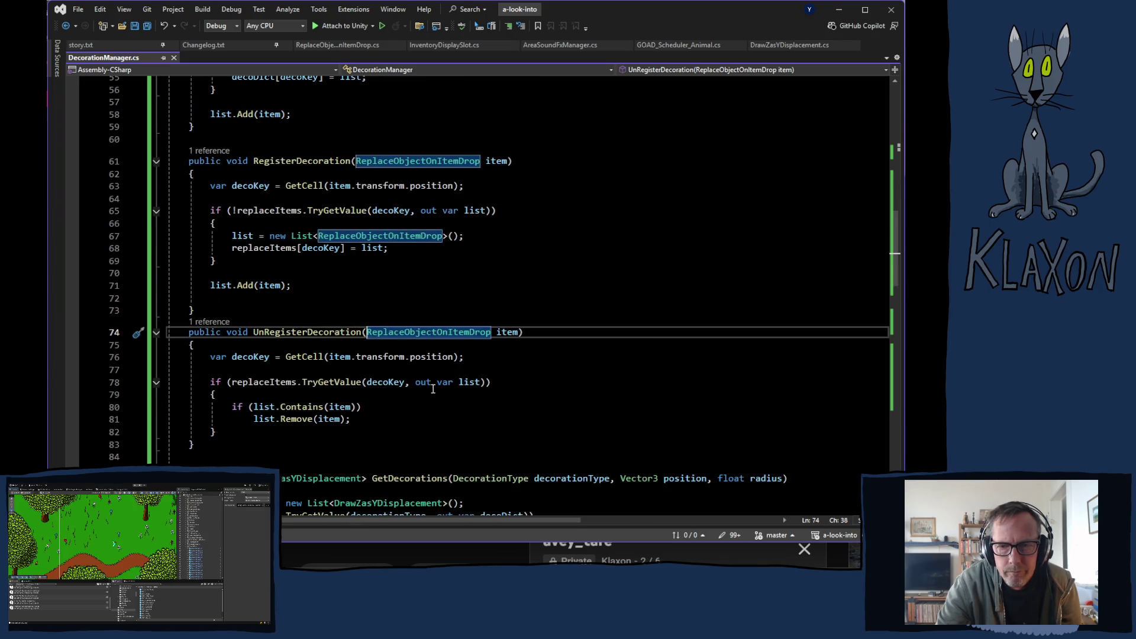
{"action": "type", "text": "V"}
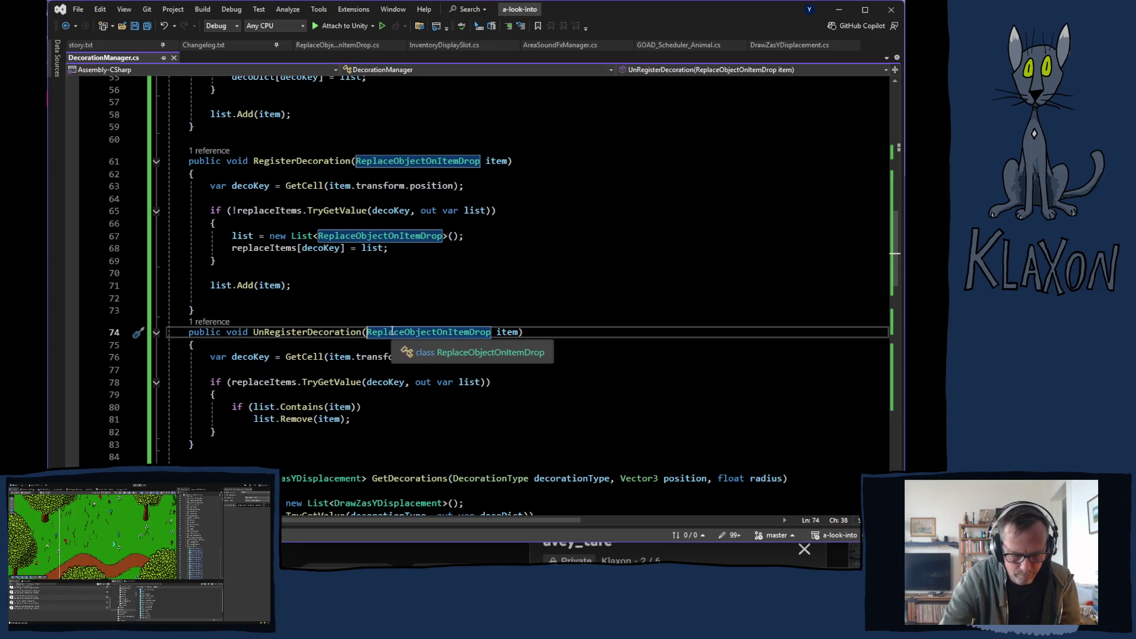
{"action": "type", "text": "ector2,"}
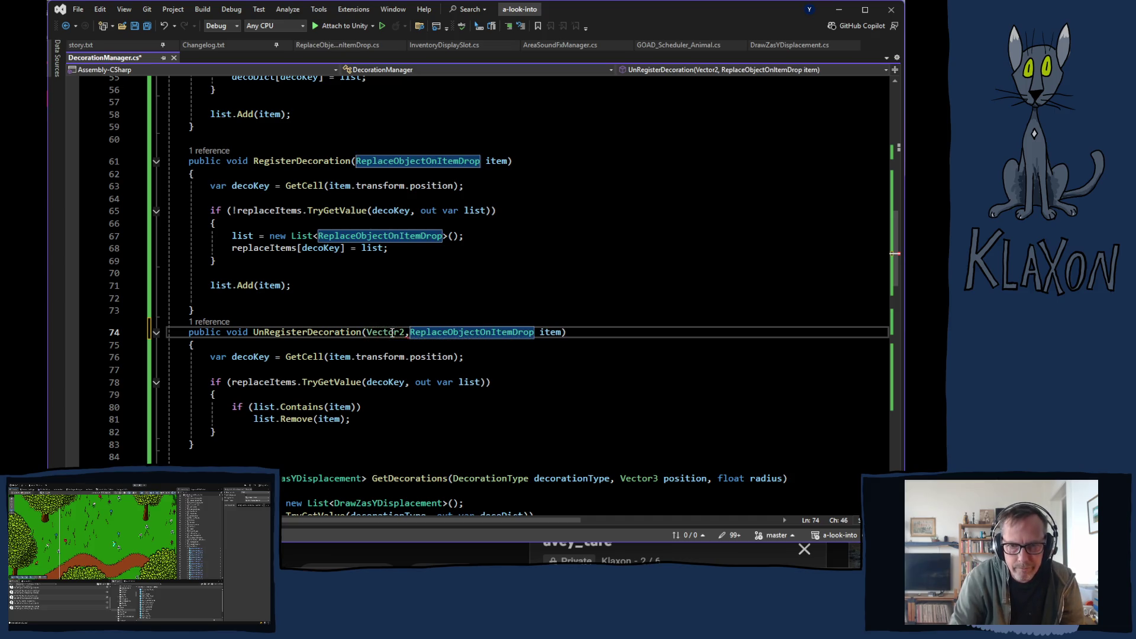
{"action": "key", "text": "BackSpace"}
{"action": "type", "text": "pos,"}
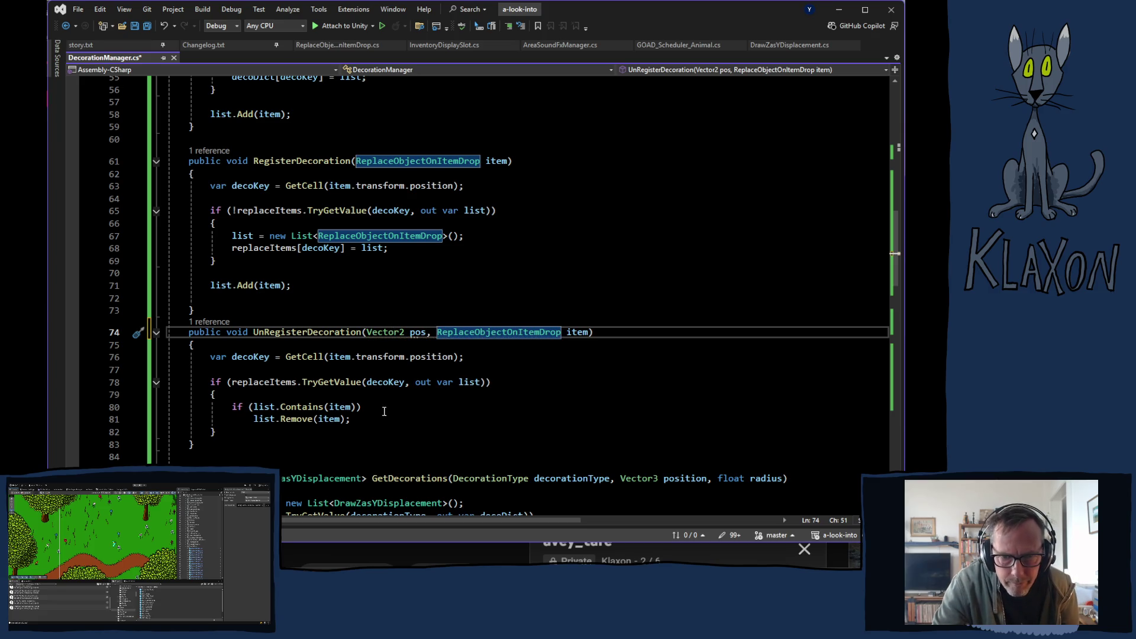
{"action": "left_click_drag", "start_coordinate": [328, 356], "coordinate": [450, 355]}
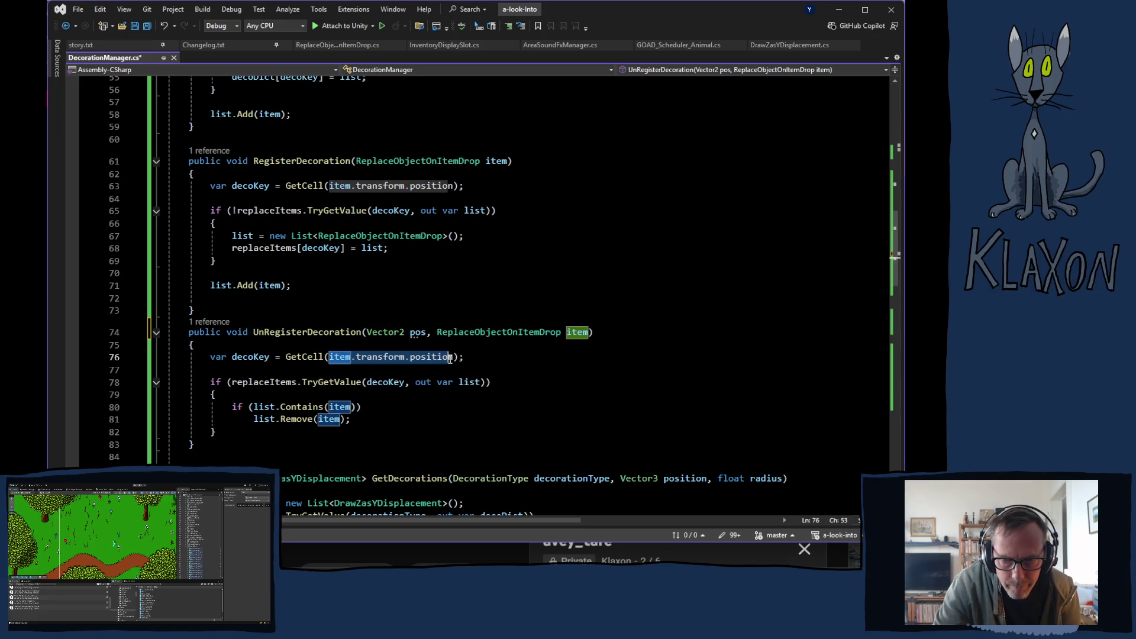
{"action": "type", "text": "pos"}
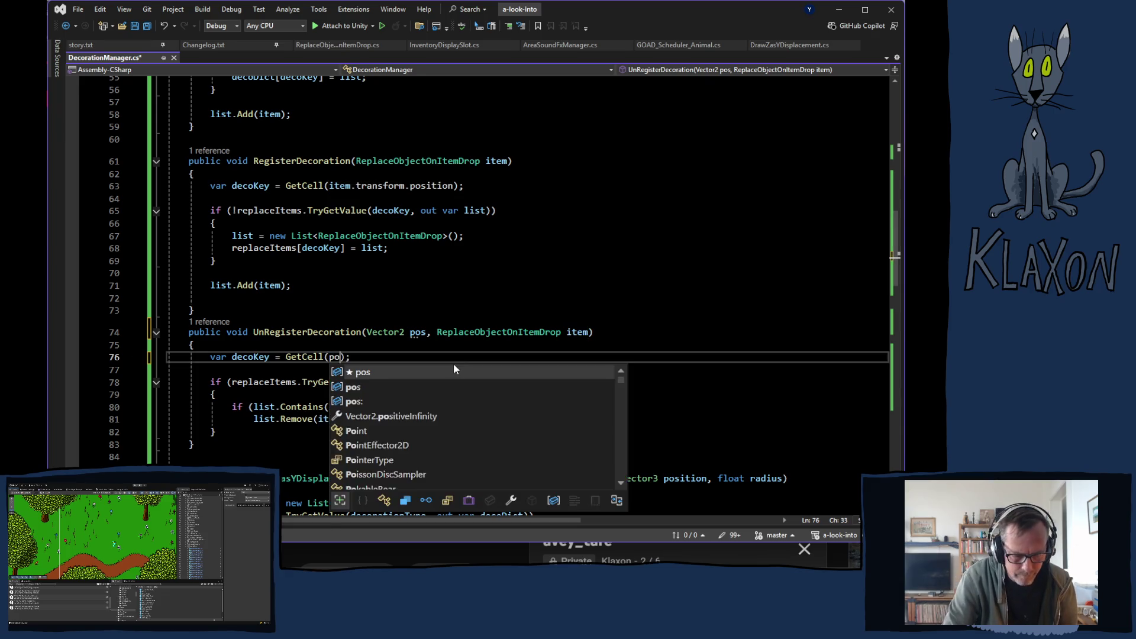
{"action": "key", "text": "ctrl+s"}
{"action": "left_click", "coordinate": [342, 45]}
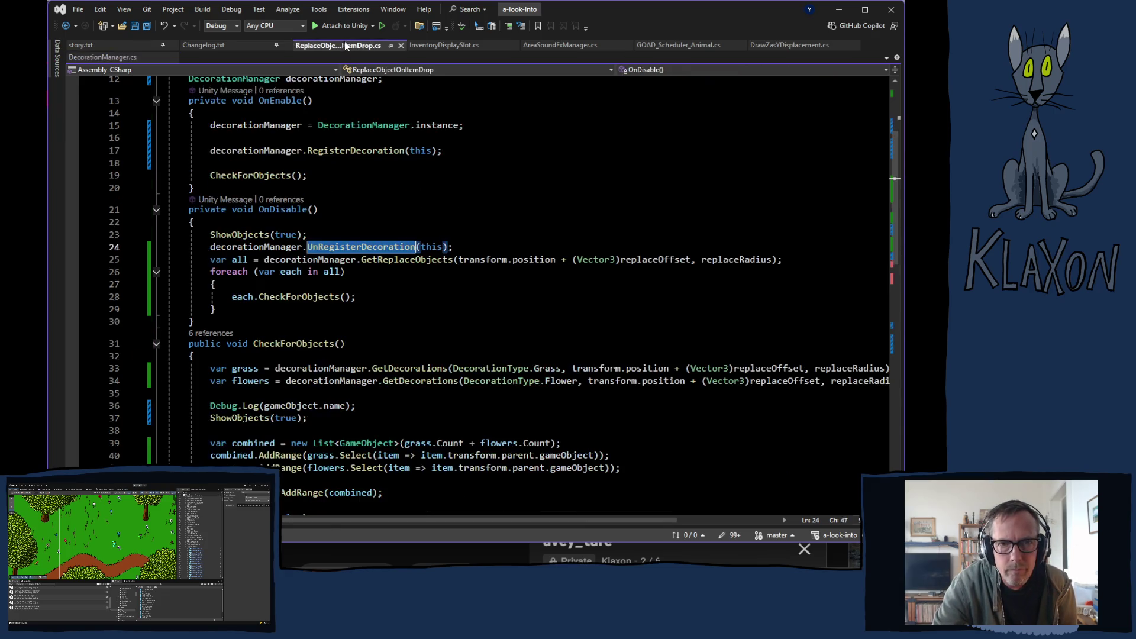
Insert 'transform.position + (Vector3)replaceOffset' before 'this' in OnDisable's UnRegisterDecoration call.
{"action": "left_click", "coordinate": [421, 293]}
{"action": "left_click", "coordinate": [420, 247]}
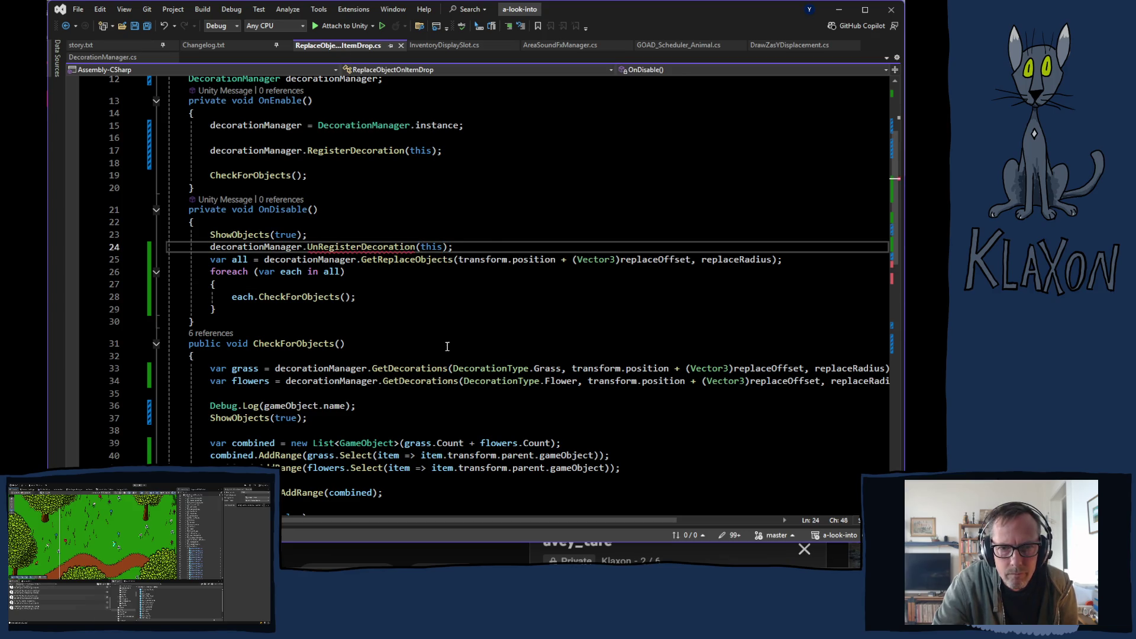
{"action": "key", "text": "F9"}
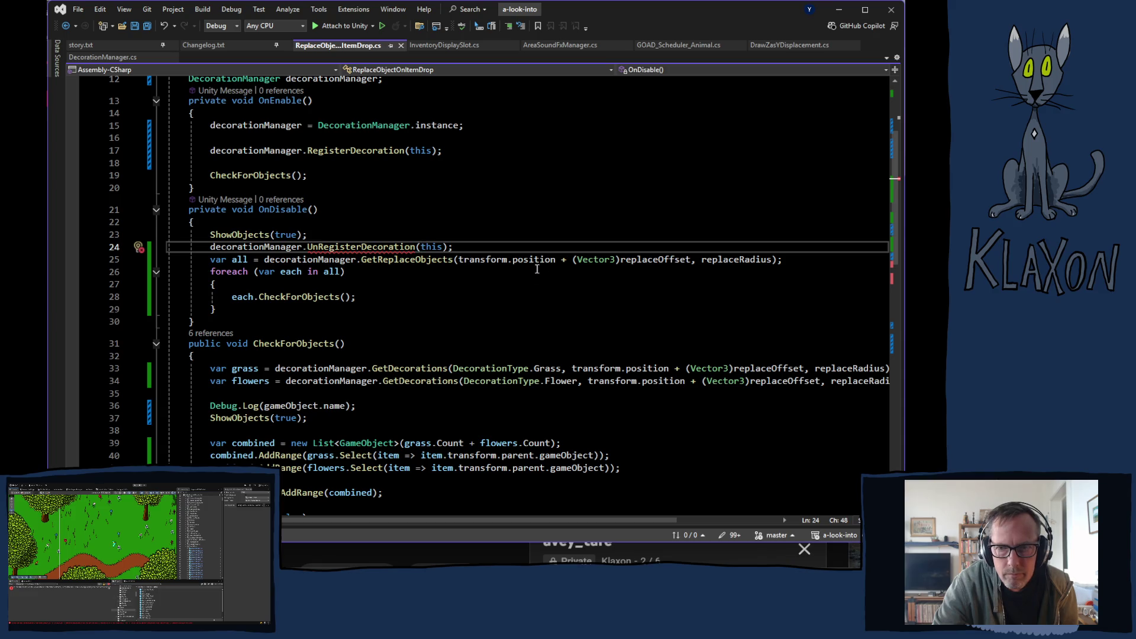
{"action": "left_click_drag", "start_coordinate": [690, 259], "coordinate": [459, 259]}
{"action": "key", "text": "ctrl+c"}
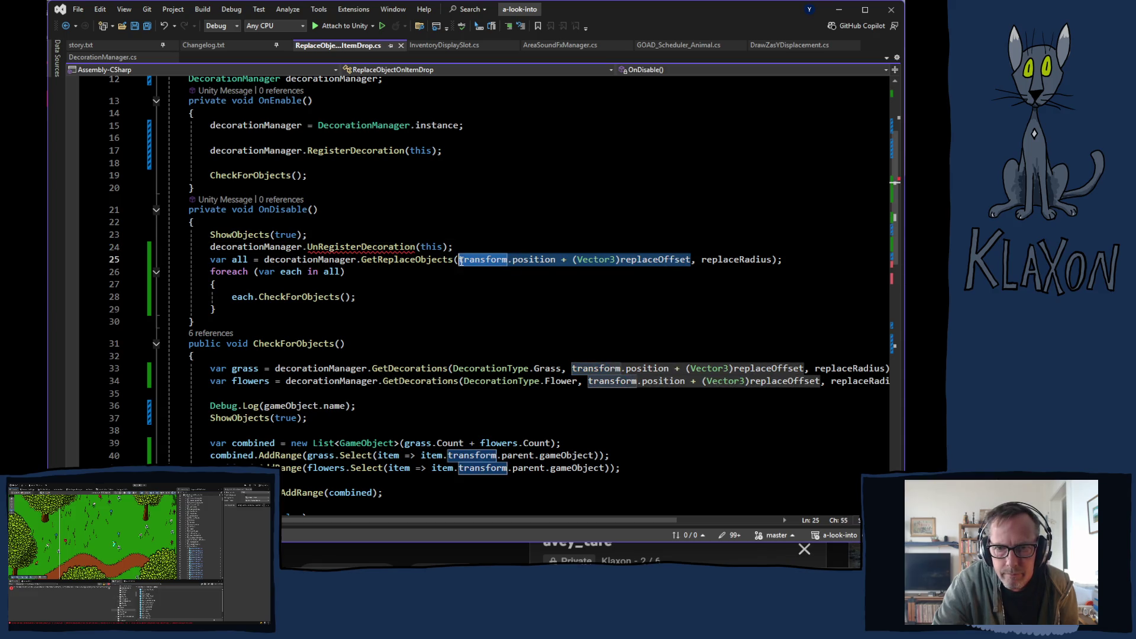
{"action": "mouse_move", "coordinate": [482, 259]}
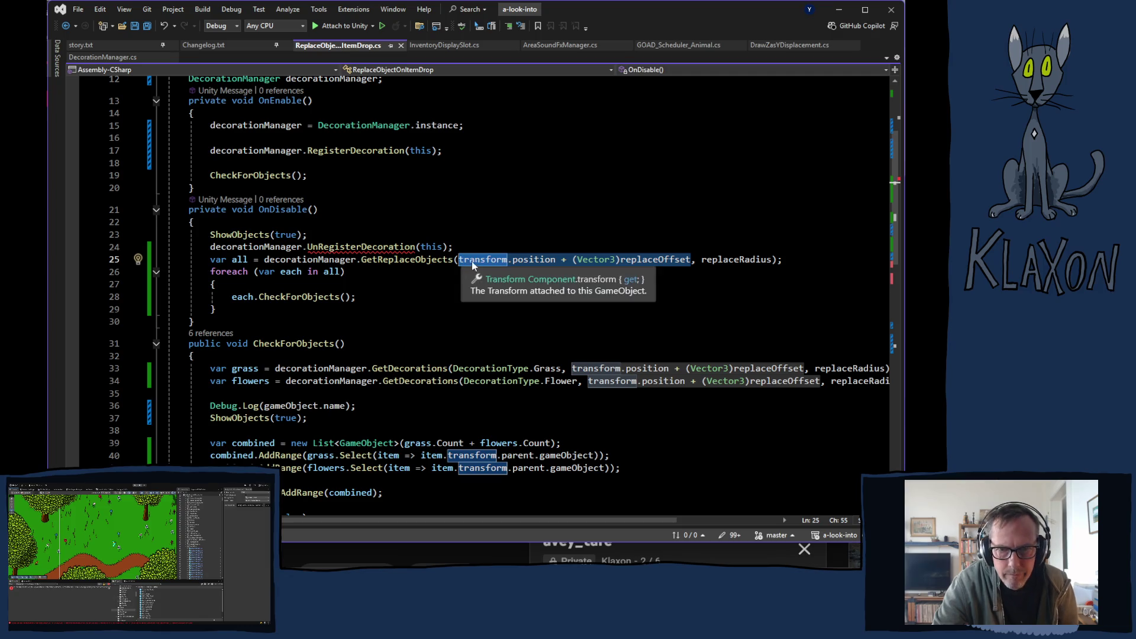
{"action": "left_click", "coordinate": [421, 247]}
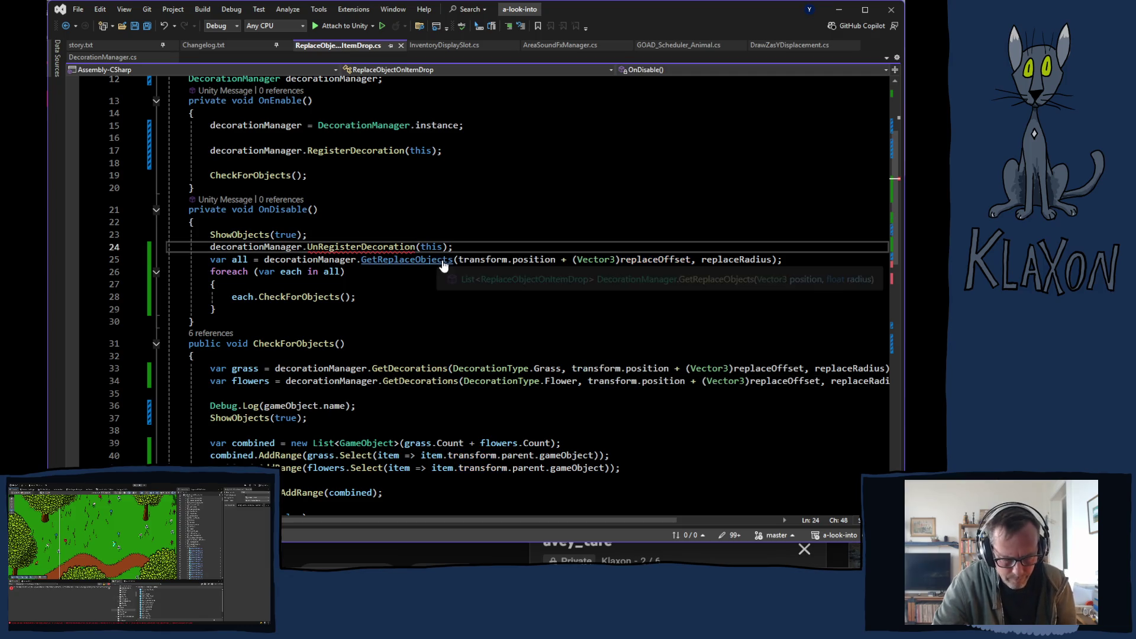
{"action": "key", "text": "ctrl+v"}
{"action": "type", "text": ","}
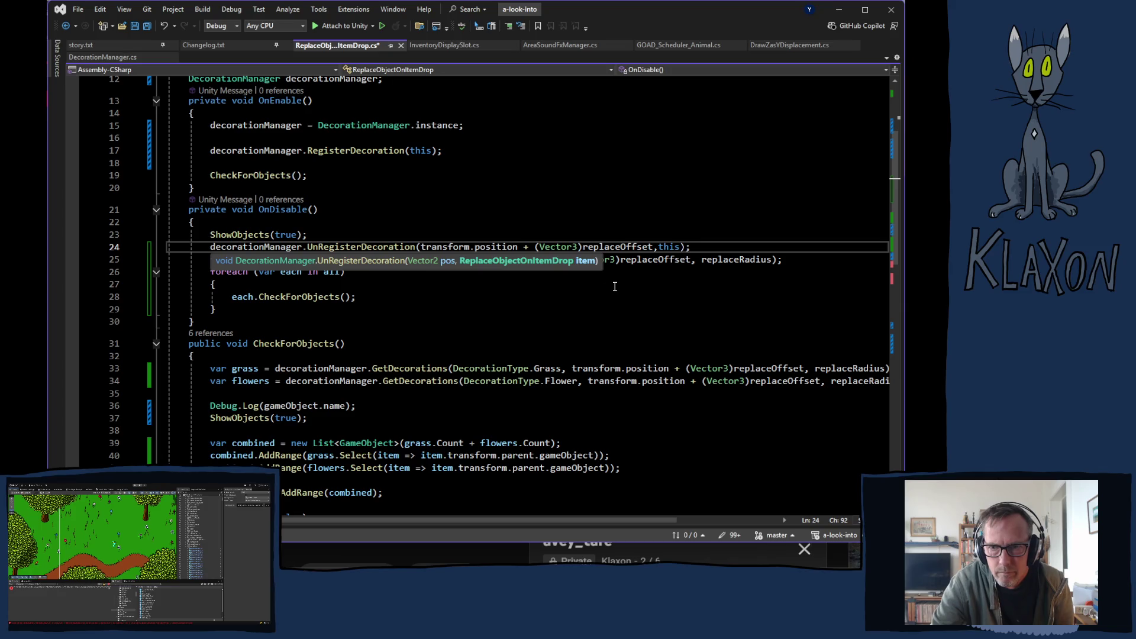
Tidy the argument spacing, save ReplaceObjectOnItemDrop.cs and switch to Unity to recompile.
{"action": "key", "text": "Escape"}
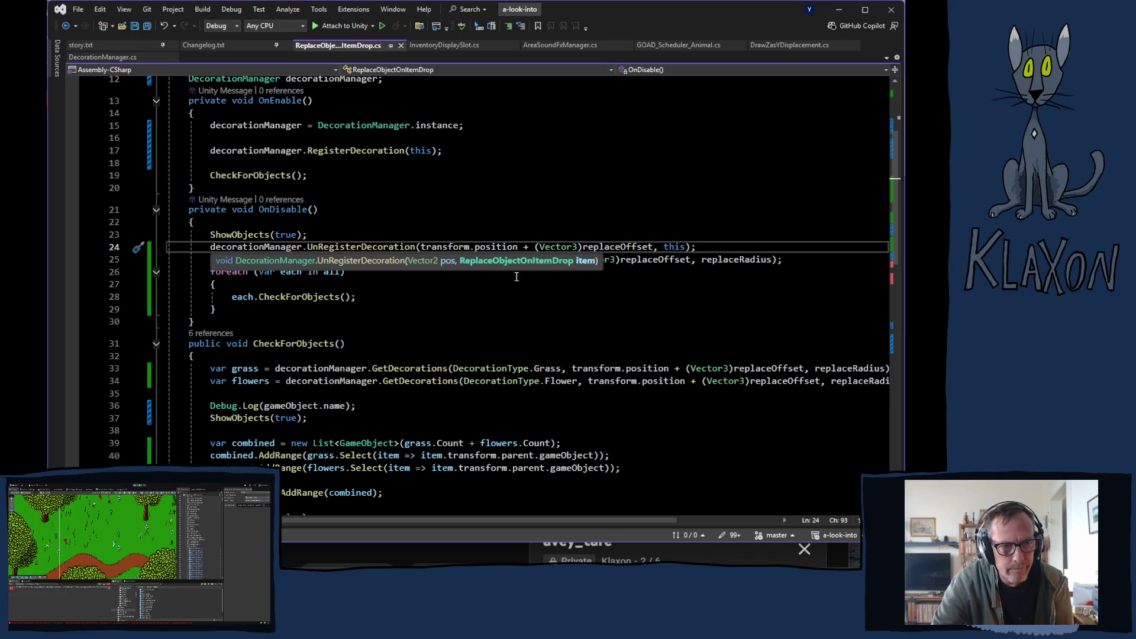
{"action": "key", "text": "ctrl+s"}
{"action": "key", "text": "alt+Tab"}
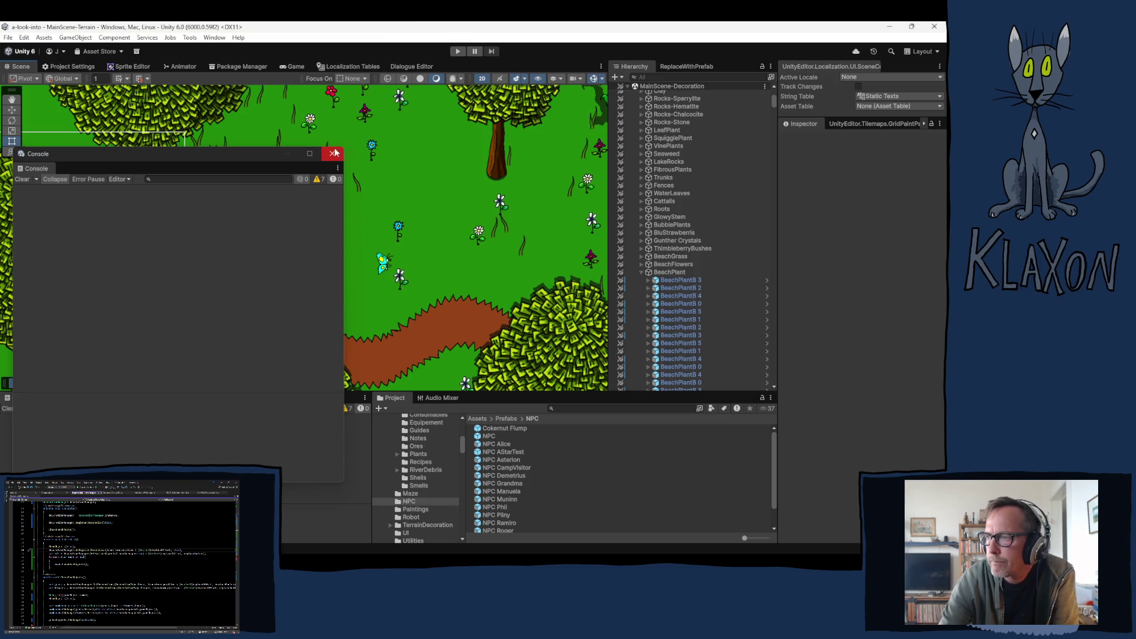
Enter Play mode and wait for the game's title menu to load.
{"action": "left_click", "coordinate": [459, 50]}
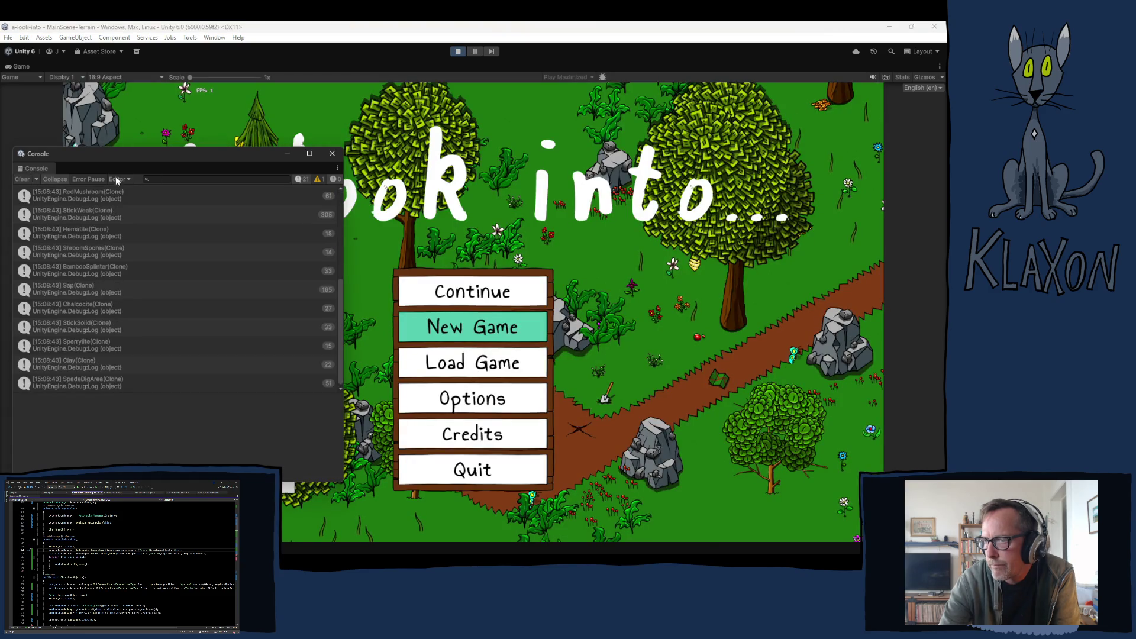
Clear and close the Console, then start a new game with a new save and character.
{"action": "left_click", "coordinate": [21, 178]}
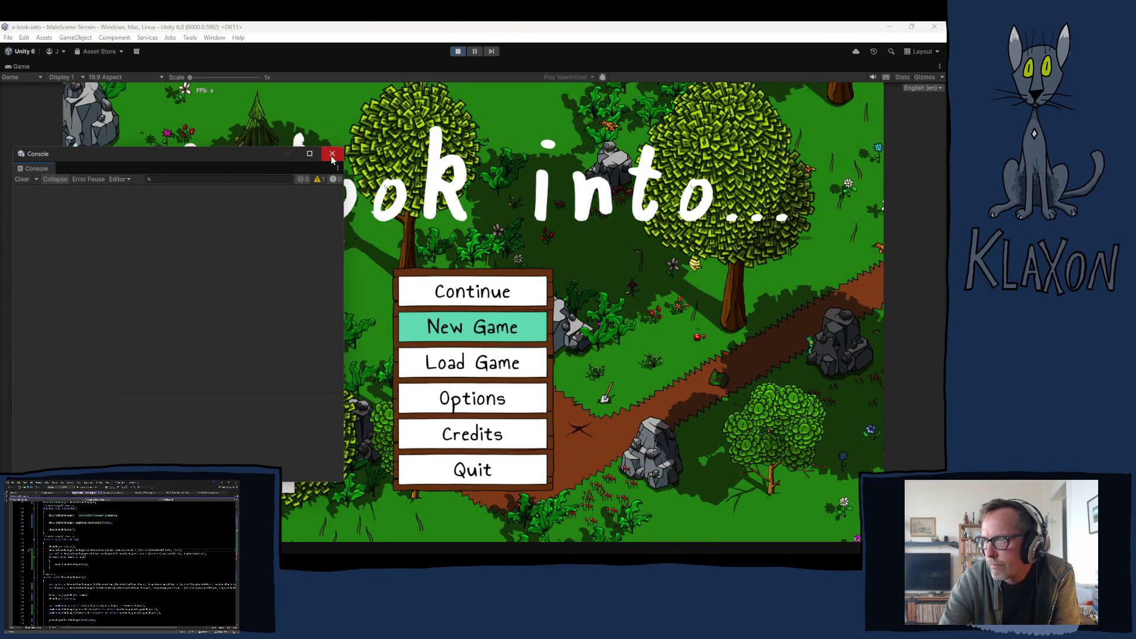
{"action": "left_click", "coordinate": [332, 152]}
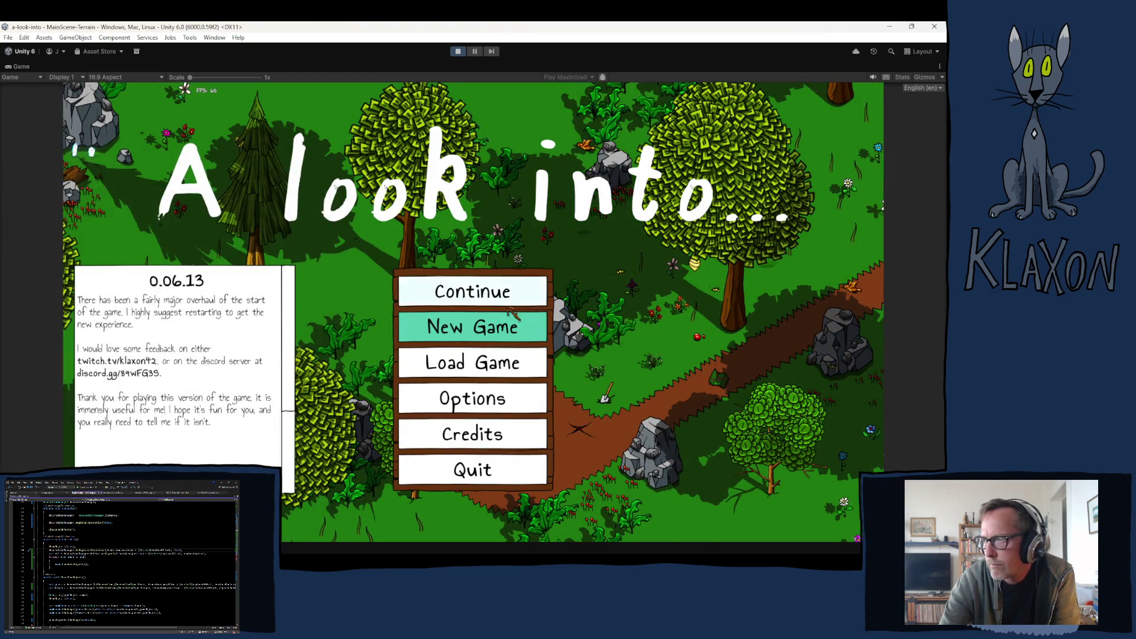
{"action": "left_click", "coordinate": [468, 332]}
{"action": "left_click", "coordinate": [423, 384]}
{"action": "type", "text": "fdas"}
{"action": "left_click", "coordinate": [494, 399]}
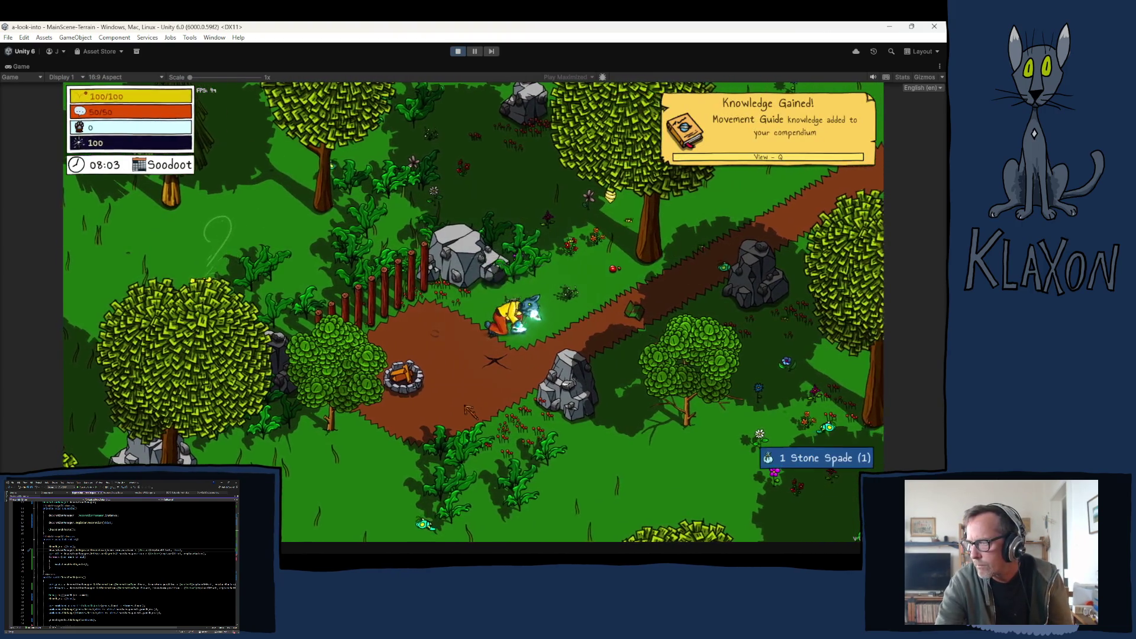
Drop the Stone Spade from the inventory into the world and pick it back up with E.
{"action": "key", "text": "Tab"}
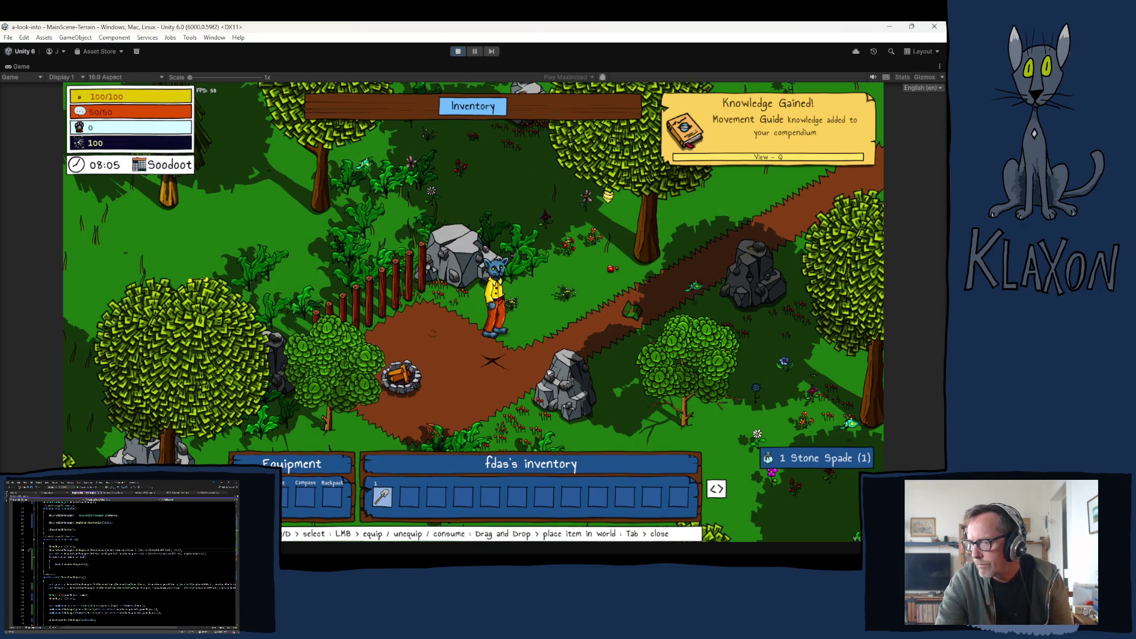
{"action": "left_click_drag", "start_coordinate": [409, 498], "coordinate": [521, 307]}
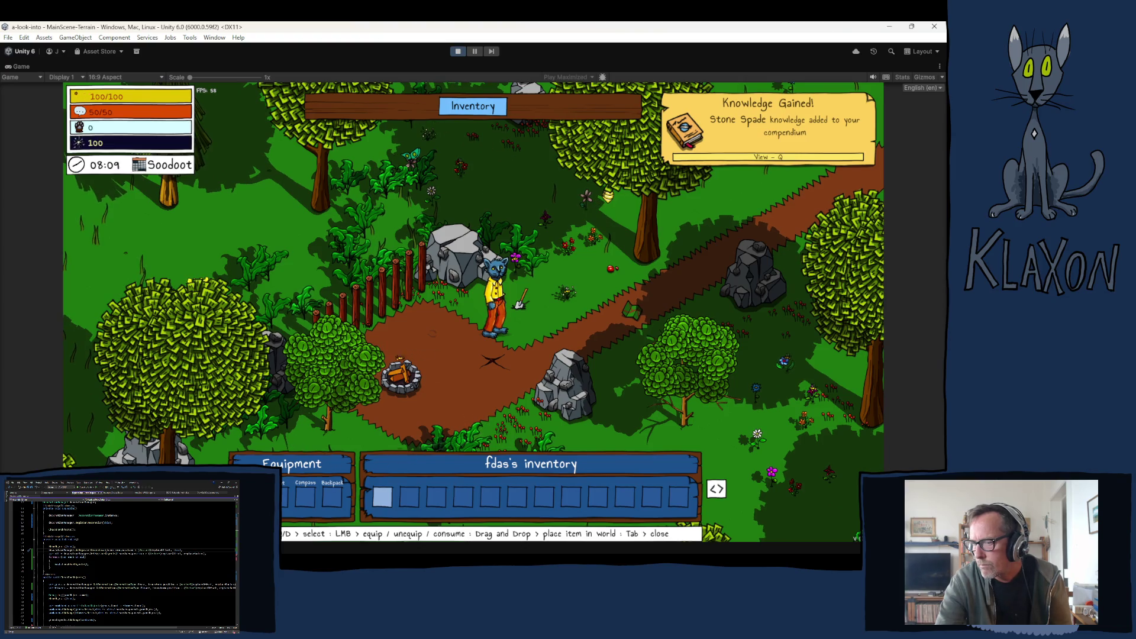
{"action": "key", "text": "Tab"}
{"action": "key", "text": "ctrl+shift+c"}
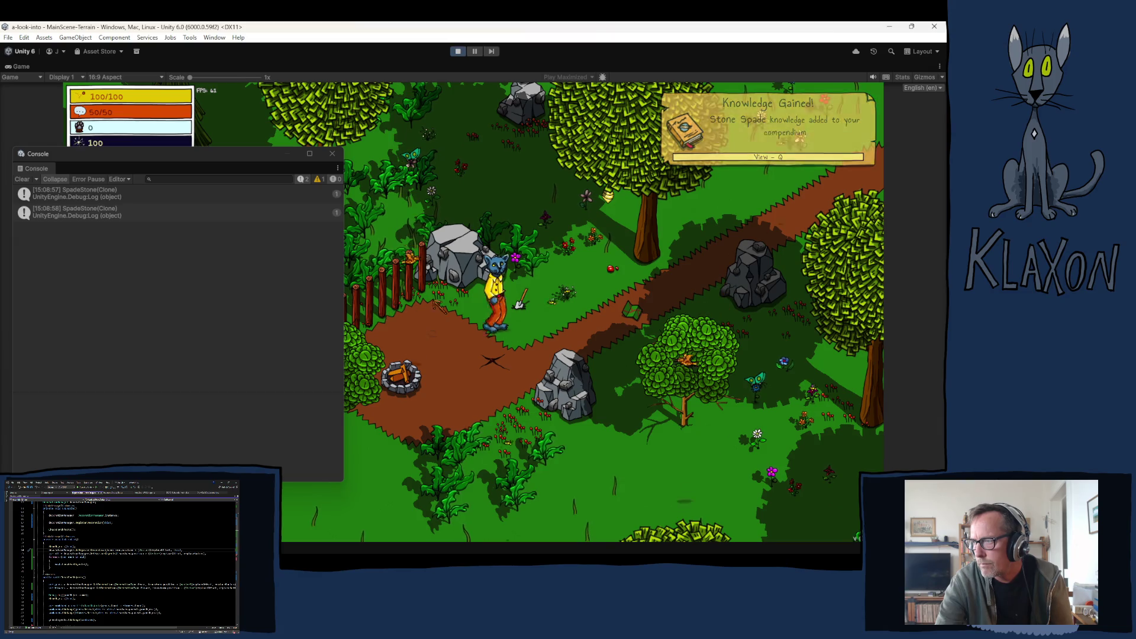
{"action": "key", "text": "w"}
{"action": "key", "text": "e"}
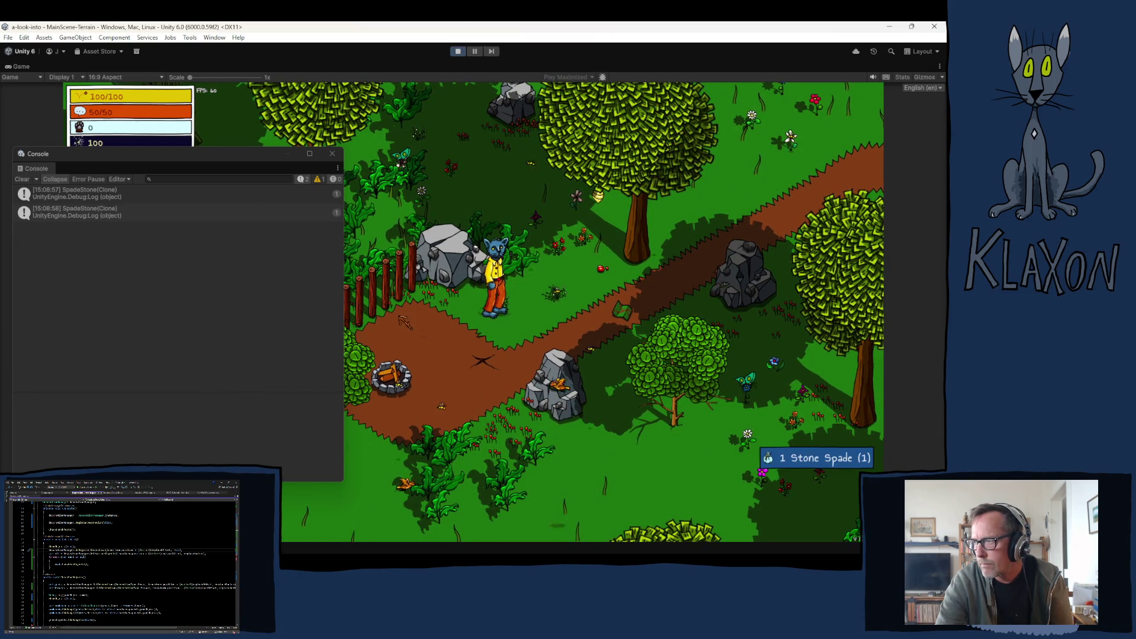
{"action": "key", "text": "a"}
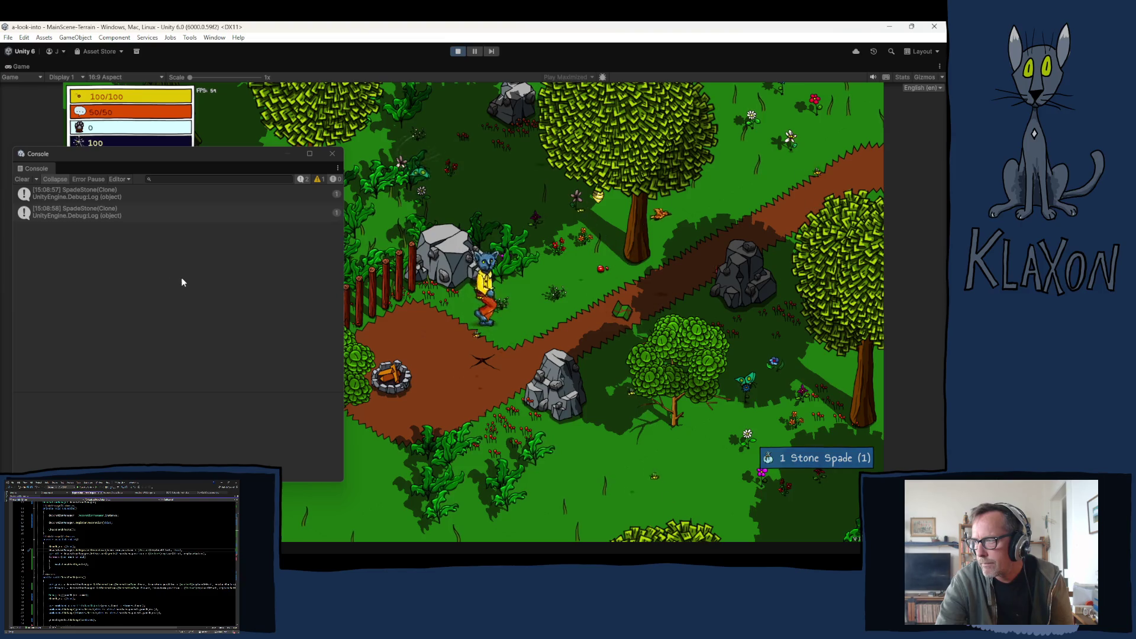
Walk aside, equip the Stone Spade from the inventory and drop it again with Q.
{"action": "key", "text": "d"}
{"action": "key", "text": "w"}
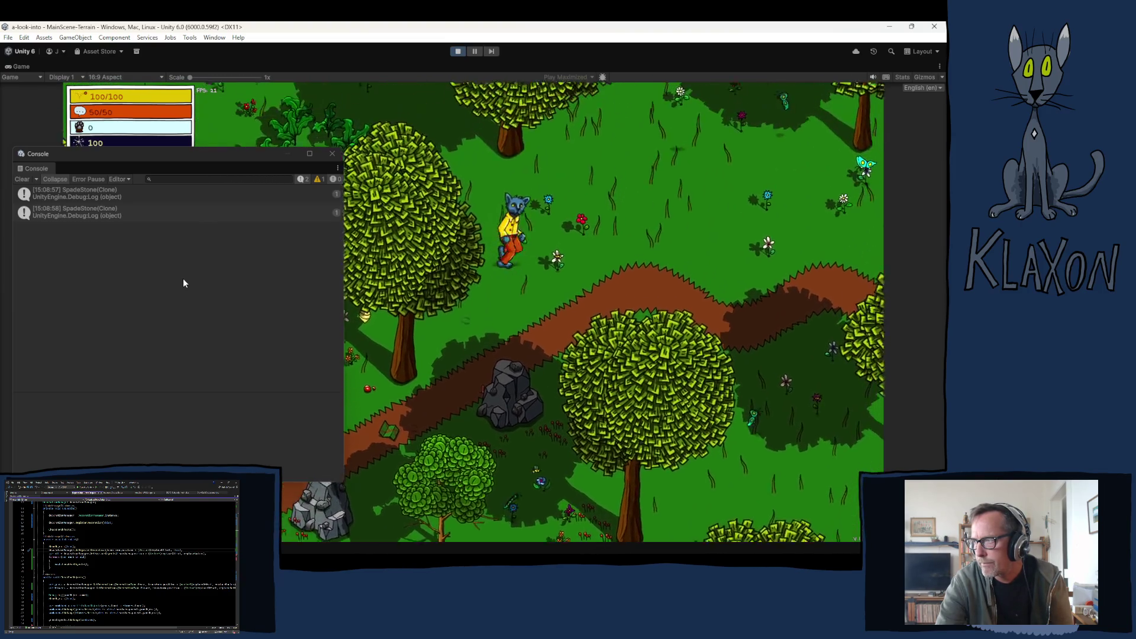
{"action": "key", "text": "Tab"}
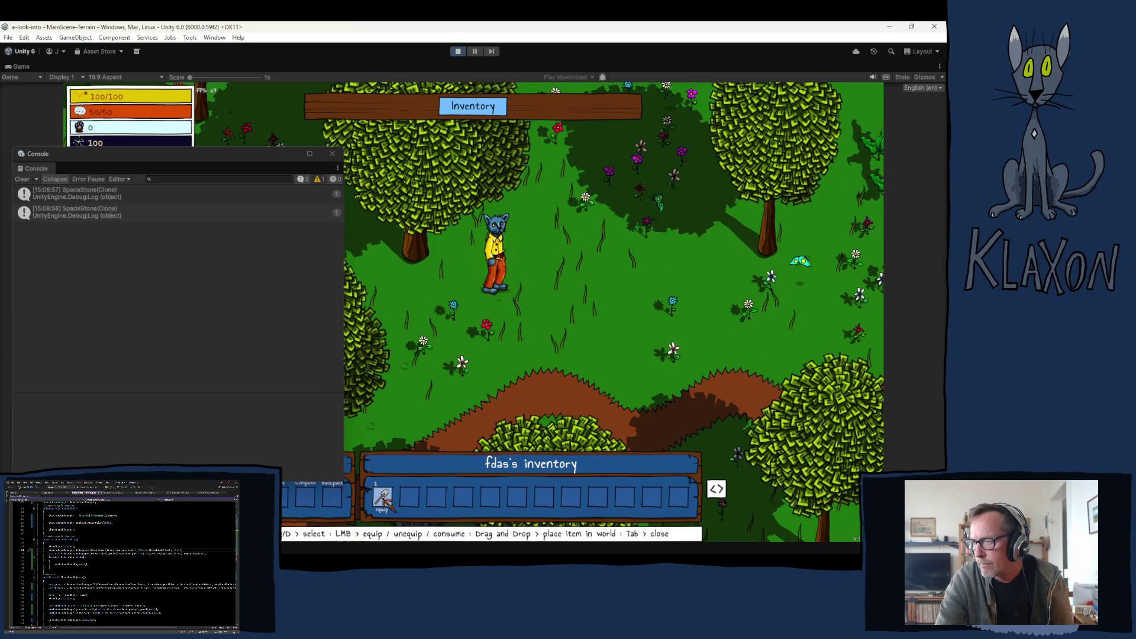
{"action": "left_click", "coordinate": [483, 350]}
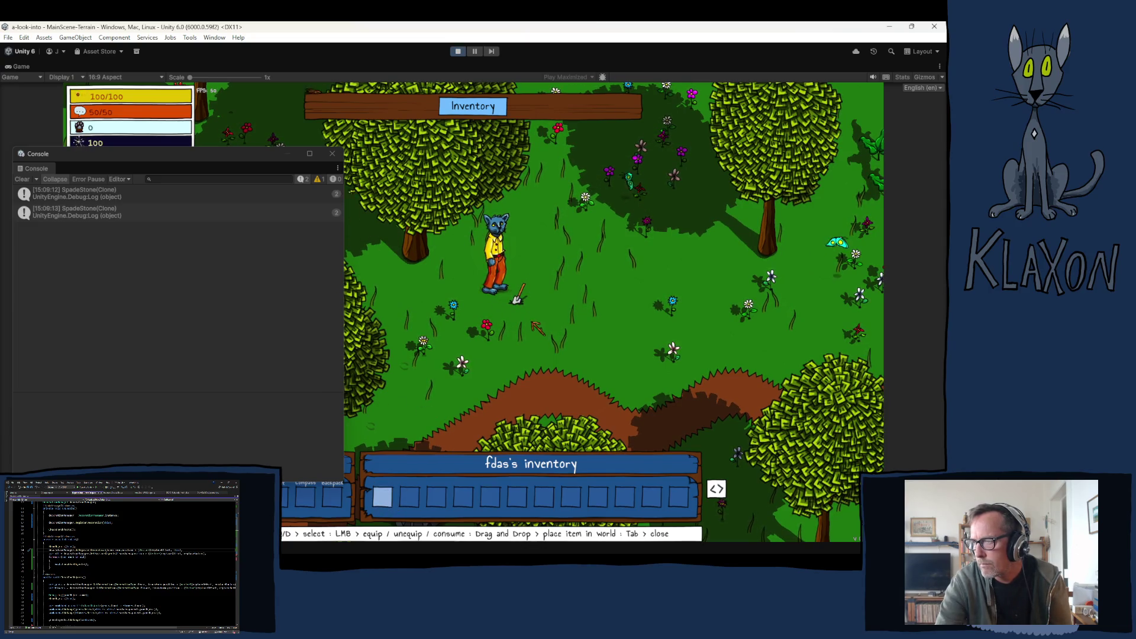
{"action": "key", "text": "Tab"}
{"action": "key", "text": "q"}
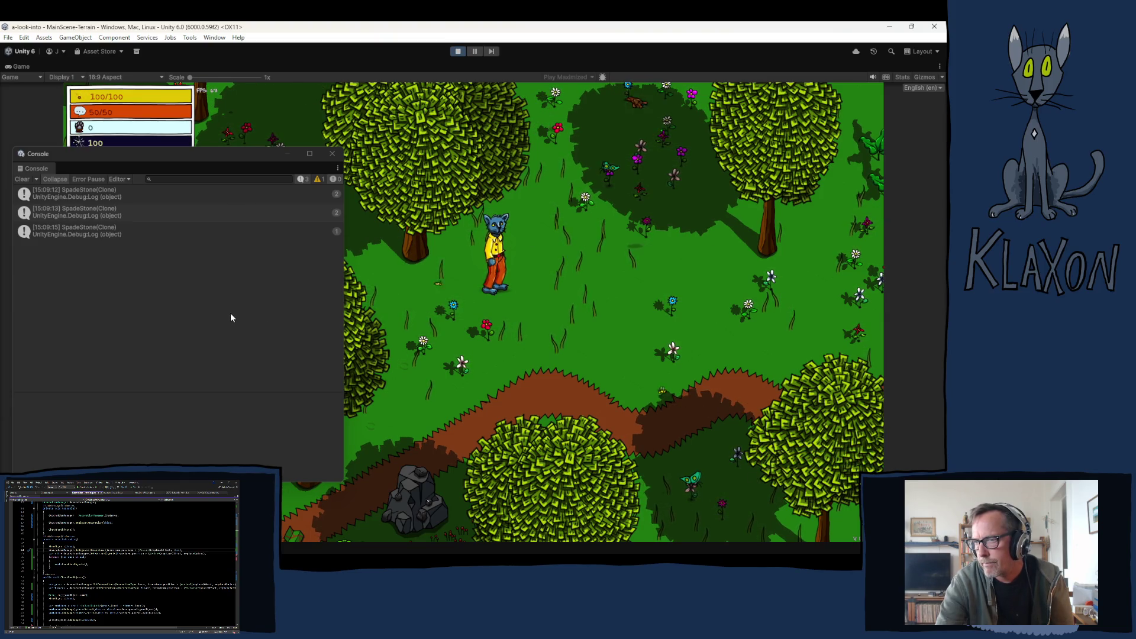
Clear the Console, drop the Stone Spade below the character and pick it up again.
{"action": "left_click", "coordinate": [22, 179]}
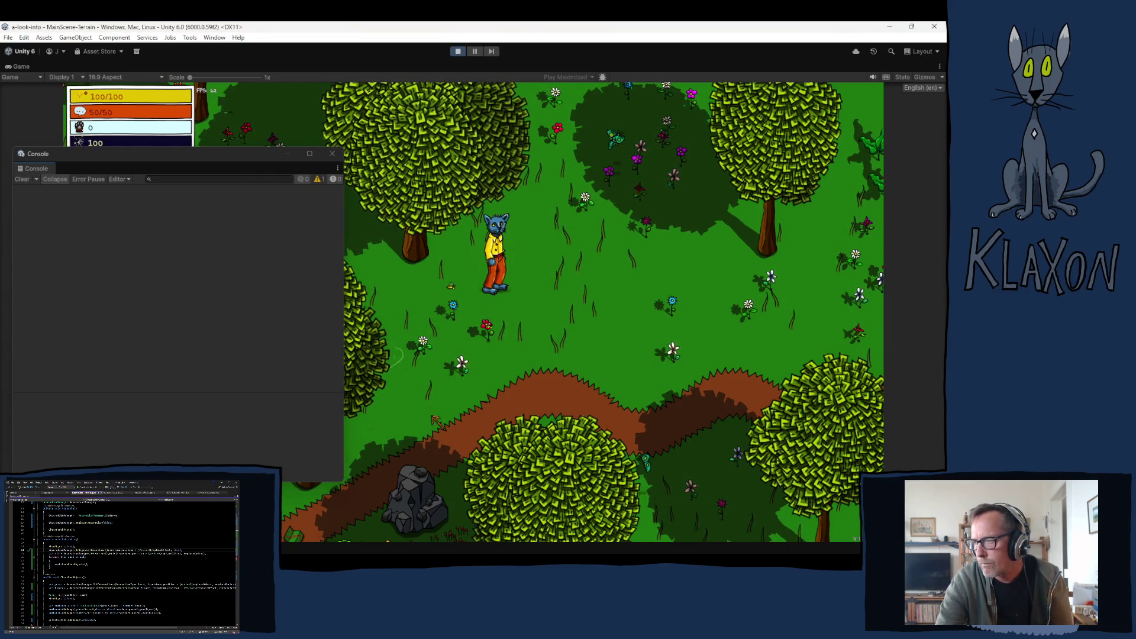
{"action": "key", "text": "Tab"}
{"action": "mouse_move", "coordinate": [381, 496]}
{"action": "left_mouse_down"}
{"action": "mouse_move", "coordinate": [509, 355]}
{"action": "mouse_move", "coordinate": [507, 334]}
{"action": "left_mouse_up"}
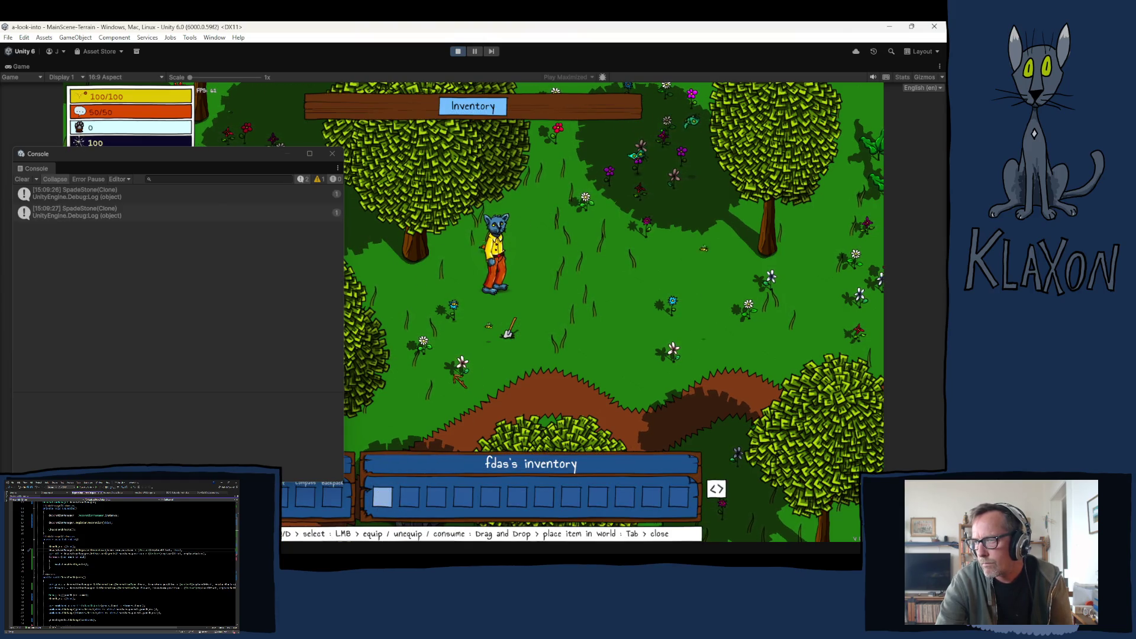
{"action": "key", "text": "Tab"}
{"action": "key", "text": "s"}
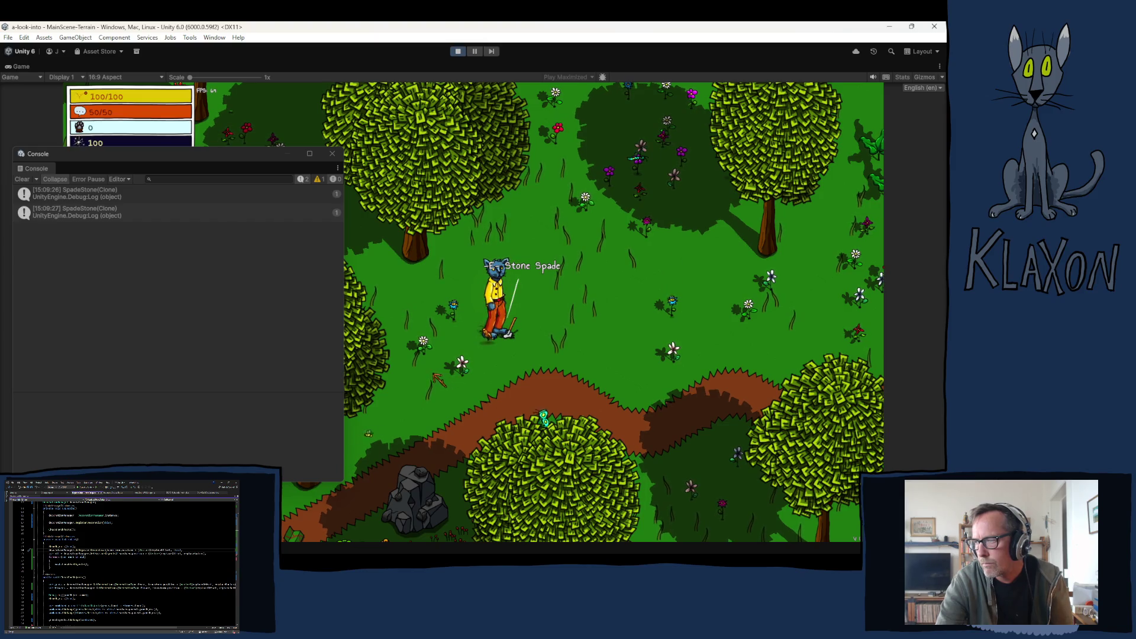
{"action": "key", "text": "e"}
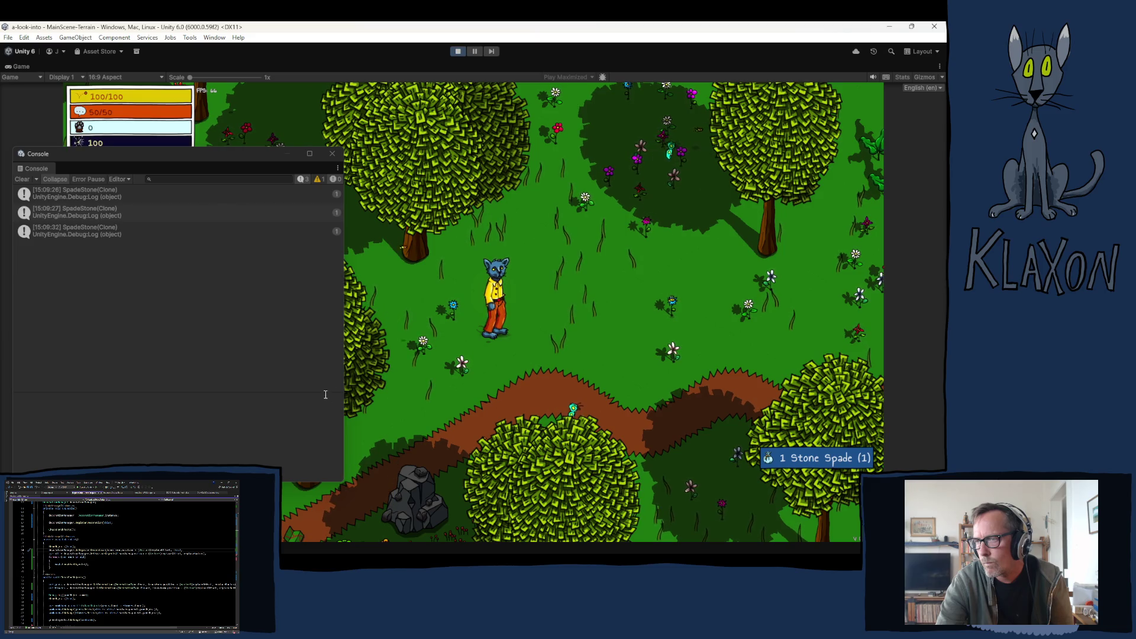
Walk down-left to the rock, equip the spade from slot 1, store it and clear the Console.
{"action": "key", "text": "a"}
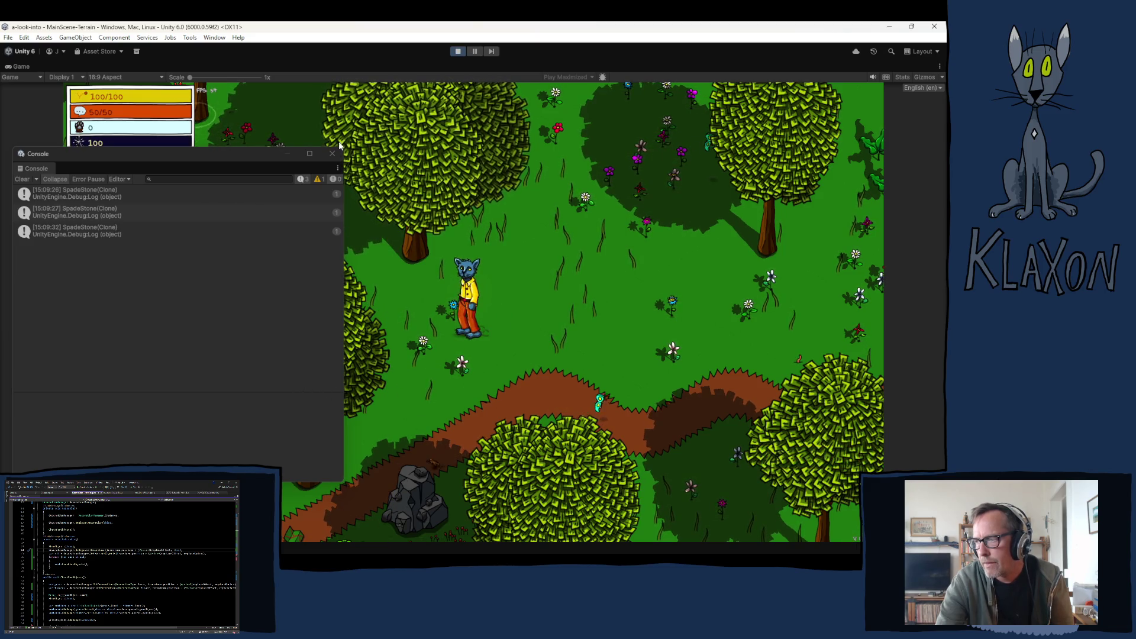
{"action": "key", "text": "a"}
{"action": "key", "text": "s"}
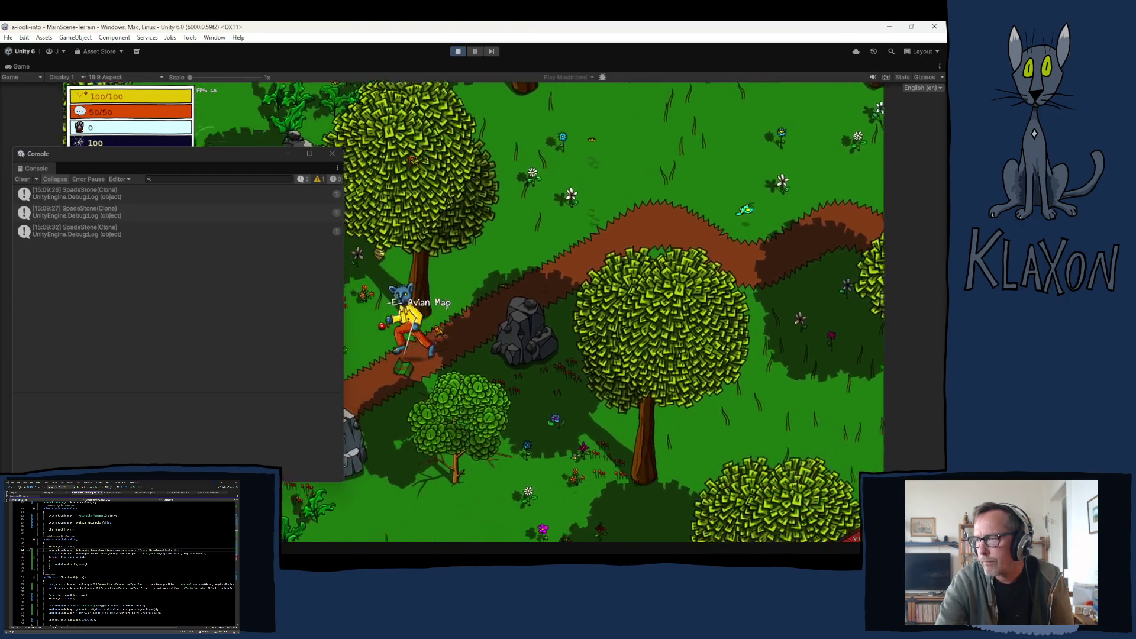
{"action": "key", "text": "a"}
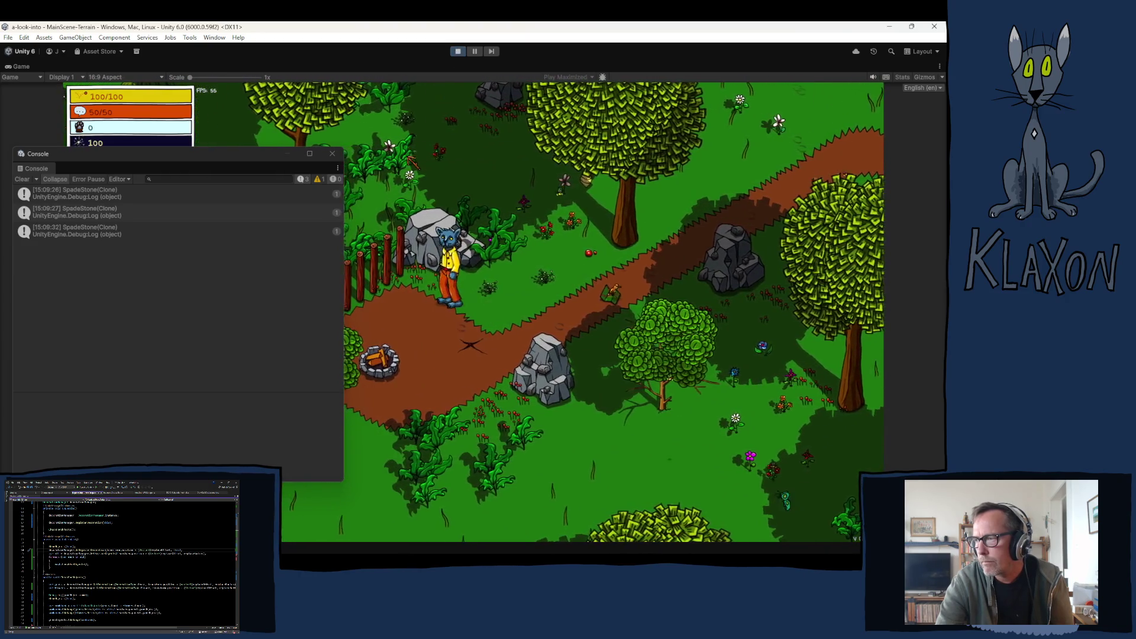
{"action": "key", "text": "Tab"}
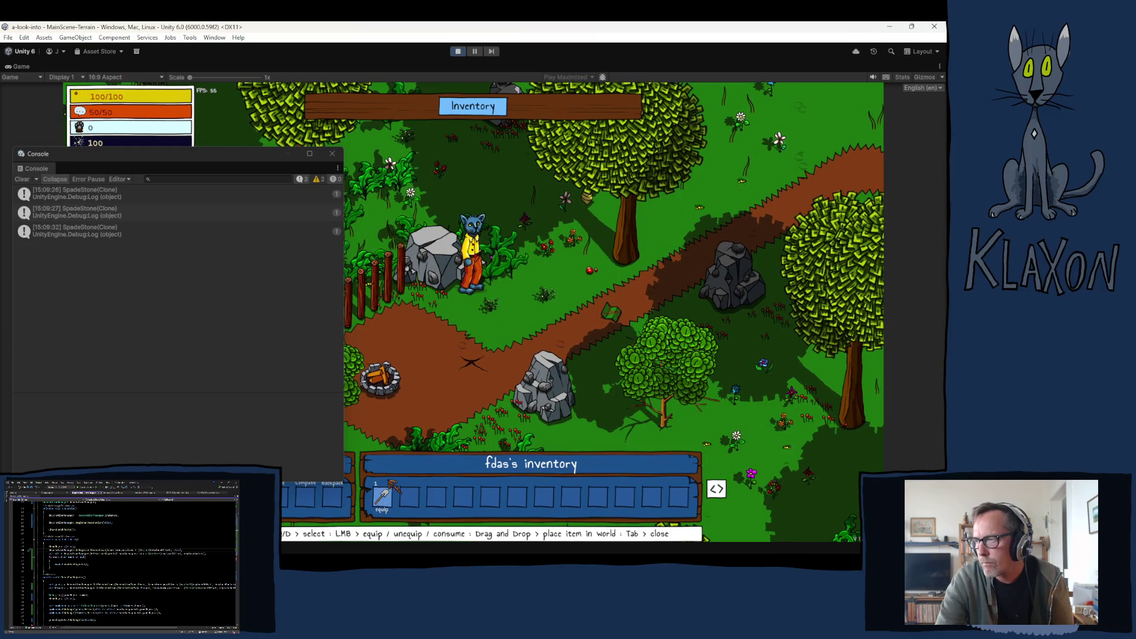
{"action": "key", "text": "d"}
{"action": "key", "text": "Tab"}
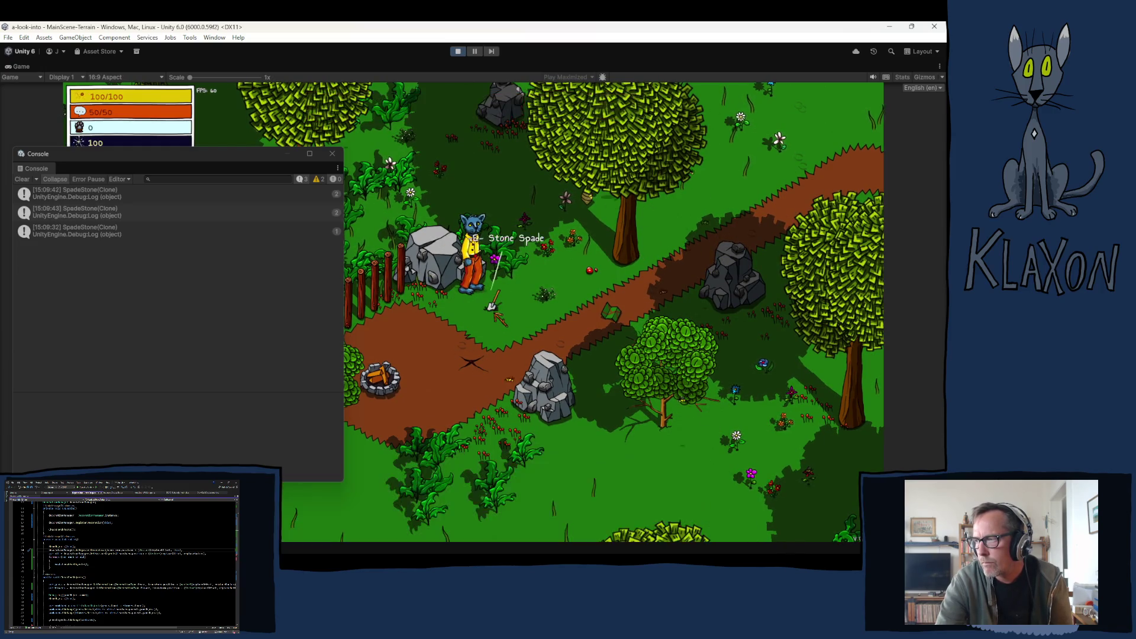
{"action": "left_click", "coordinate": [491, 312]}
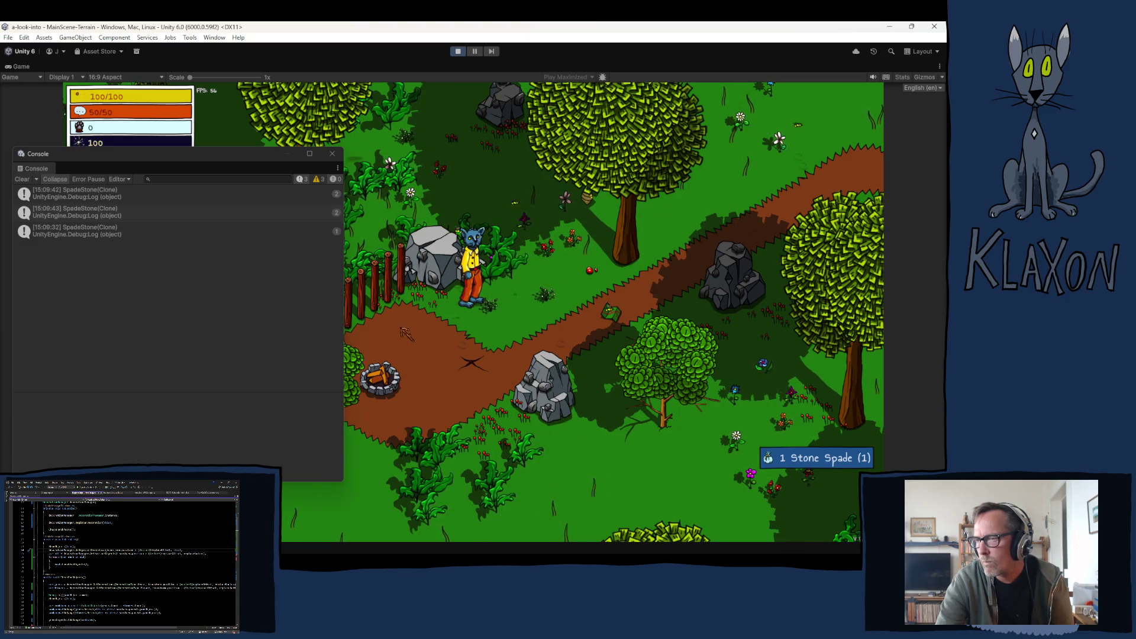
{"action": "left_click", "coordinate": [22, 178]}
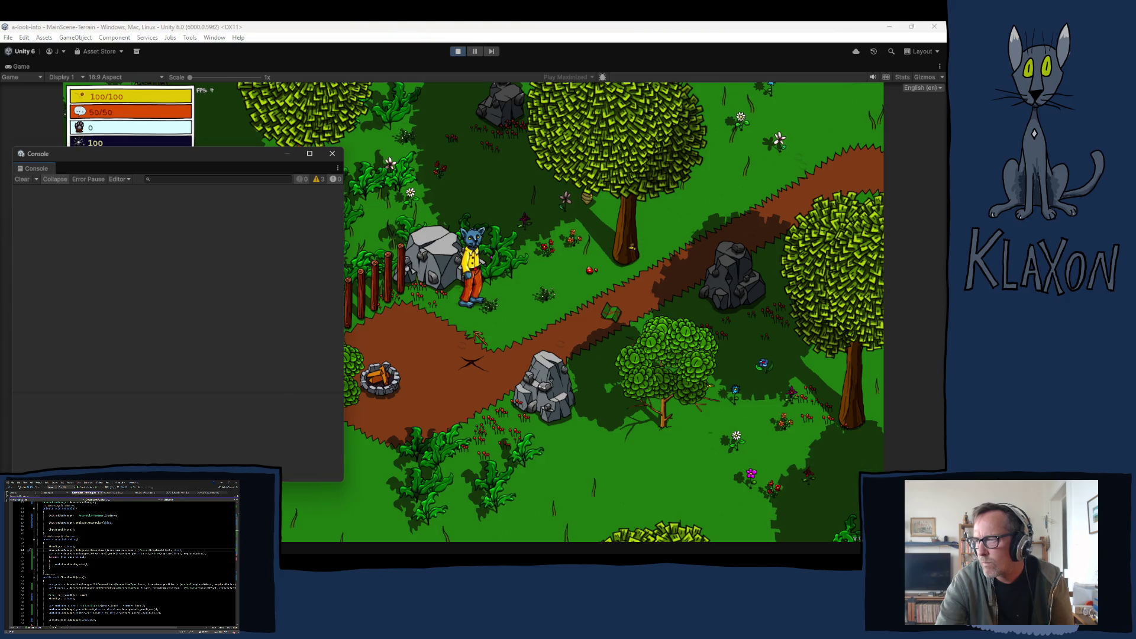
Drop the spade beside the character, pick it back up and walk north along the path.
{"action": "key", "text": "Tab"}
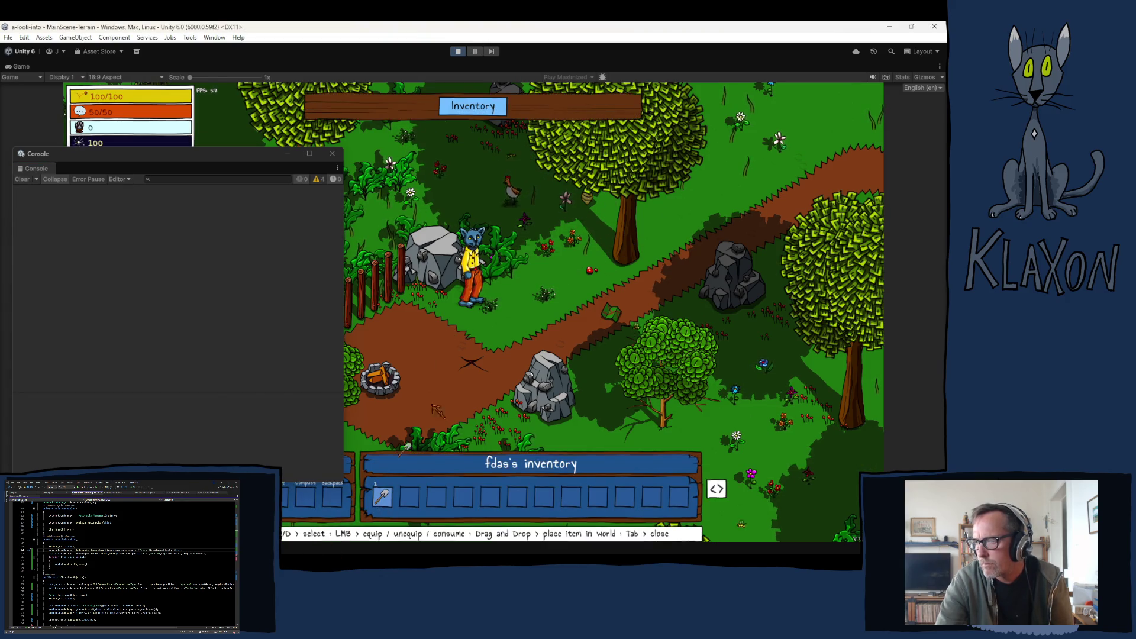
{"action": "left_click_drag", "start_coordinate": [382, 495], "coordinate": [489, 300]}
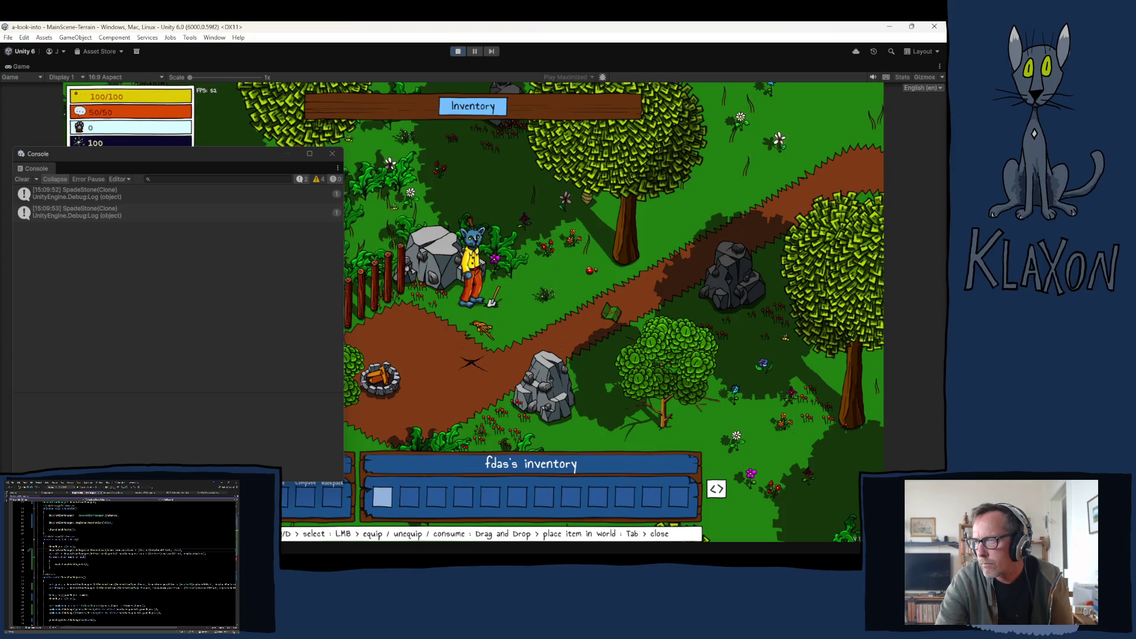
{"action": "key", "text": "Tab"}
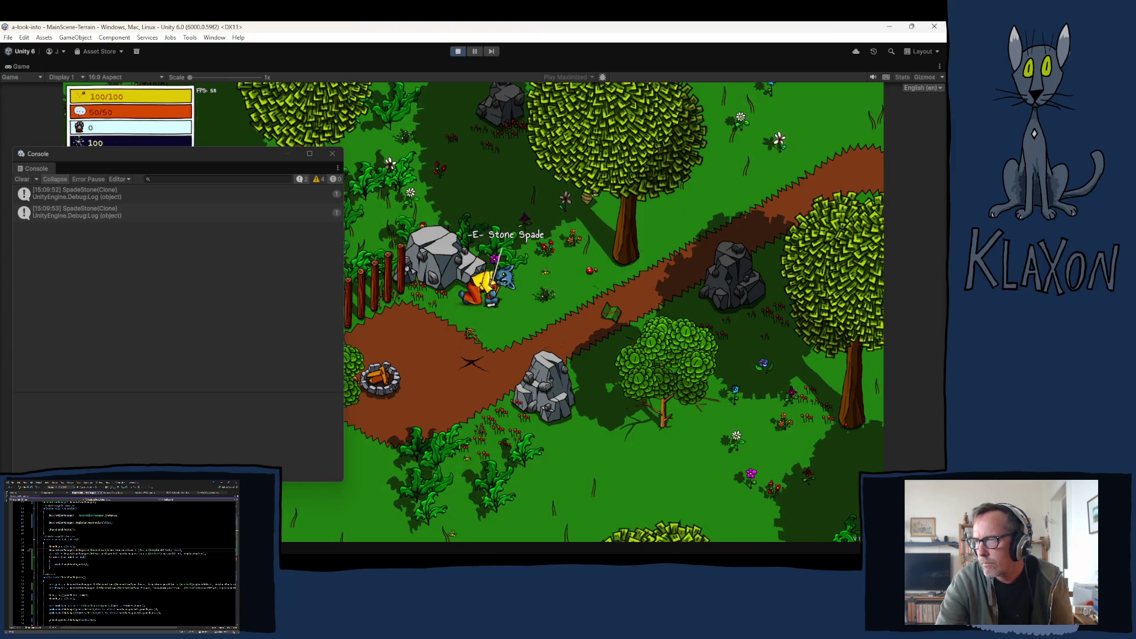
{"action": "left_click", "coordinate": [470, 297]}
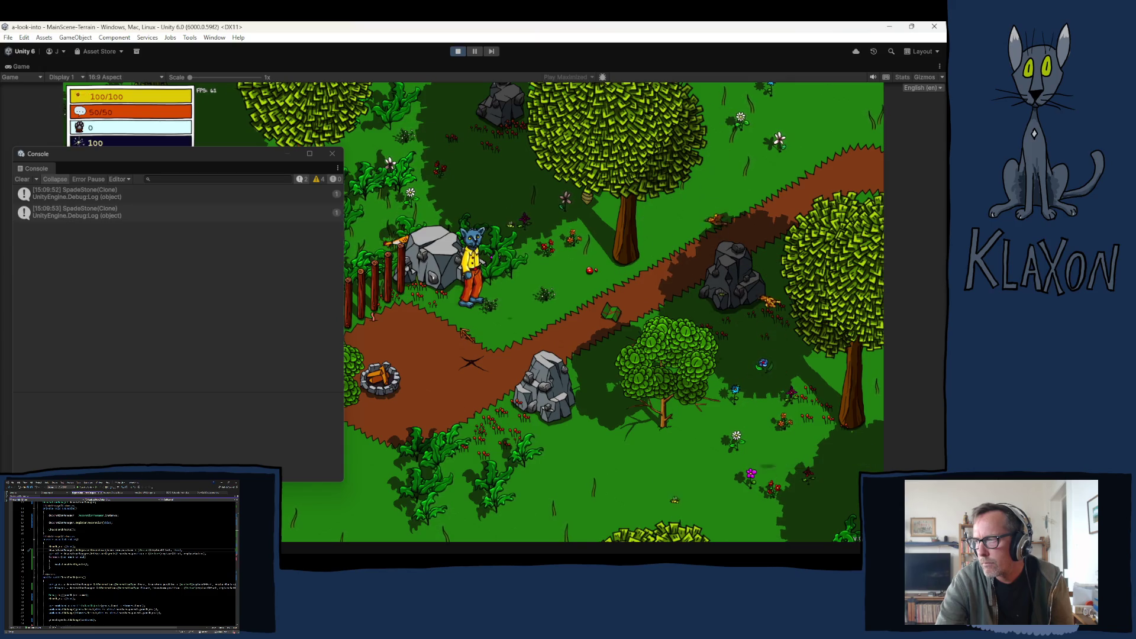
{"action": "key", "text": "w"}
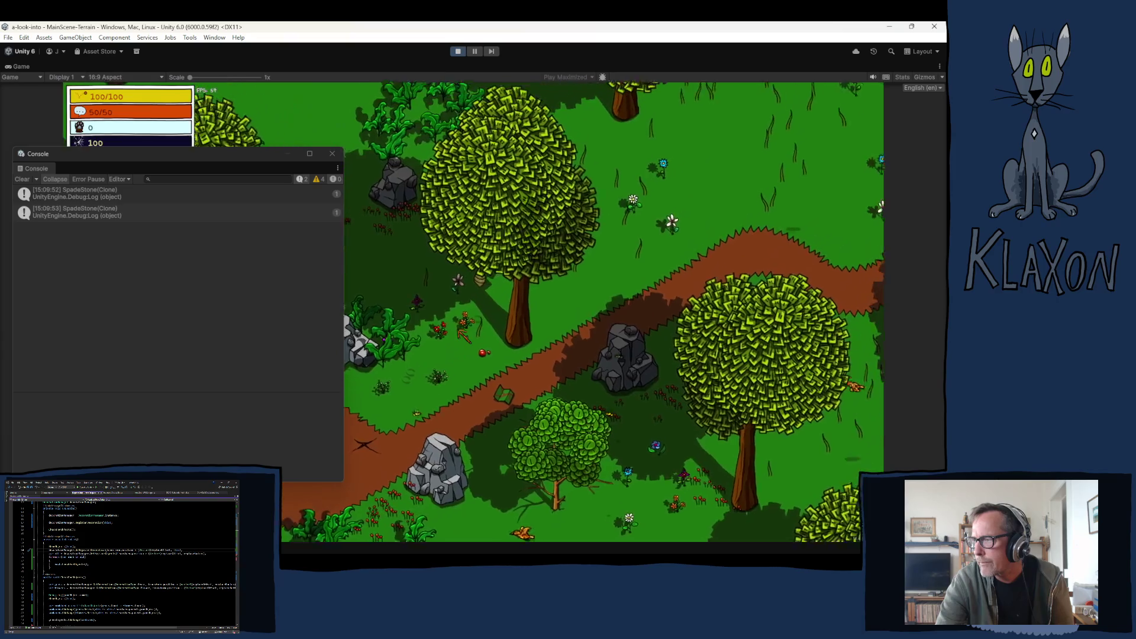
{"action": "key", "text": "w"}
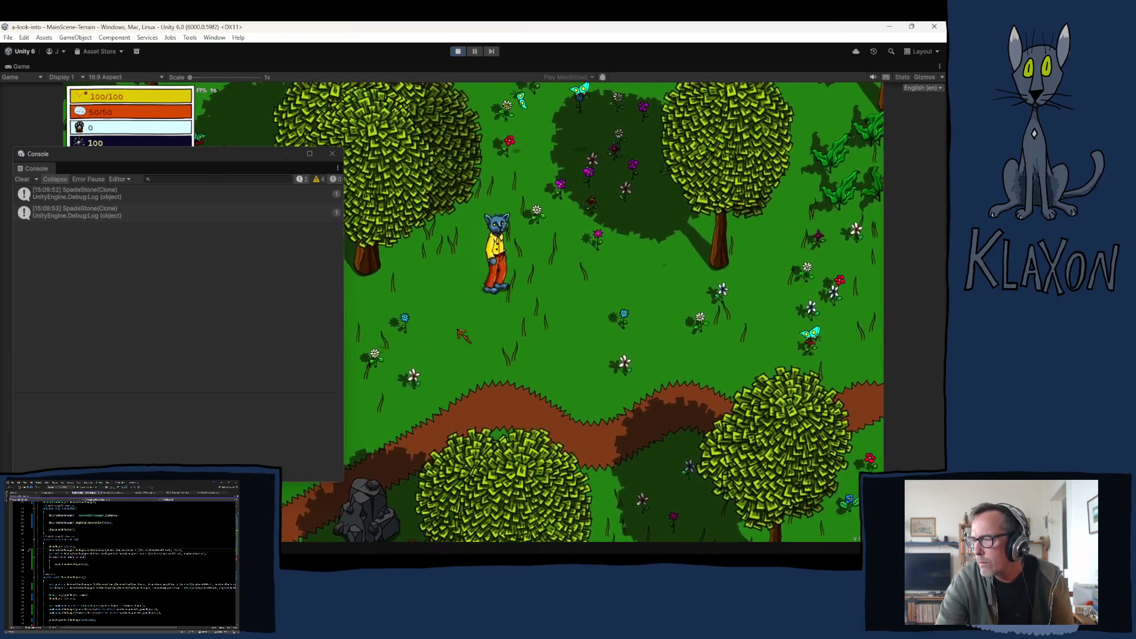
Equip the spade from the inventory, store it with E, then exit Play mode.
{"action": "key", "text": "Tab"}
{"action": "left_click", "coordinate": [382, 496]}
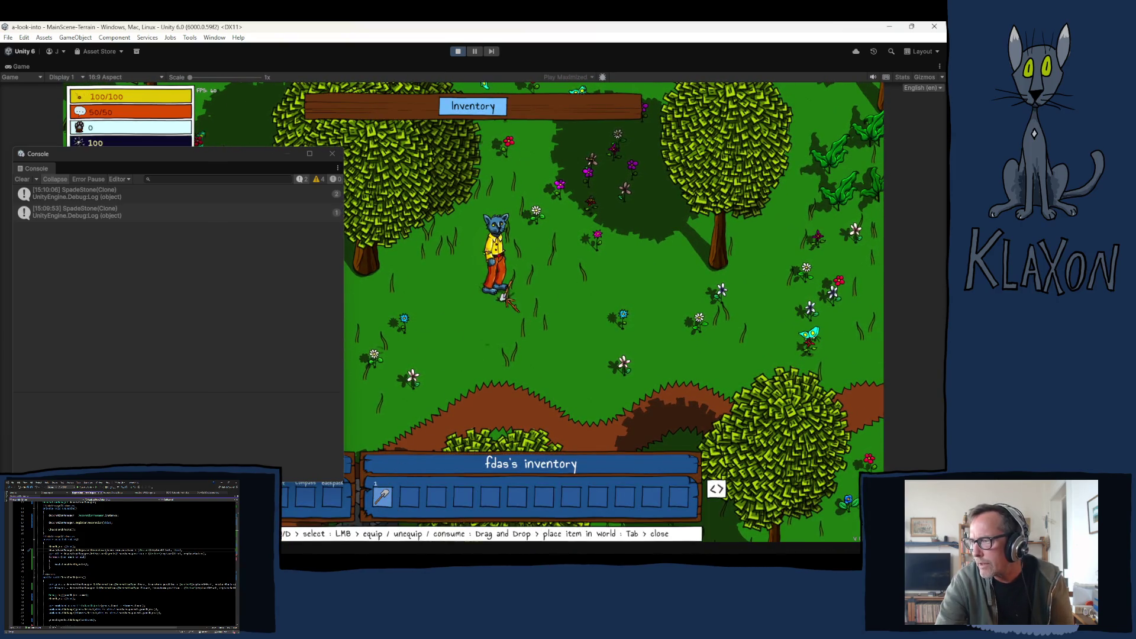
{"action": "key", "text": "Tab"}
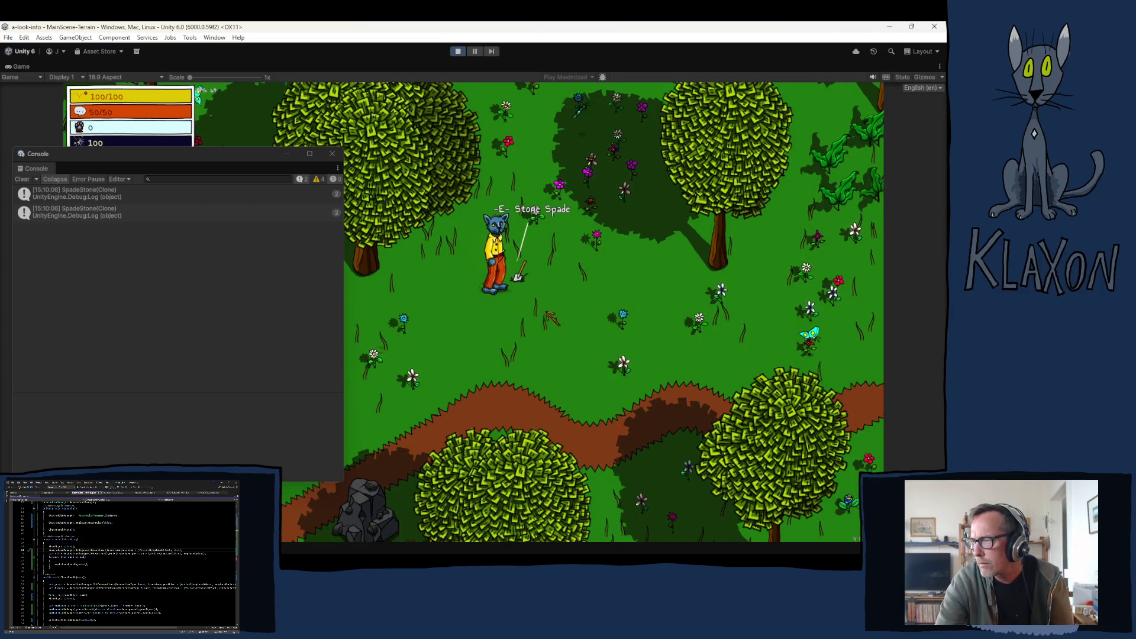
{"action": "key", "text": "e"}
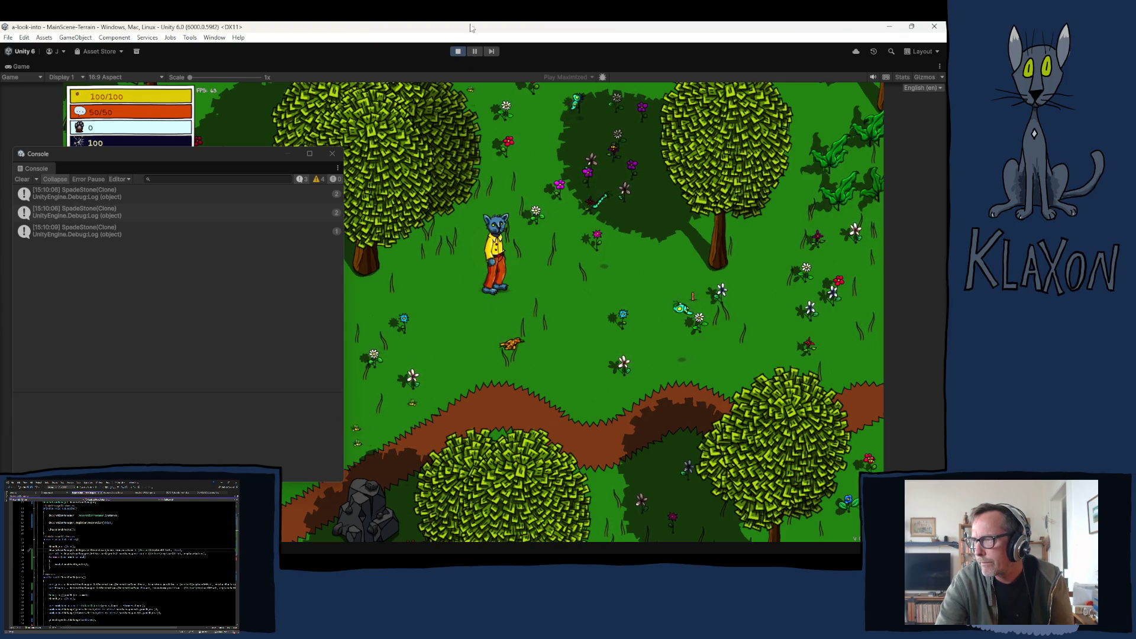
{"action": "left_click", "coordinate": [458, 52]}
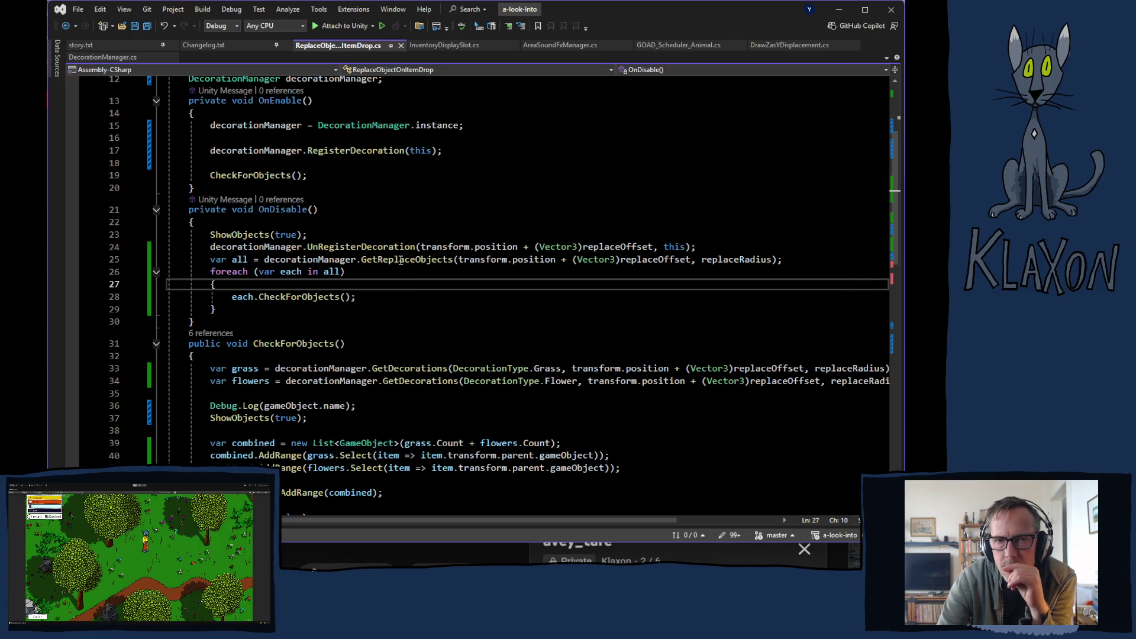
{"action": "scroll", "coordinate": [303, 257], "scroll_direction": "up", "scroll_amount": 1}
{"action": "scroll", "coordinate": [292, 273], "scroll_direction": "up", "scroll_amount": 1}
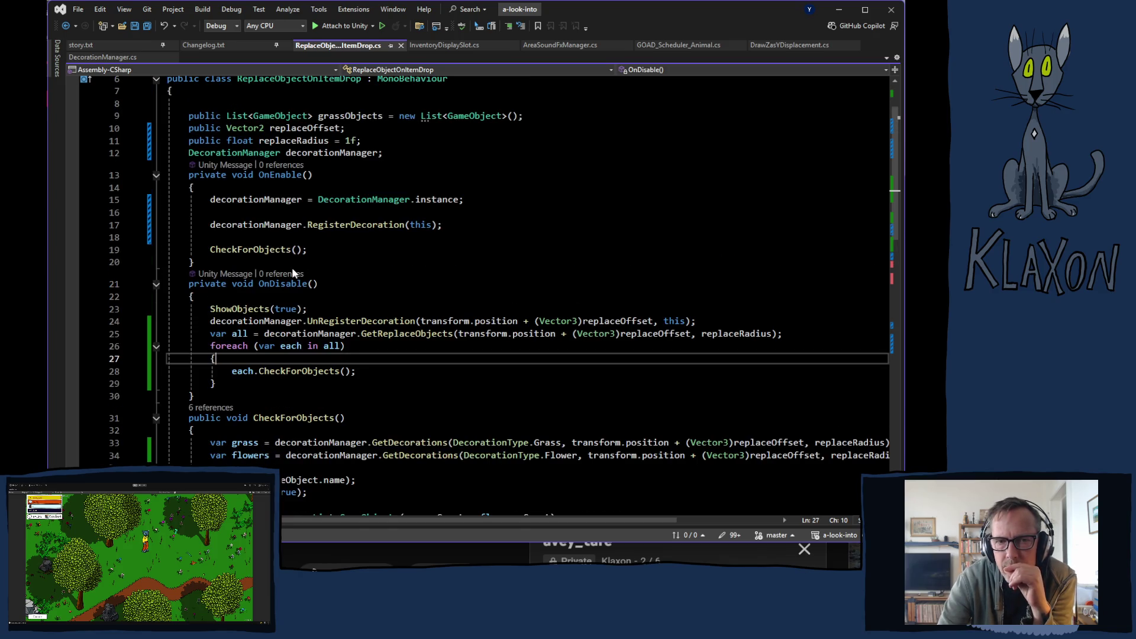
Jump to the RegisterDecoration definition in DecorationManager.cs and review its overloads.
{"action": "left_click", "coordinate": [356, 224], "text": "ctrl"}
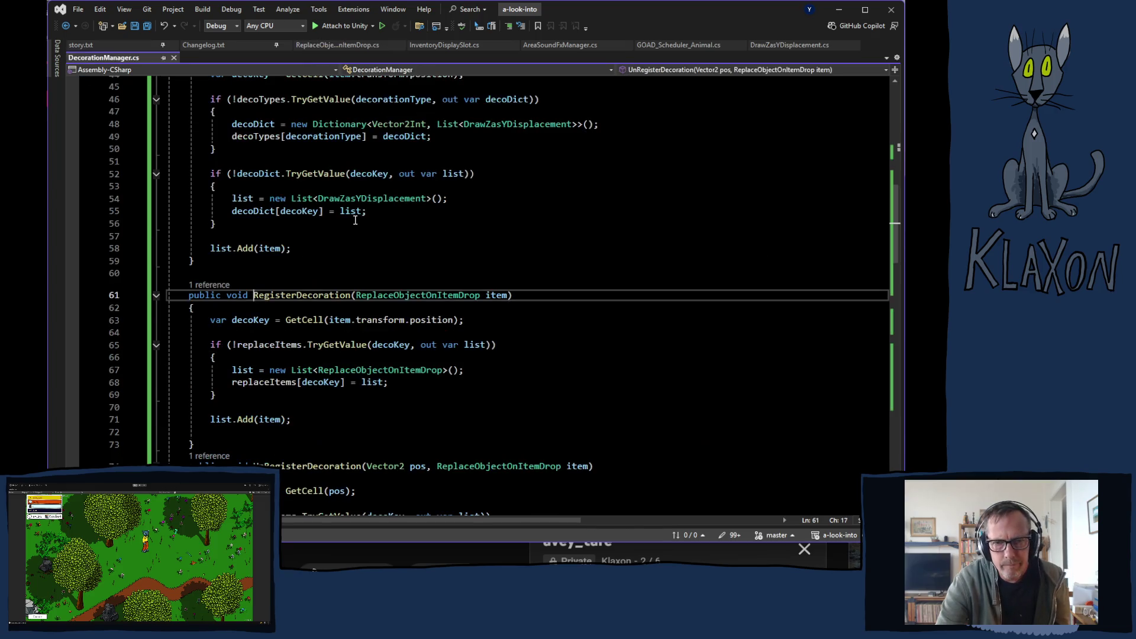
{"action": "scroll", "coordinate": [583, 270], "scroll_direction": "up", "scroll_amount": 5}
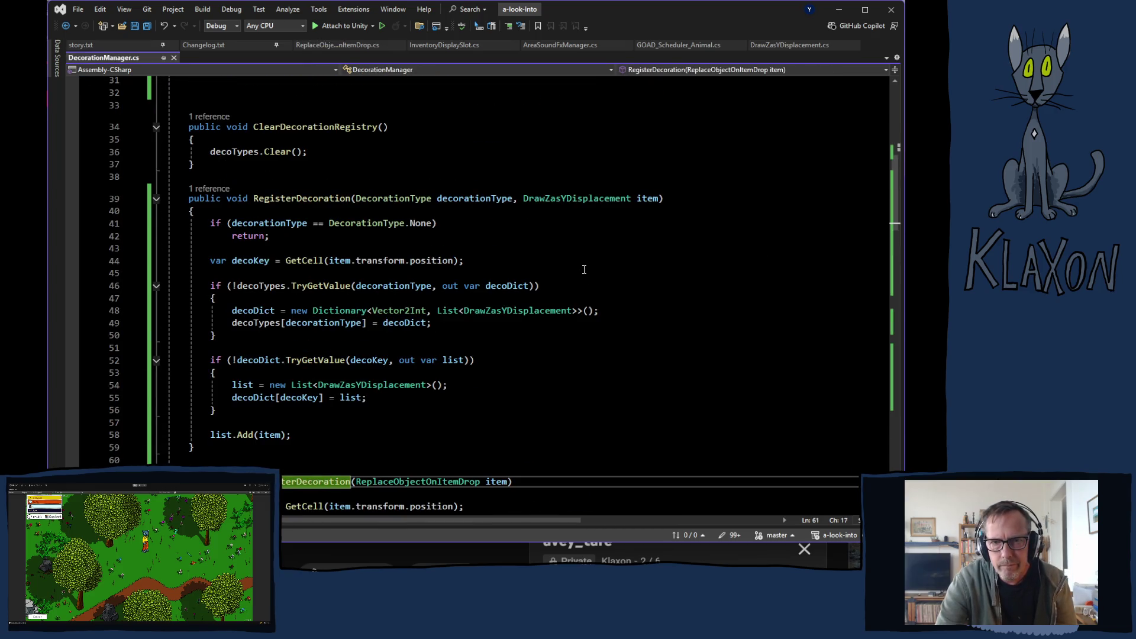
{"action": "scroll", "coordinate": [581, 270], "scroll_direction": "down", "scroll_amount": 2}
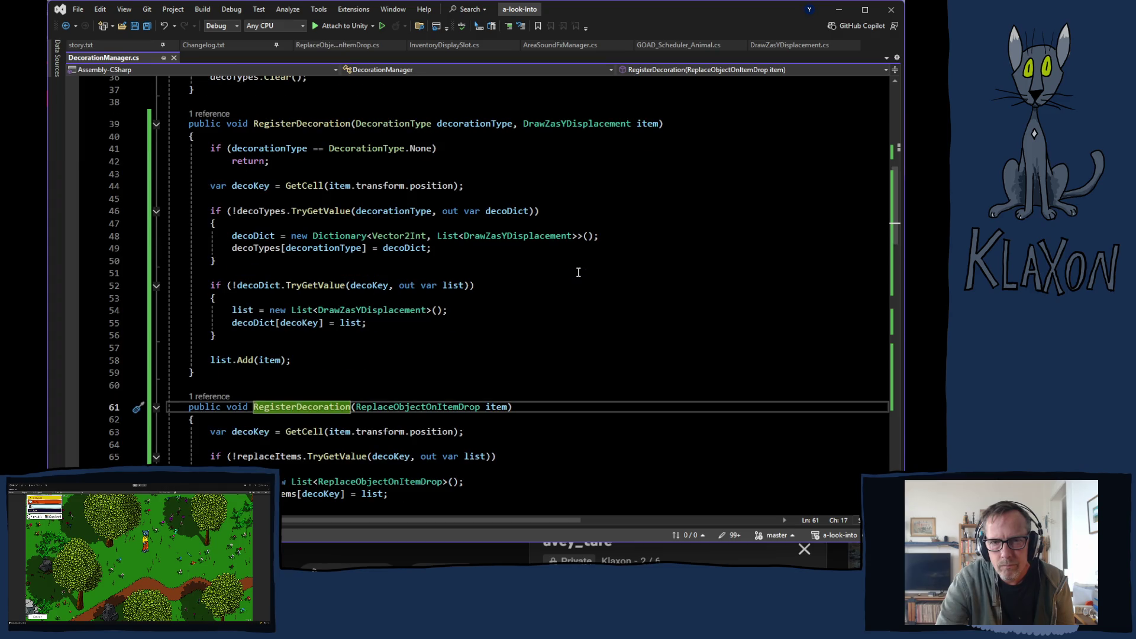
{"action": "scroll", "coordinate": [577, 272], "scroll_direction": "down", "scroll_amount": 1}
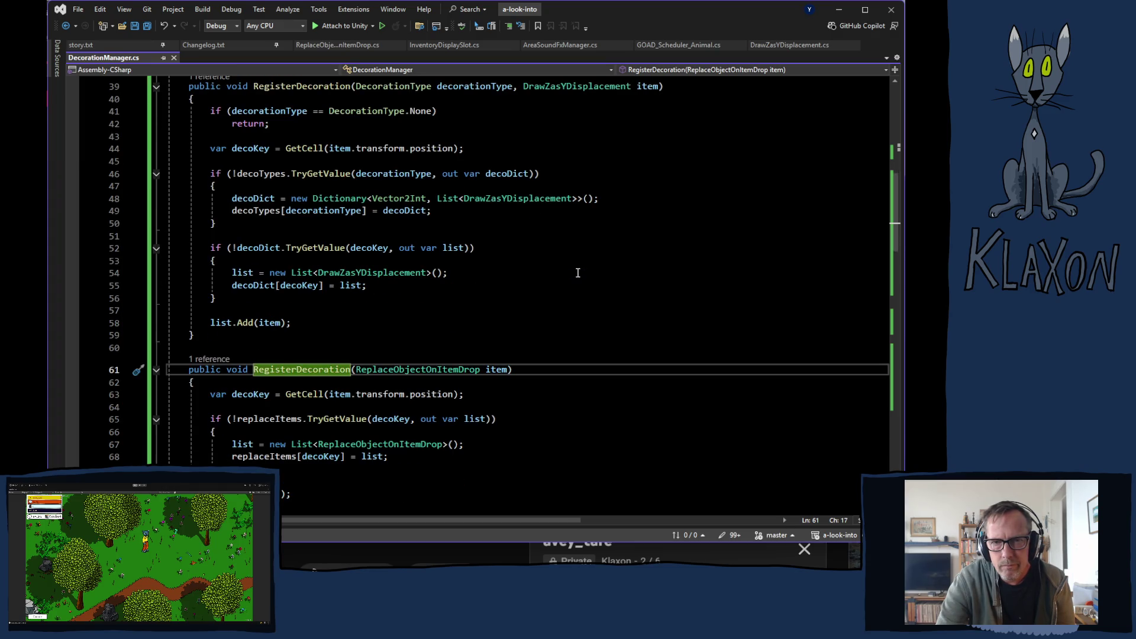
{"action": "scroll", "coordinate": [577, 272], "scroll_direction": "down", "scroll_amount": 1}
{"action": "scroll", "coordinate": [575, 284], "scroll_direction": "down", "scroll_amount": 1}
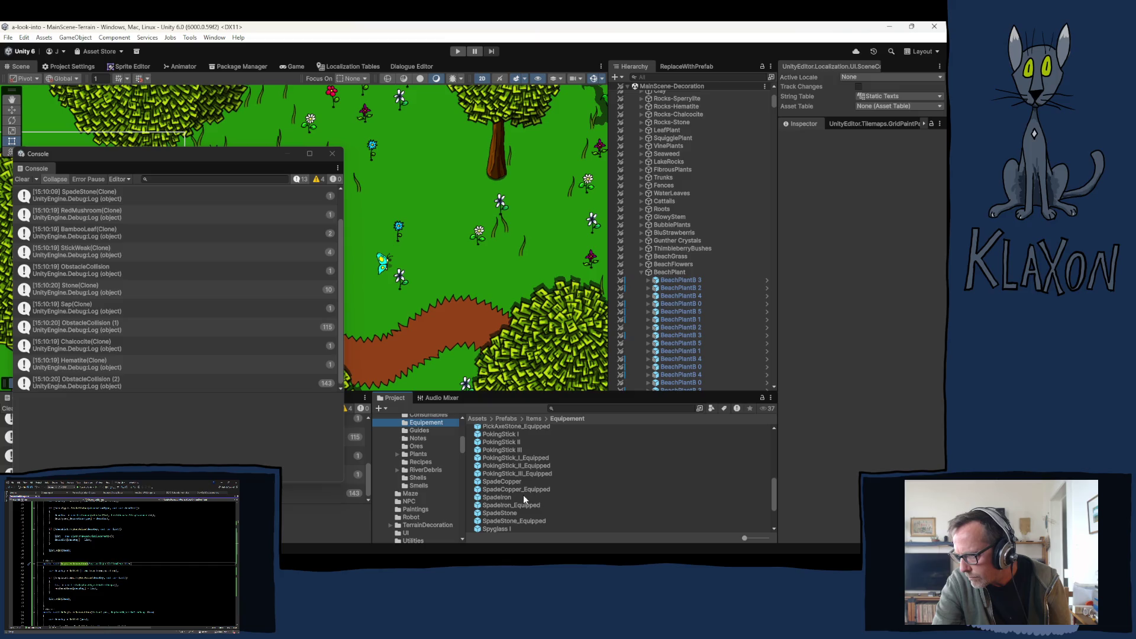
Inspect the SpadeStone prefab's Replace Object On Item Drop settings, clear and close the Console, switch to Visual Studio.
{"action": "left_click", "coordinate": [499, 513]}
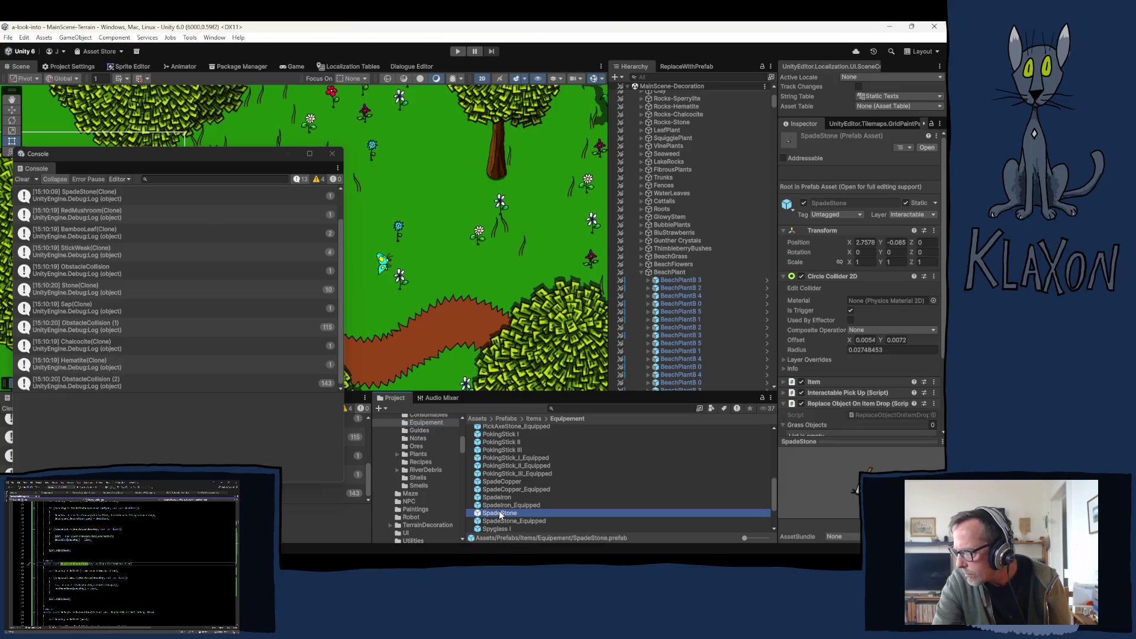
{"action": "scroll", "coordinate": [813, 358], "scroll_direction": "down", "scroll_amount": 1}
{"action": "scroll", "coordinate": [813, 357], "scroll_direction": "down", "scroll_amount": 1}
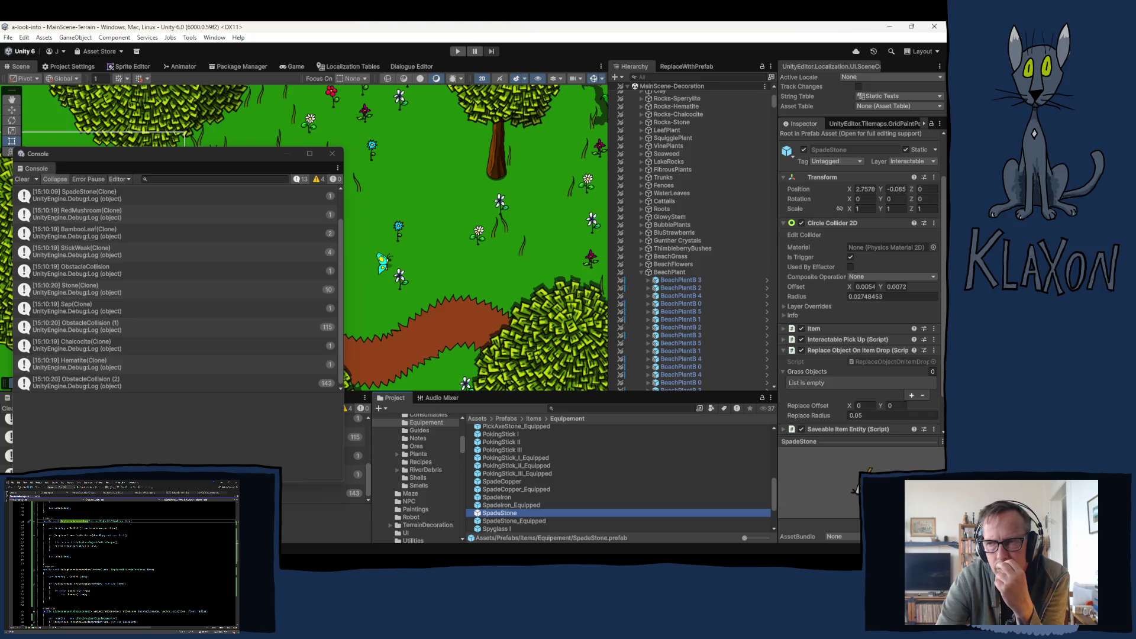
{"action": "left_click", "coordinate": [22, 180]}
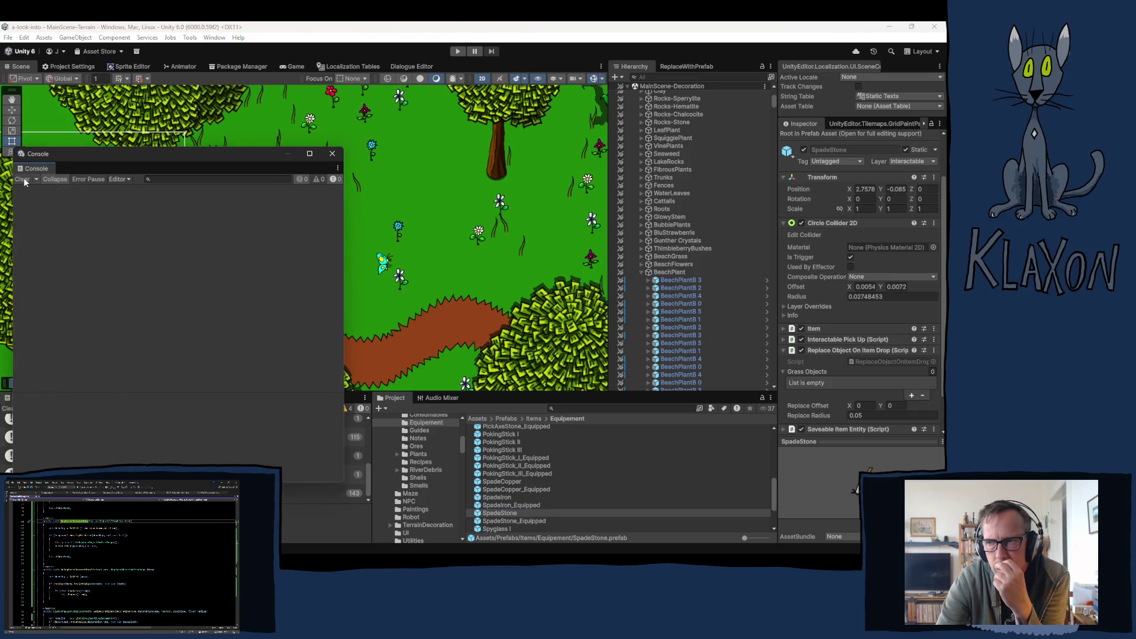
{"action": "left_click", "coordinate": [333, 153]}
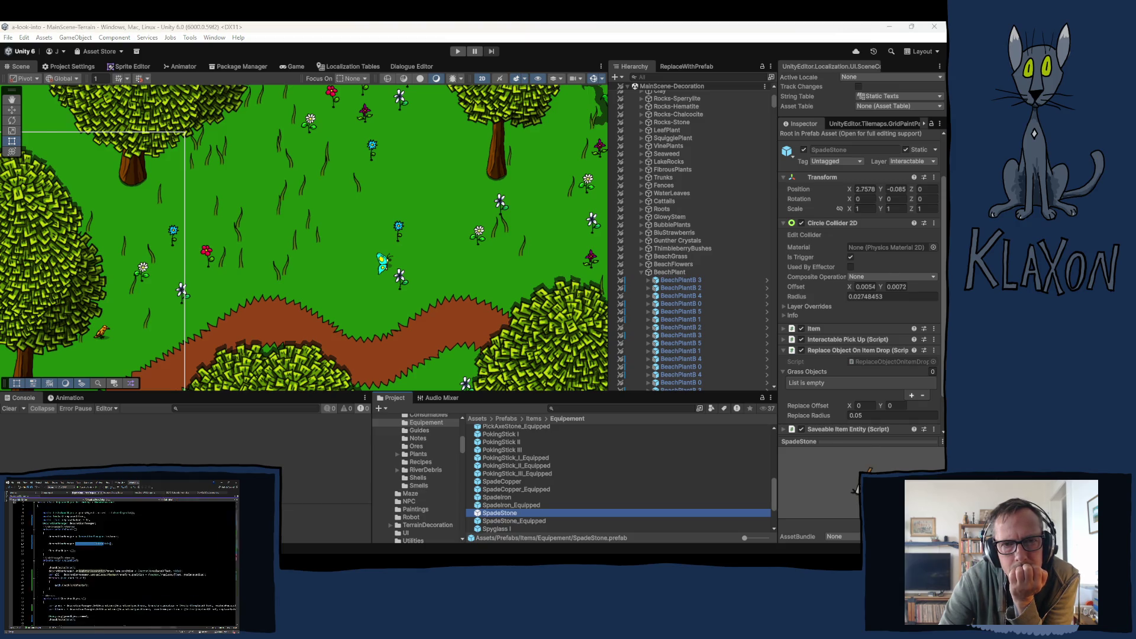
{"action": "key", "text": "alt+Tab"}
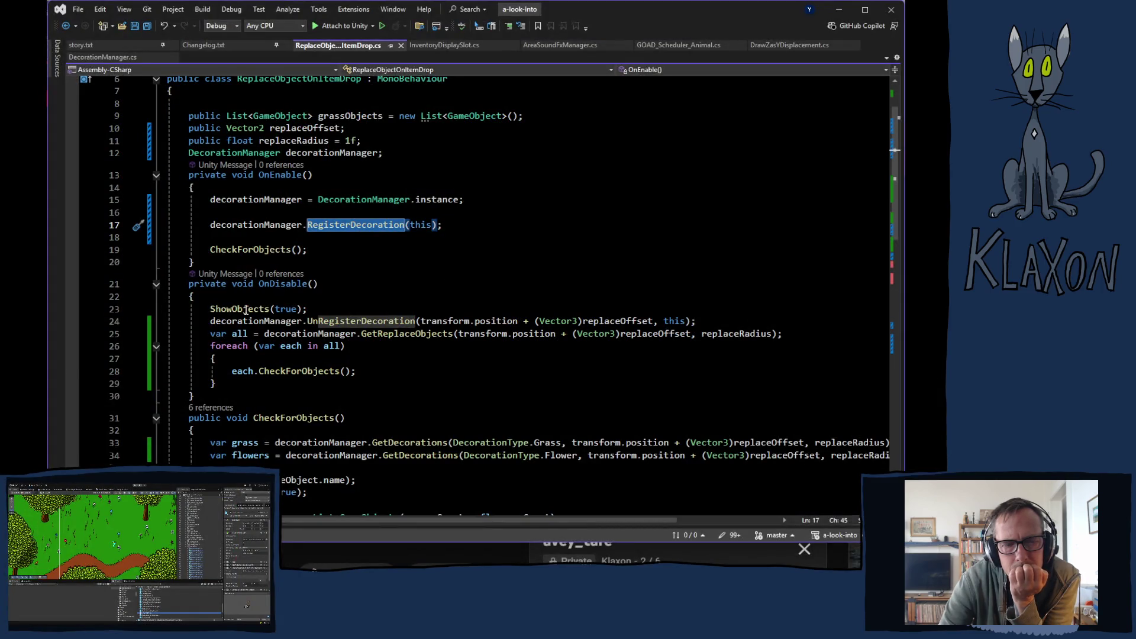
Review the ShowObjects call in OnDisable and the ShowObjects method, then bring Chrome forward.
{"action": "left_click", "coordinate": [243, 309]}
{"action": "scroll", "coordinate": [312, 324], "scroll_direction": "down", "scroll_amount": 4}
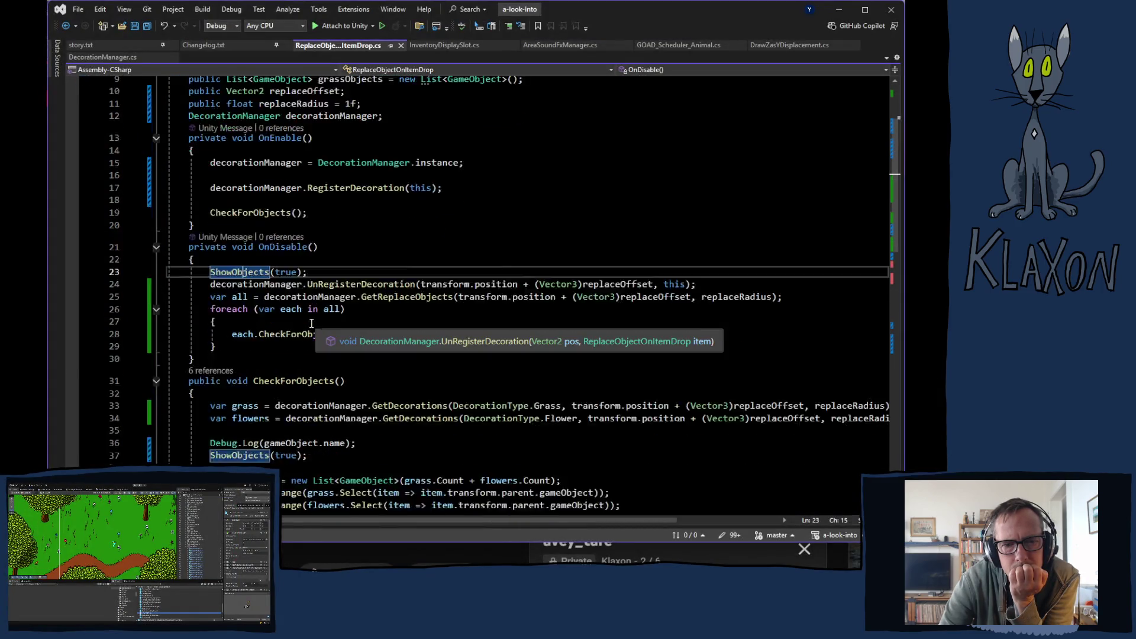
{"action": "scroll", "coordinate": [320, 336], "scroll_direction": "down", "scroll_amount": 4}
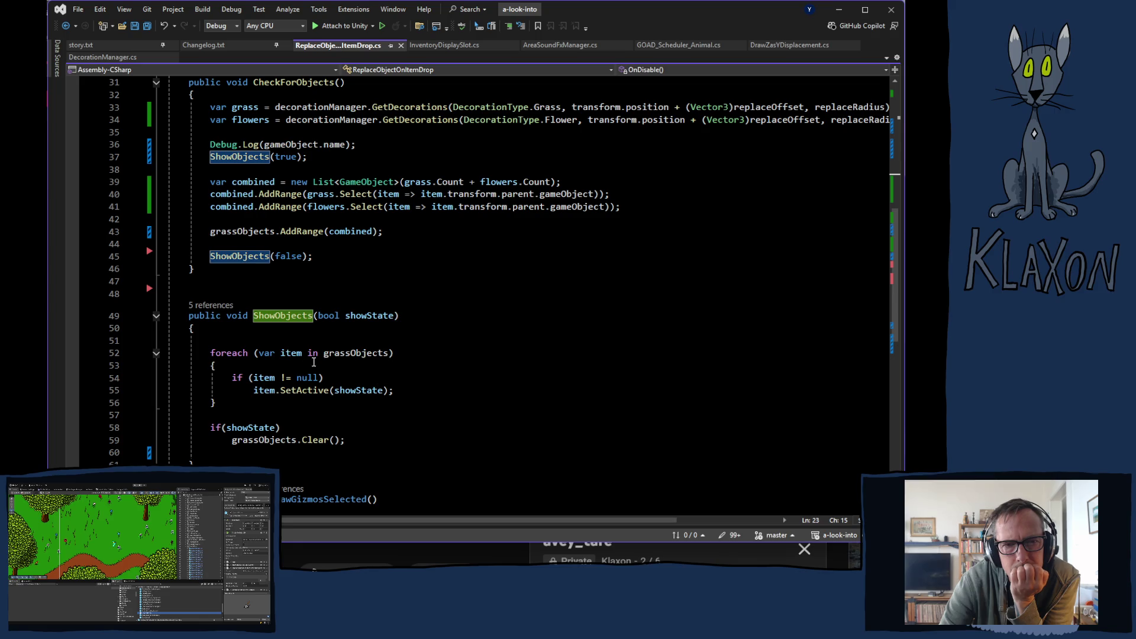
{"action": "mouse_move", "coordinate": [291, 353]}
{"action": "scroll", "coordinate": [296, 353], "scroll_direction": "up", "scroll_amount": 5}
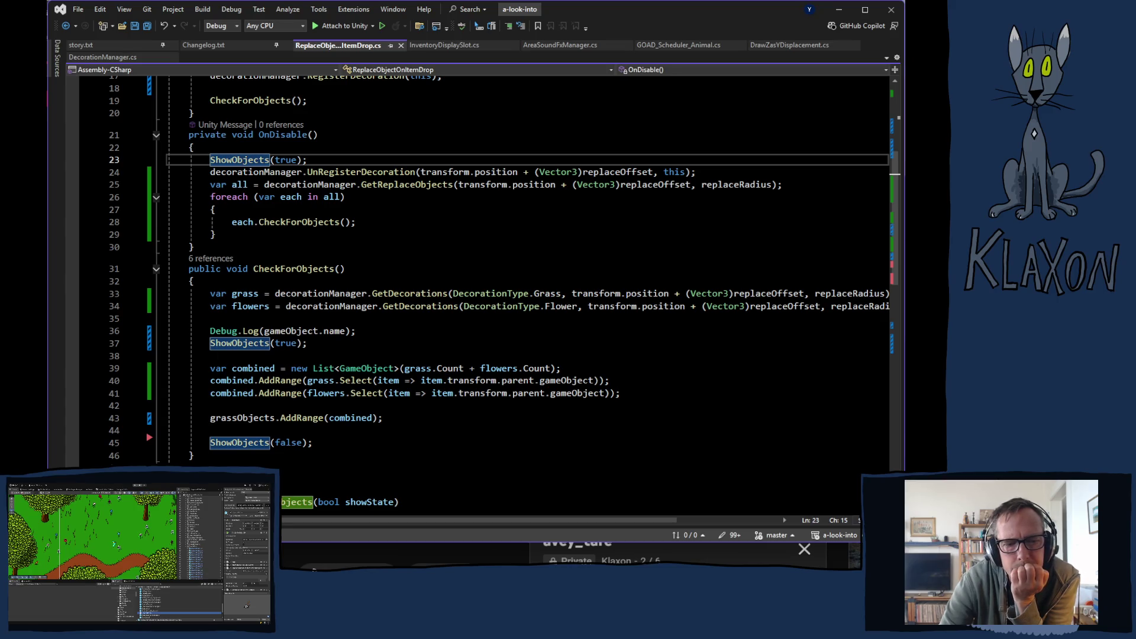
{"action": "key", "text": "alt+Tab"}
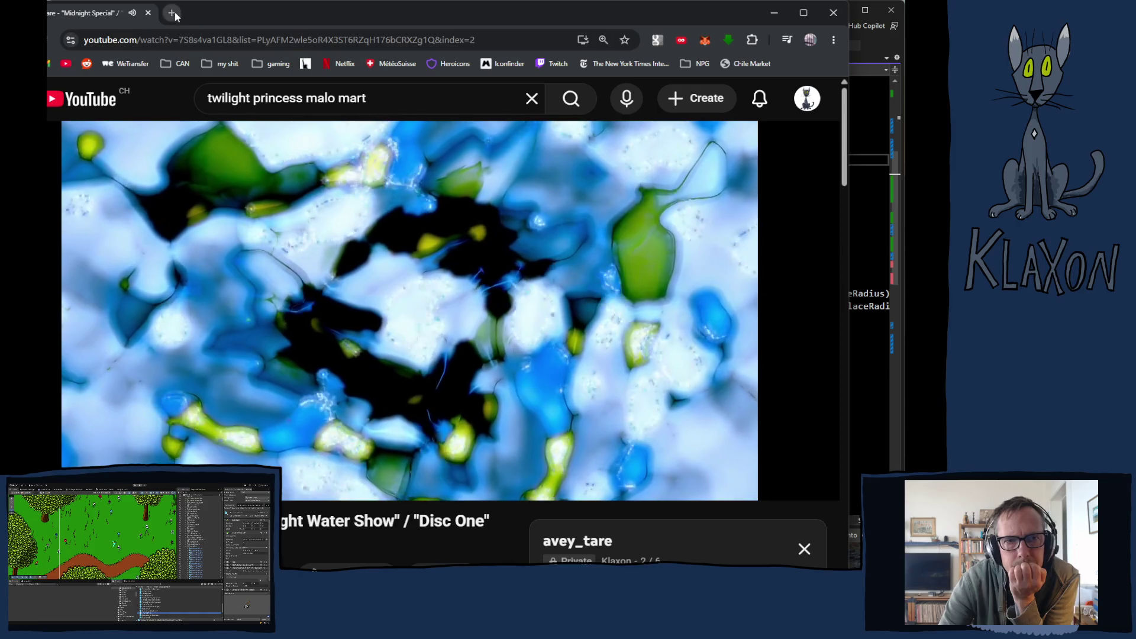
Search Google for 'unity onDisable and ondestroy call order', read the results and return to the code editor.
{"action": "left_click", "coordinate": [175, 14]}
{"action": "type", "text": "u"}
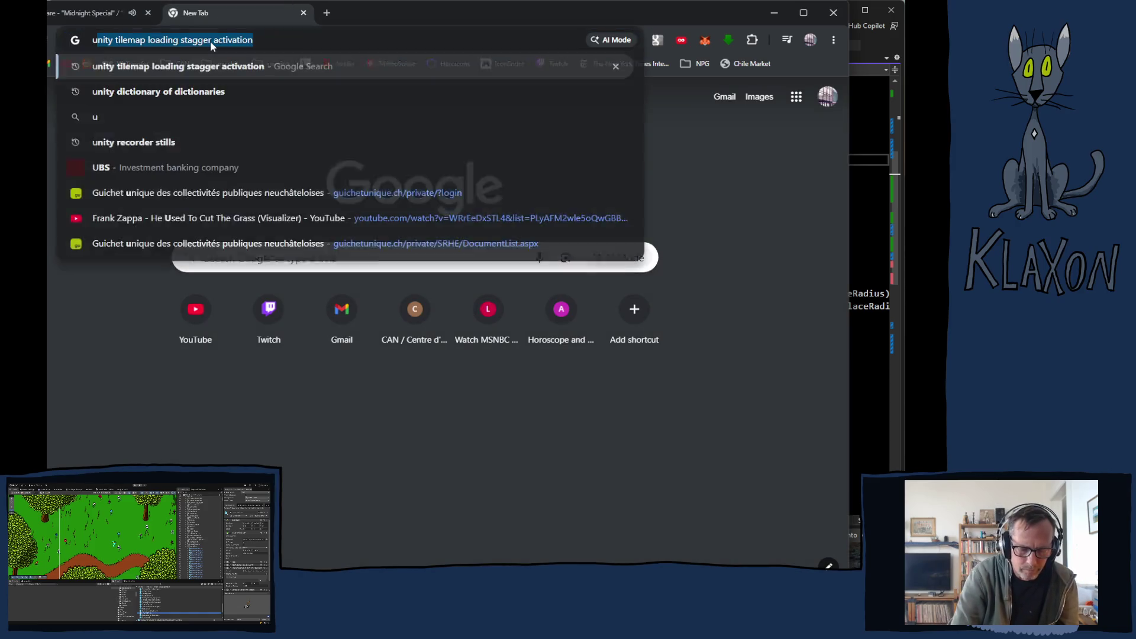
{"action": "type", "text": "nity "}
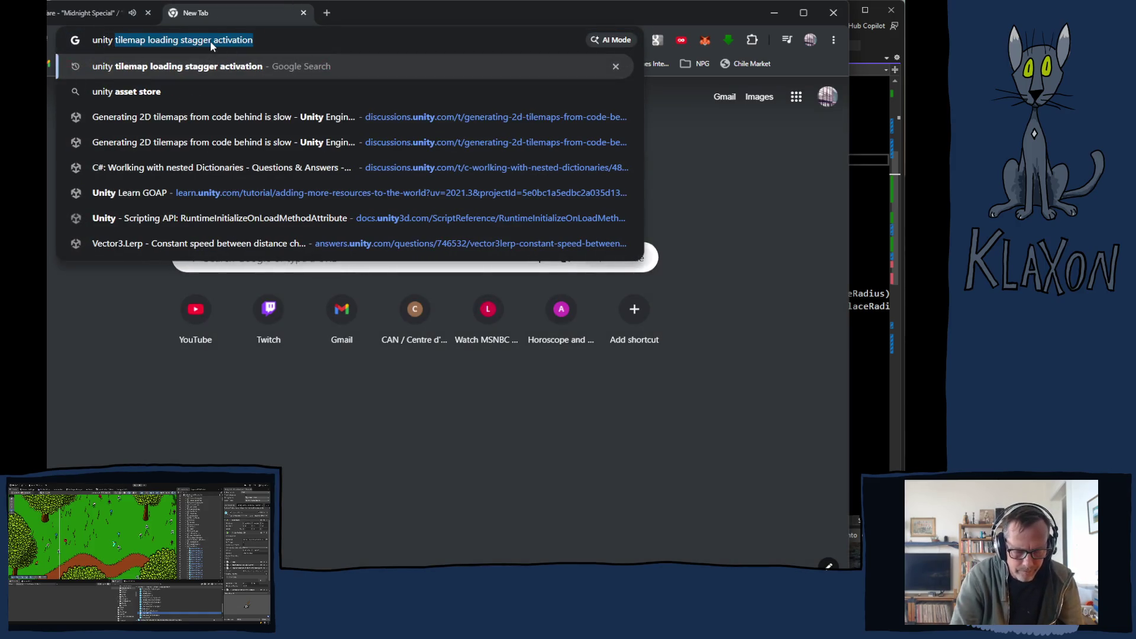
{"action": "type", "text": "onD"}
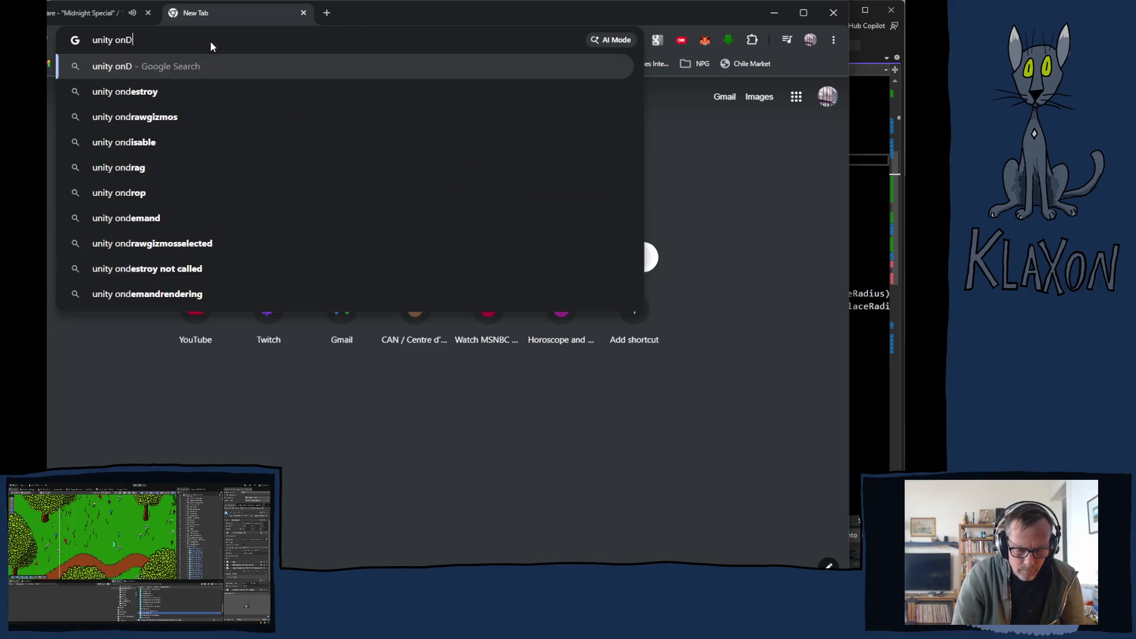
{"action": "type", "text": "isable and ondestroy"}
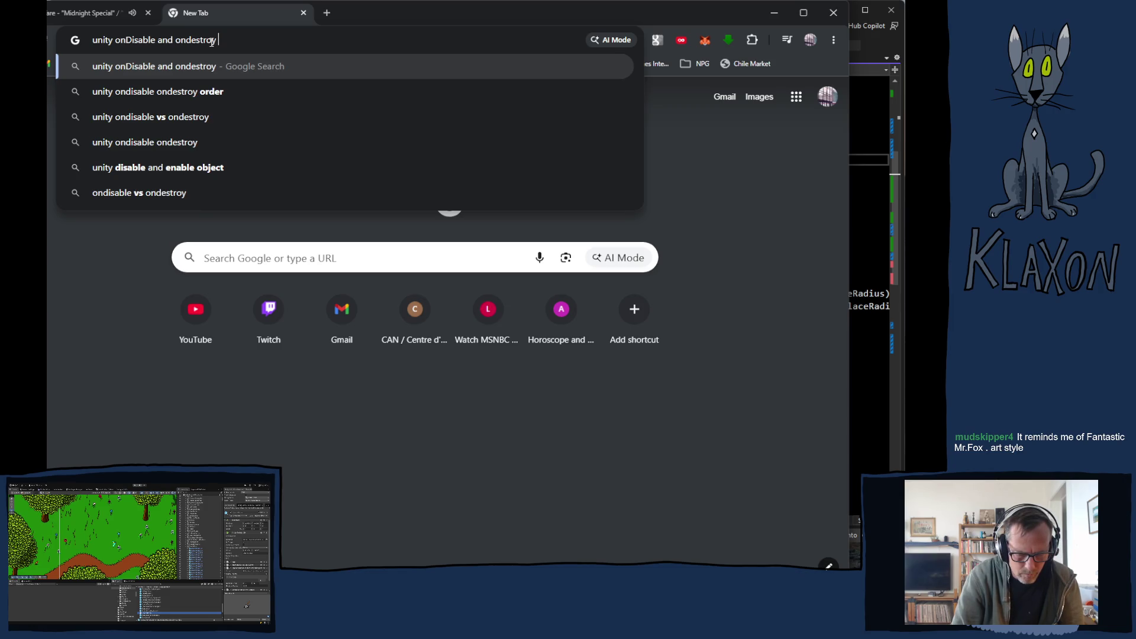
{"action": "type", "text": " call oreder"}
{"action": "key", "text": "Return"}
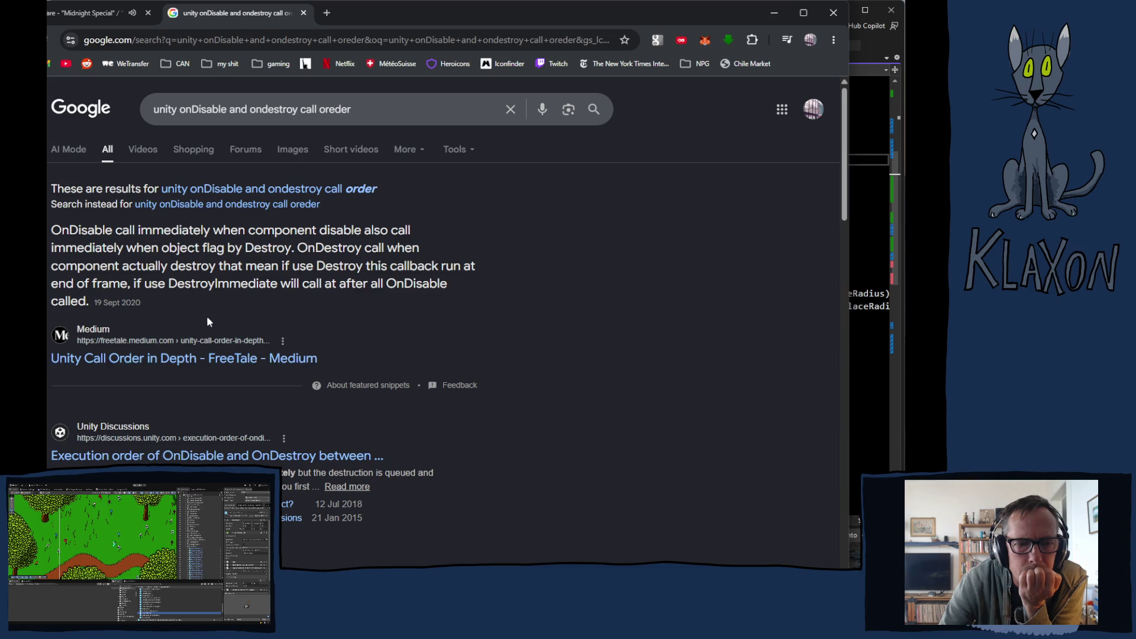
{"action": "scroll", "coordinate": [240, 347], "scroll_direction": "down", "scroll_amount": 1}
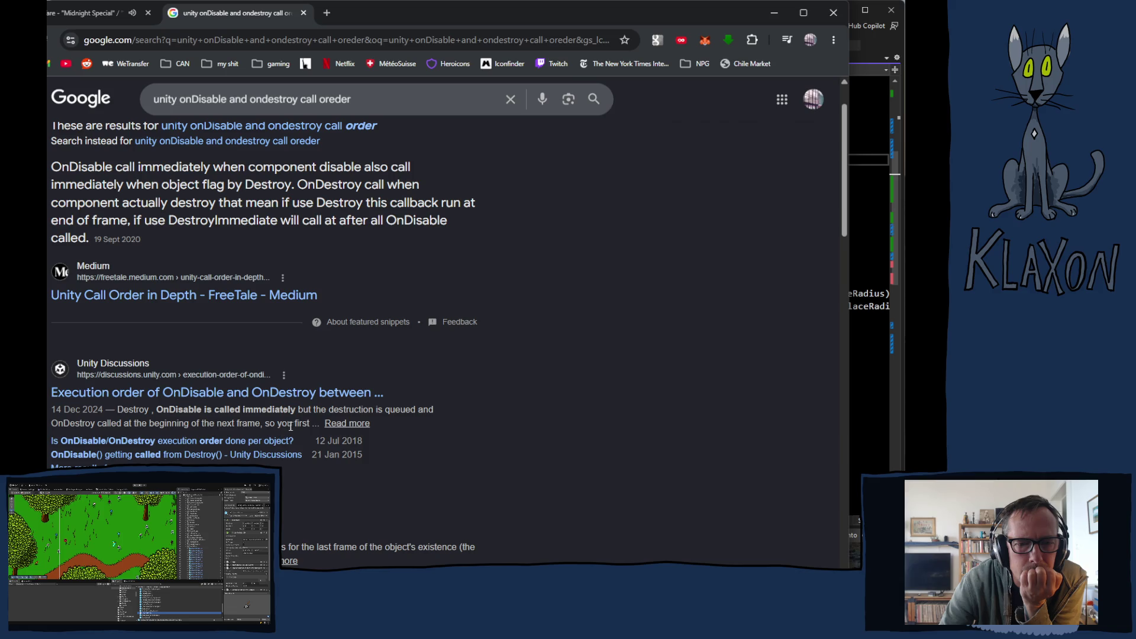
{"action": "left_click", "coordinate": [862, 49]}
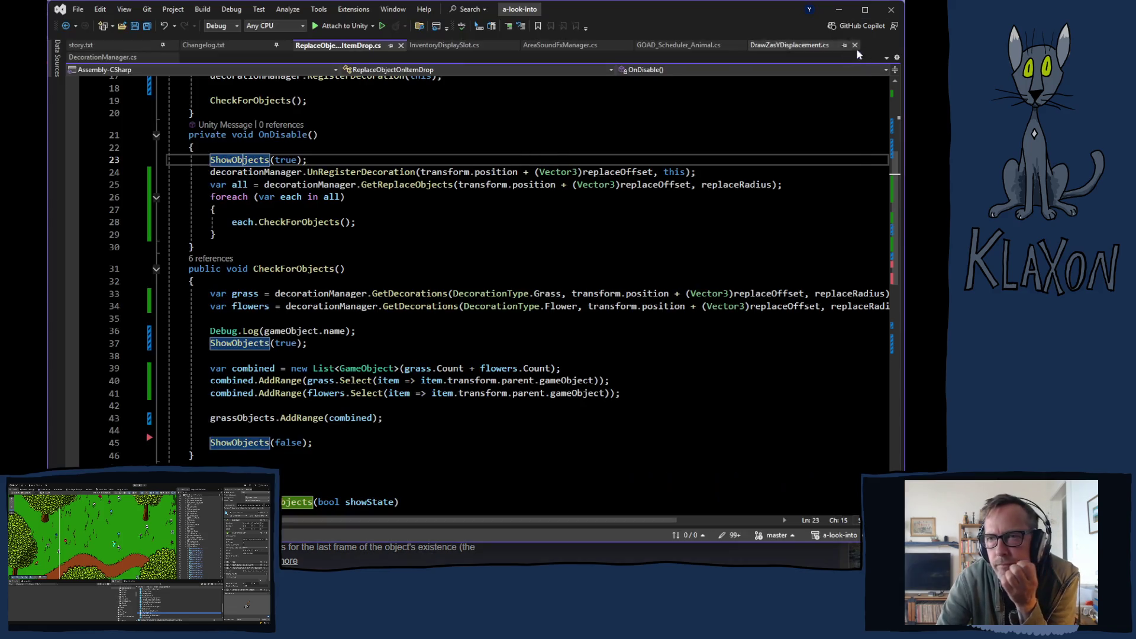
{"action": "scroll", "coordinate": [325, 240], "scroll_direction": "up", "scroll_amount": 1}
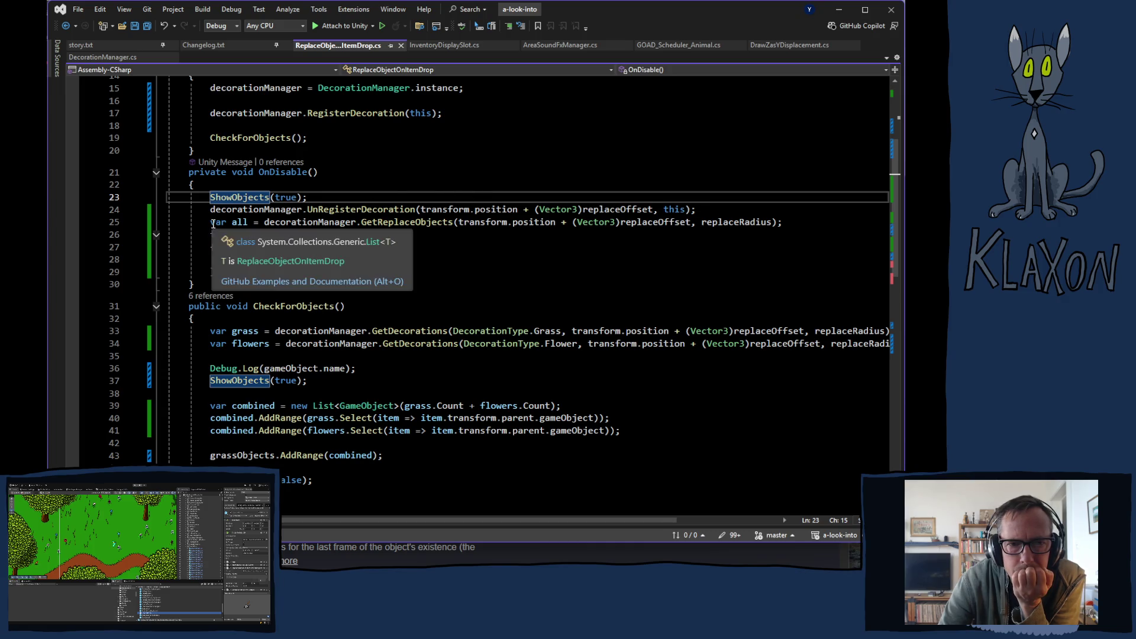
Remove the GetReplaceObjects foreach loop from OnDisable.
{"action": "left_click_drag", "start_coordinate": [209, 222], "coordinate": [328, 247]}
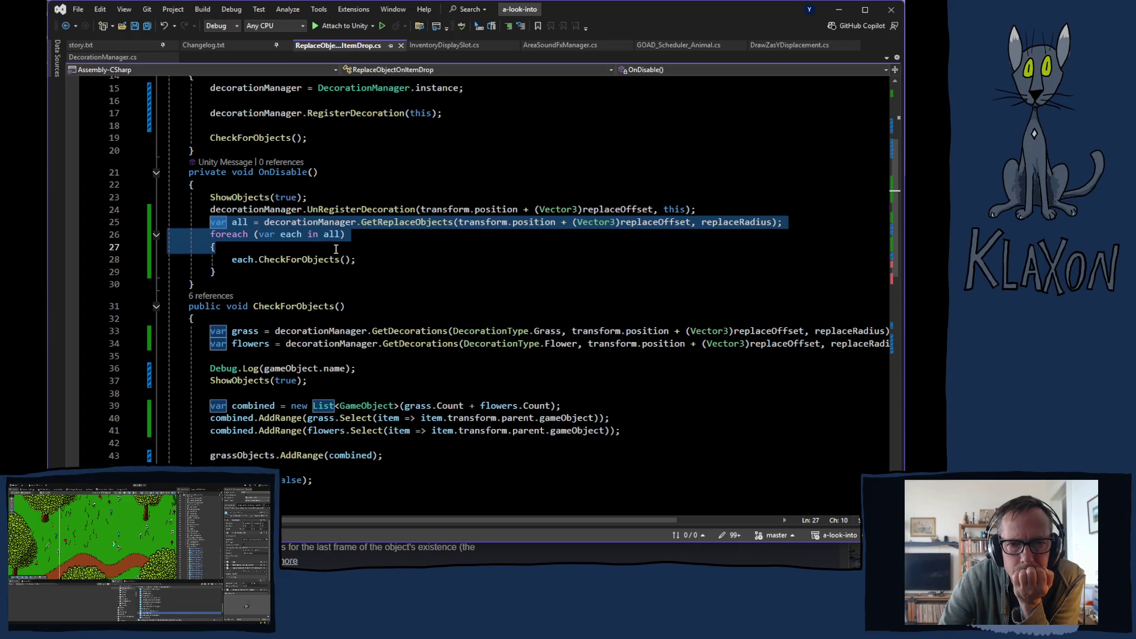
{"action": "left_click_drag", "start_coordinate": [336, 248], "coordinate": [364, 271]}
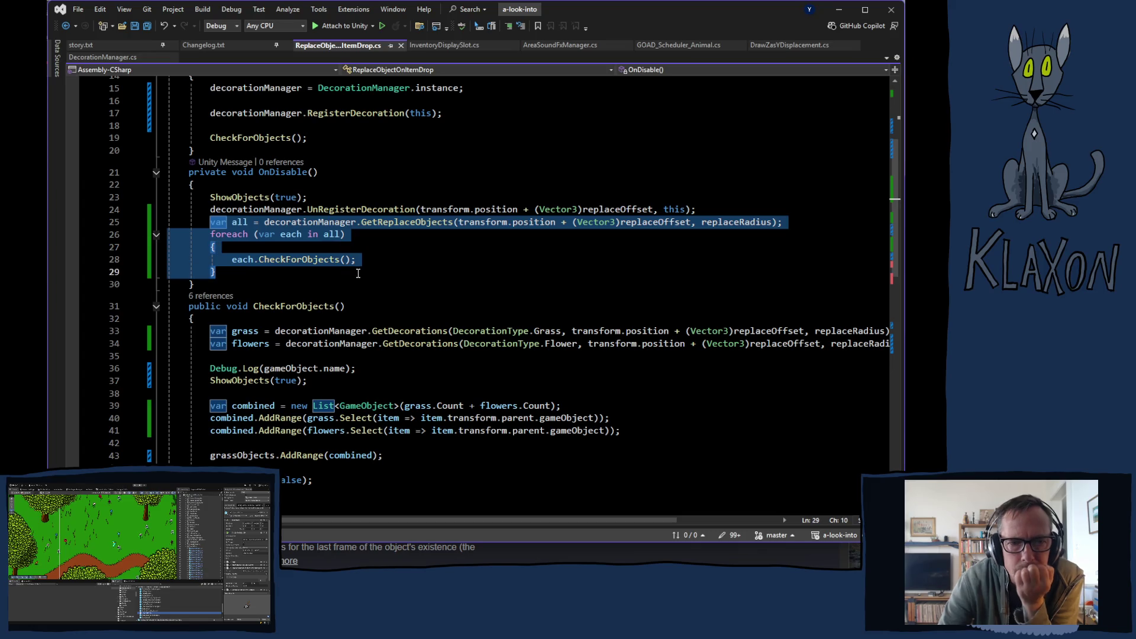
{"action": "key", "text": "Delete"}
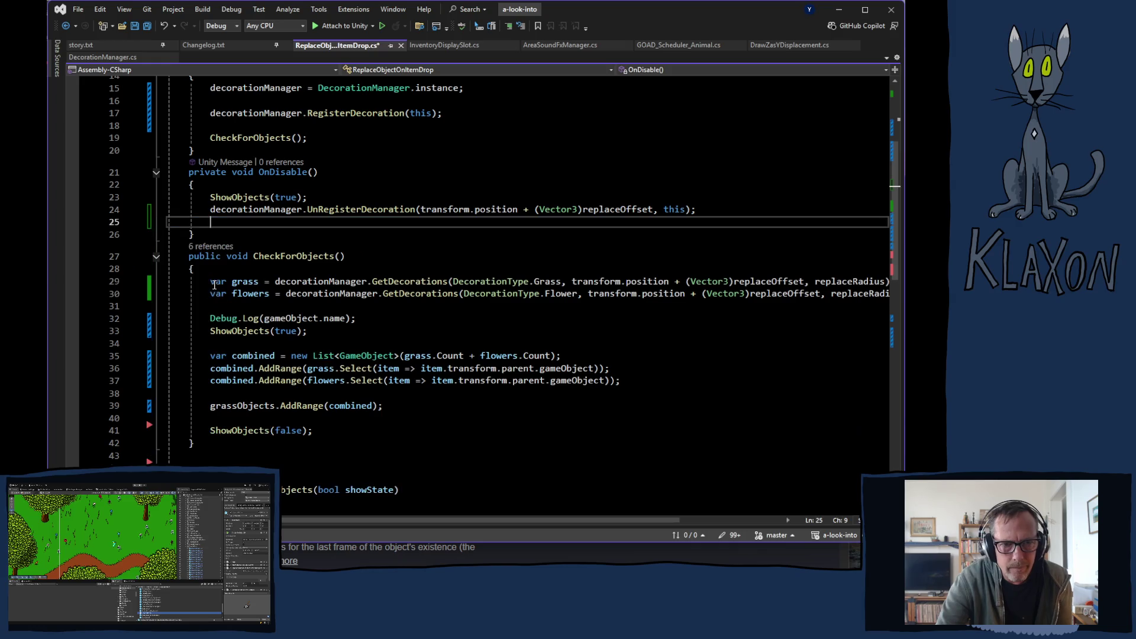
Add a private void OnDestroy() containing the loop, save and switch to Unity to recompile.
{"action": "left_click", "coordinate": [212, 236]}
{"action": "key", "text": "Return"}
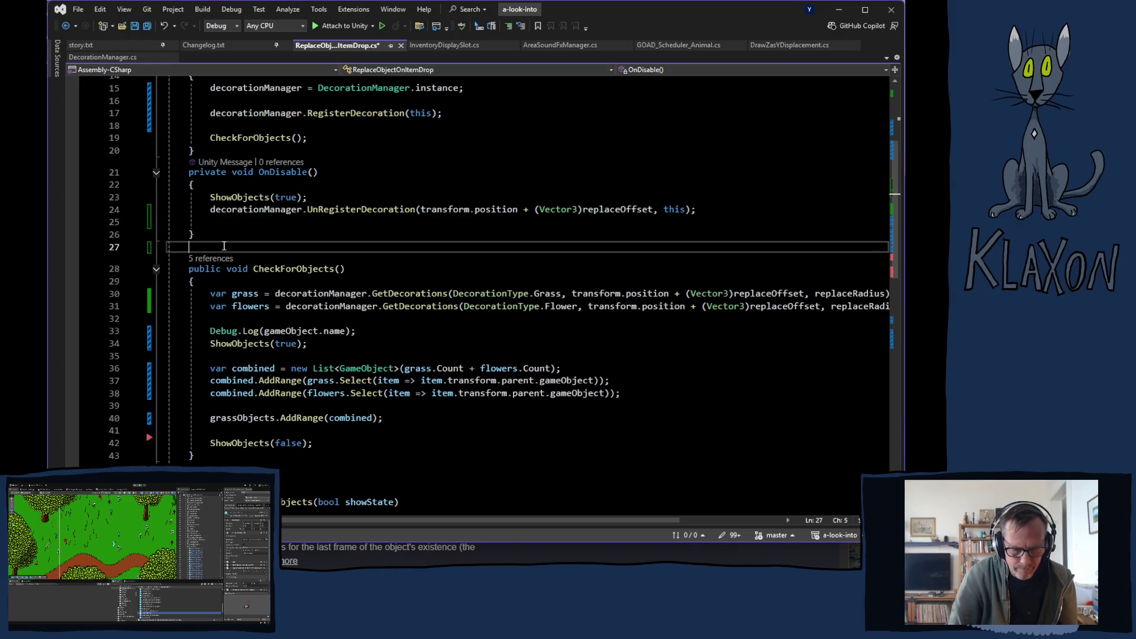
{"action": "type", "text": "void OnDestr"}
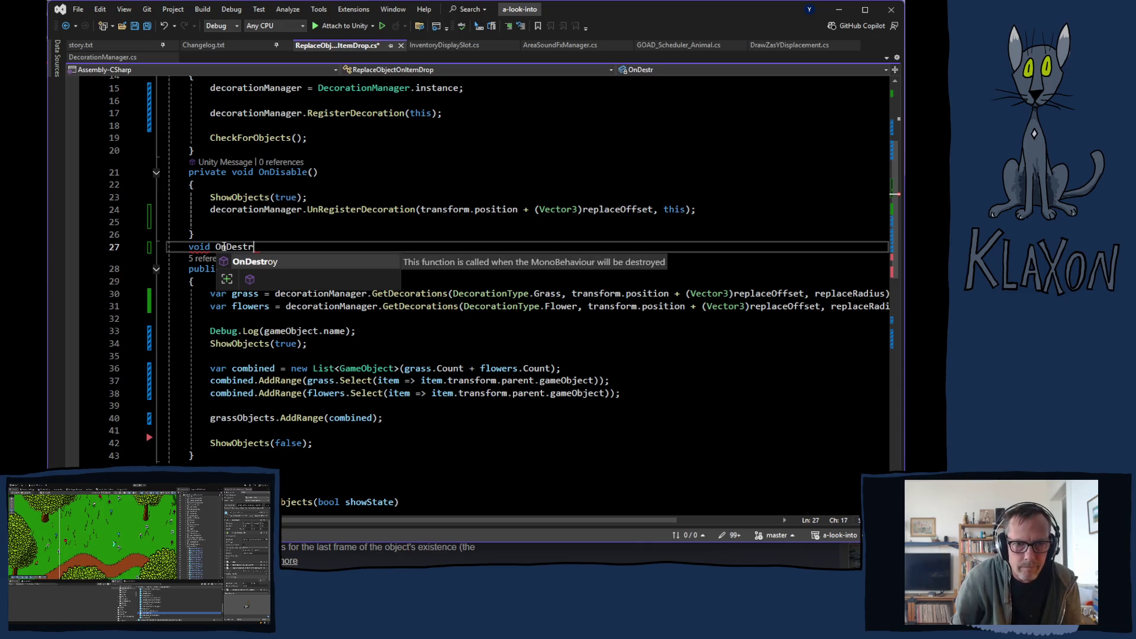
{"action": "key", "text": "Tab"}
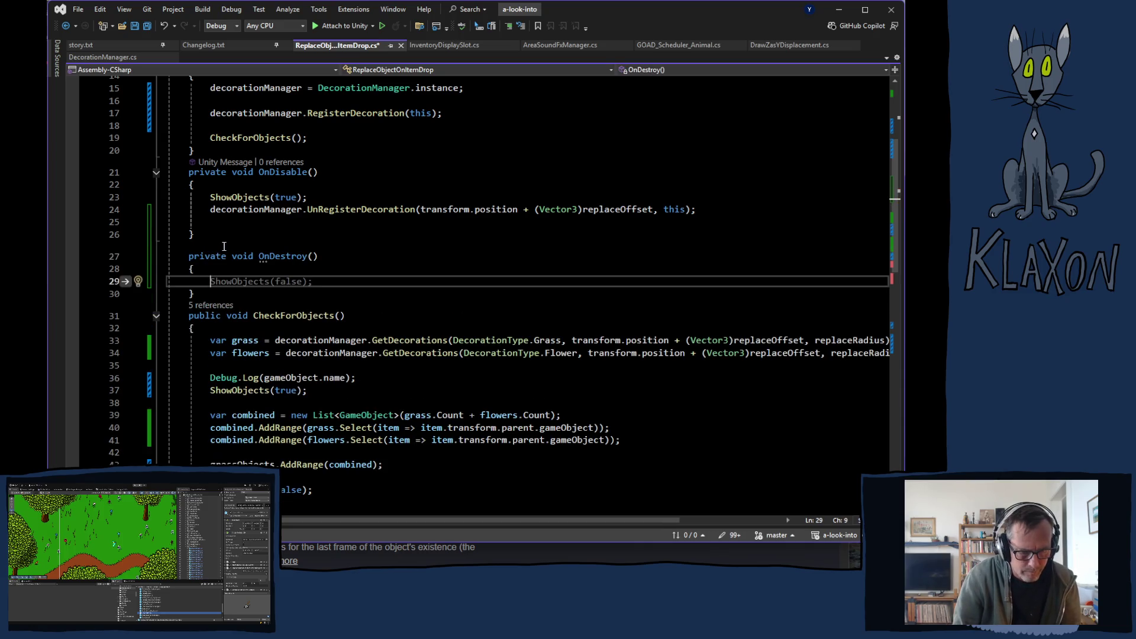
{"action": "key", "text": "Tab"}
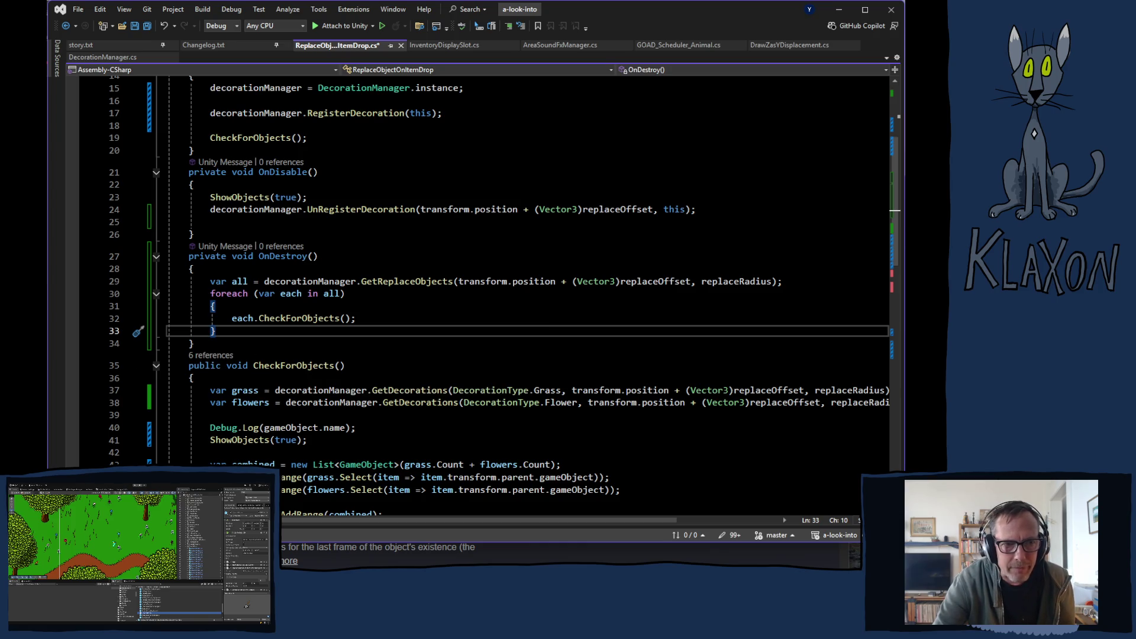
{"action": "key", "text": "ctrl+s"}
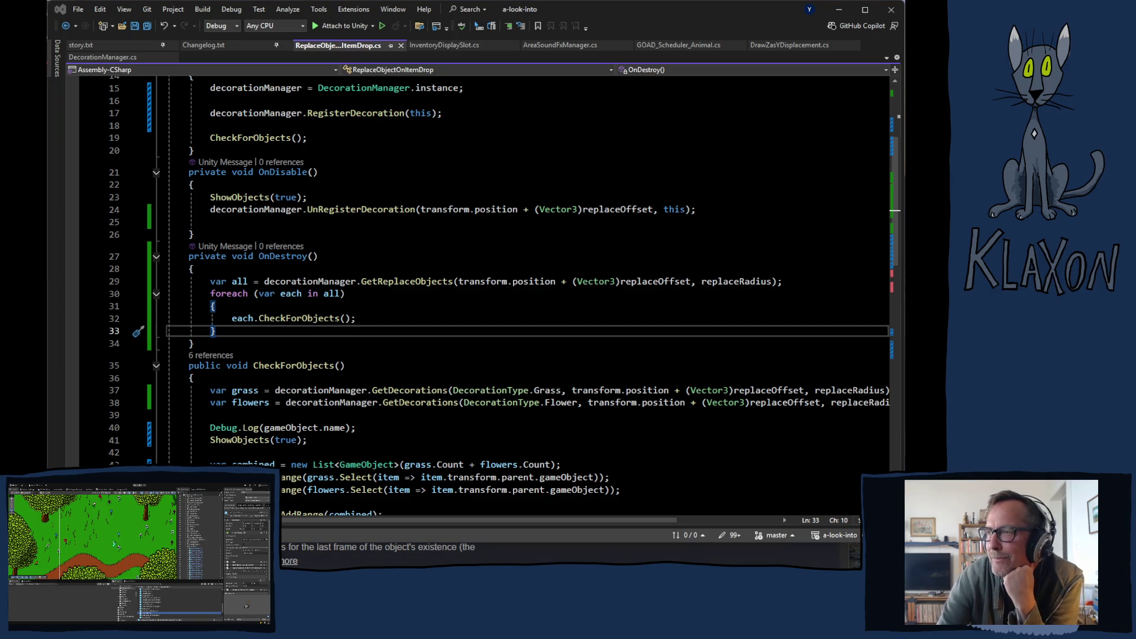
{"action": "key", "text": "alt+Tab"}
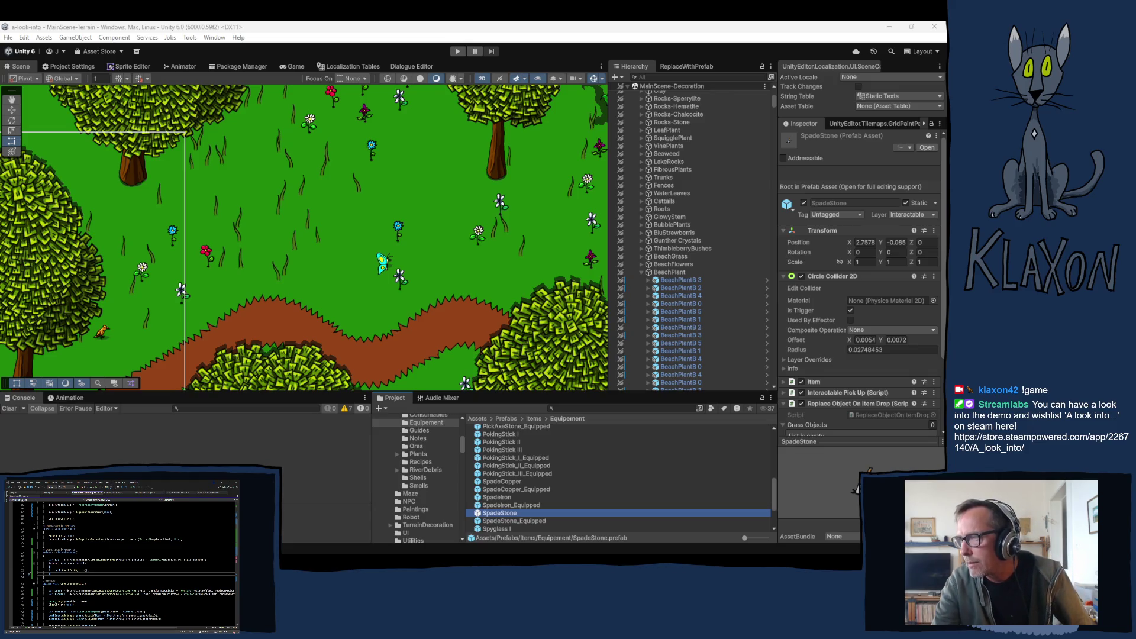
Start Play mode and wait for the game's title menu to load.
{"action": "left_click", "coordinate": [457, 51]}
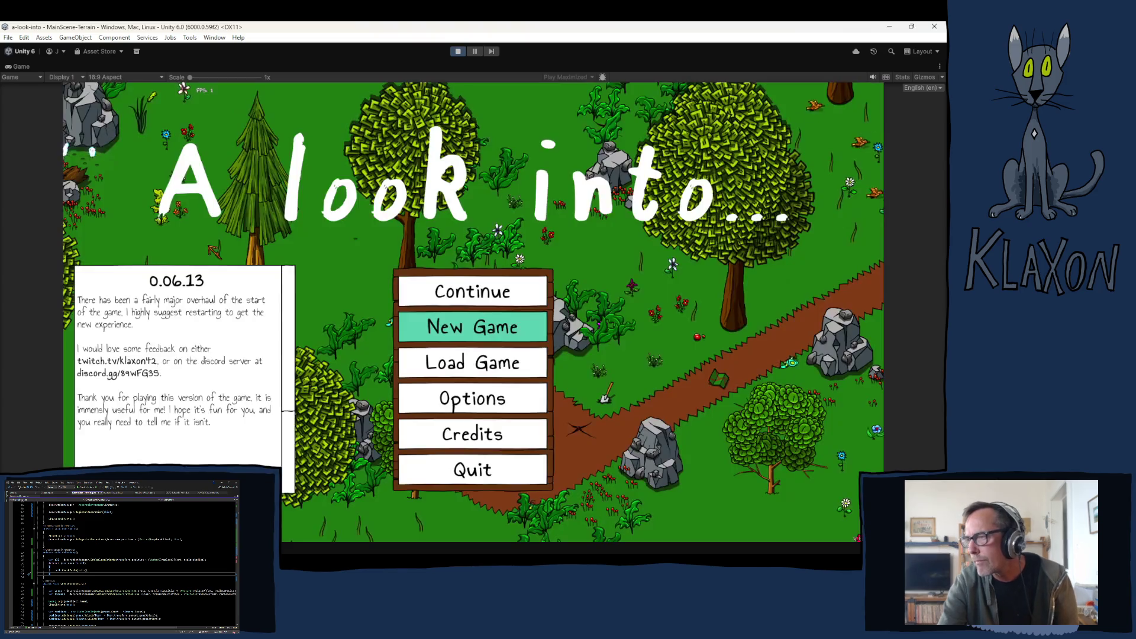
Start a new game with a fresh save and character, then bring up and clear the Console.
{"action": "left_click", "coordinate": [479, 328]}
{"action": "left_click", "coordinate": [424, 383]}
{"action": "left_click", "coordinate": [482, 383]}
{"action": "type", "text": "dsa"}
{"action": "left_click", "coordinate": [498, 397]}
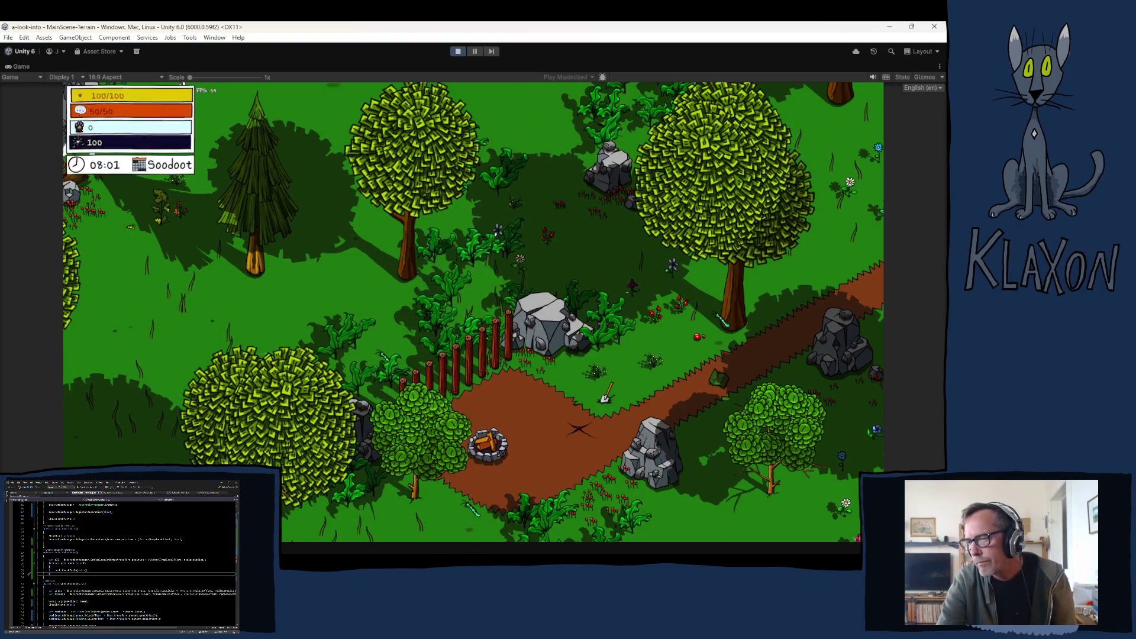
{"action": "key", "text": "ctrl+shift+c"}
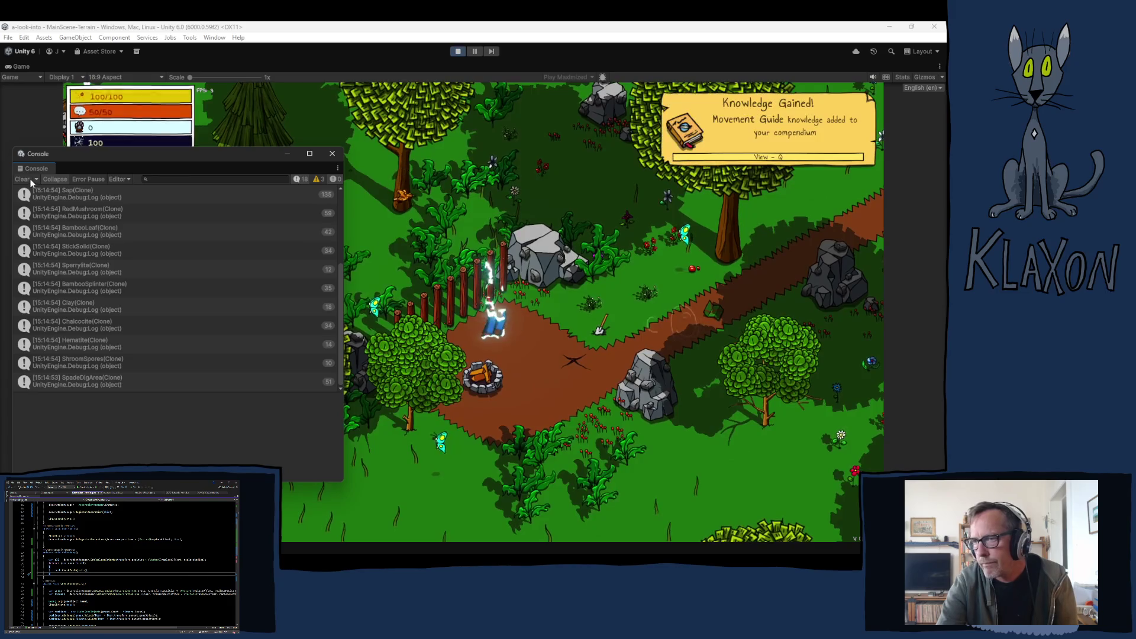
{"action": "left_click", "coordinate": [21, 178]}
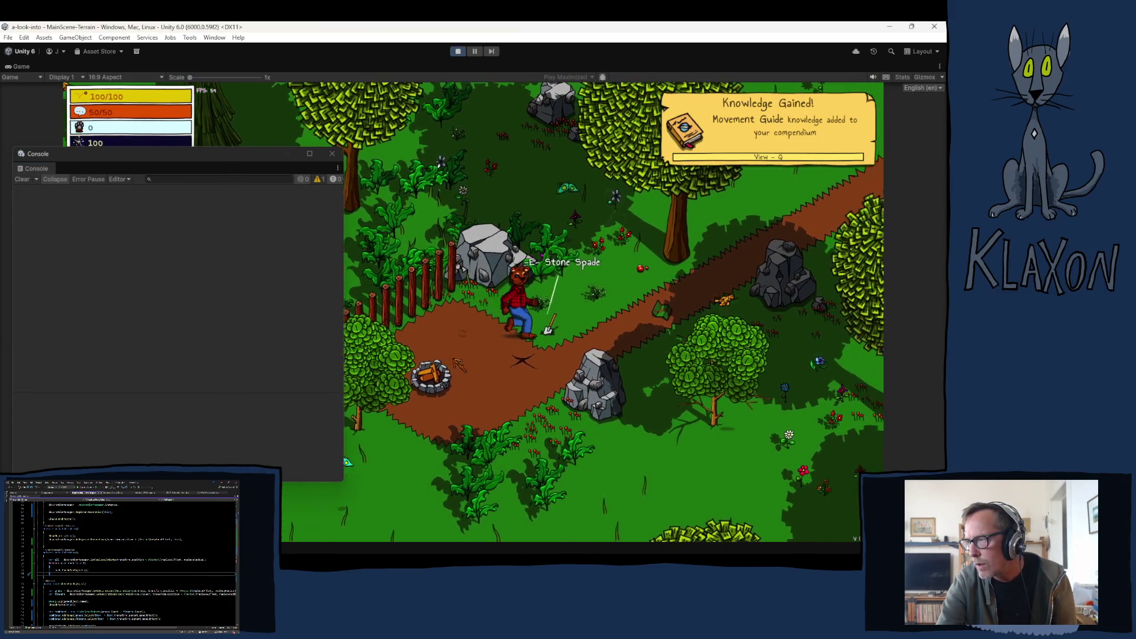
Pick up the Stone Spade, equip it from the inventory and walk up off the path.
{"action": "key", "text": "Tab"}
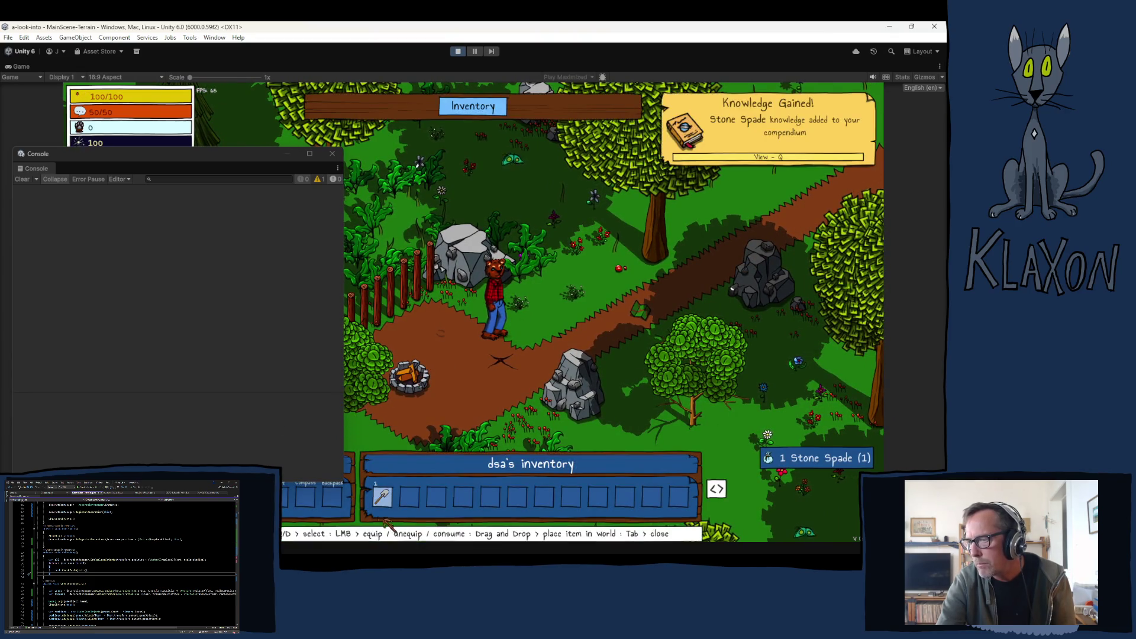
{"action": "left_click", "coordinate": [382, 496]}
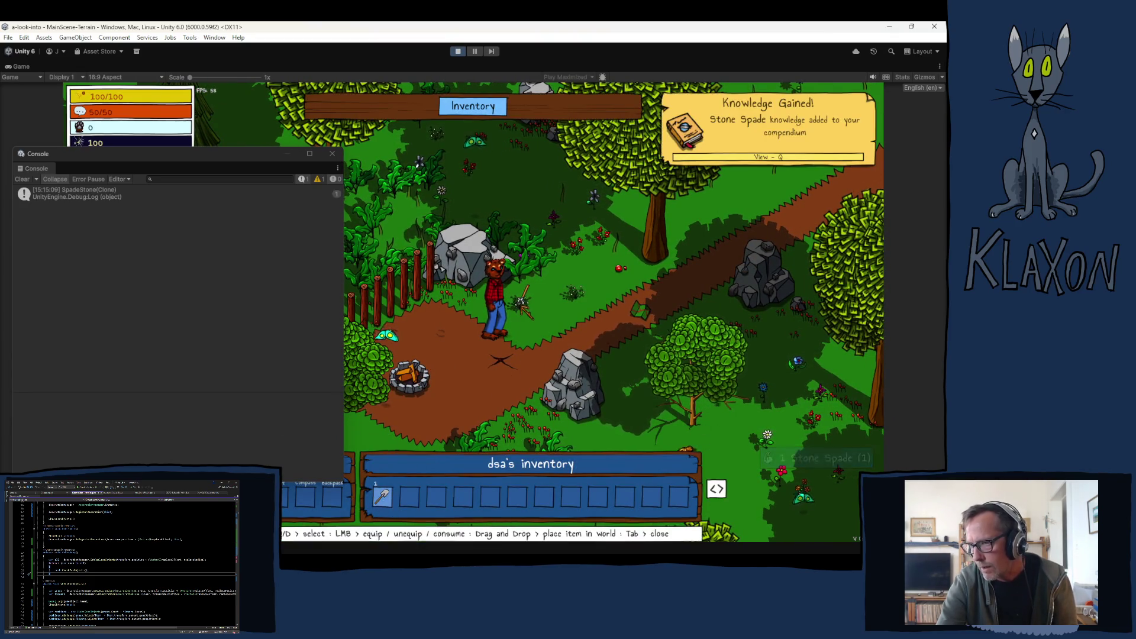
{"action": "key", "text": "Tab"}
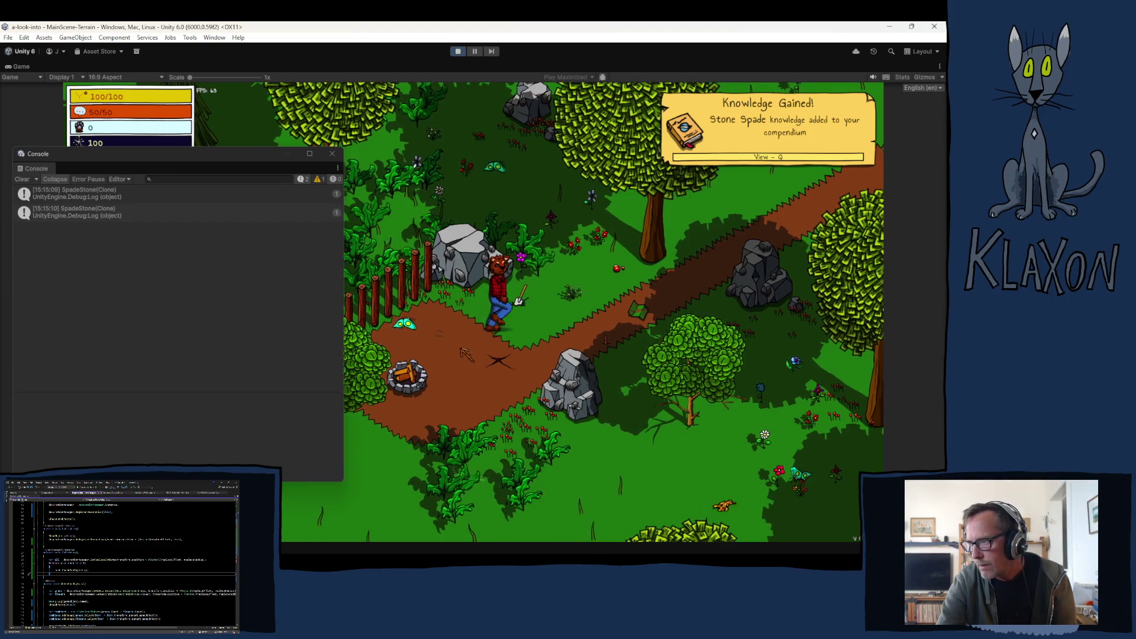
{"action": "key", "text": "e"}
{"action": "key", "text": "d"}
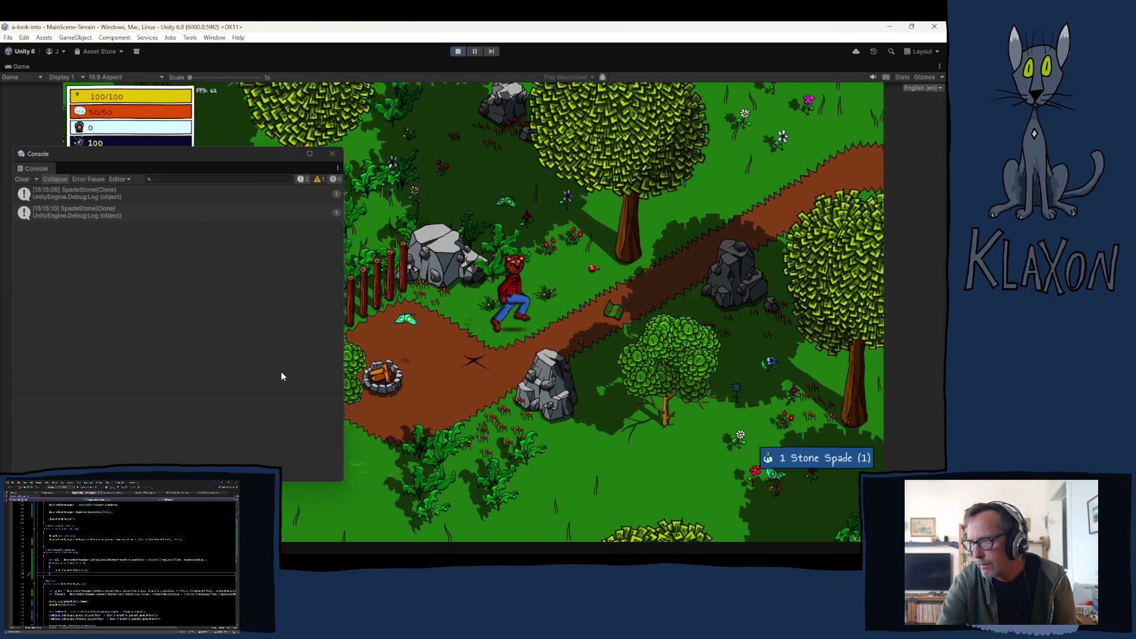
{"action": "key", "text": "w"}
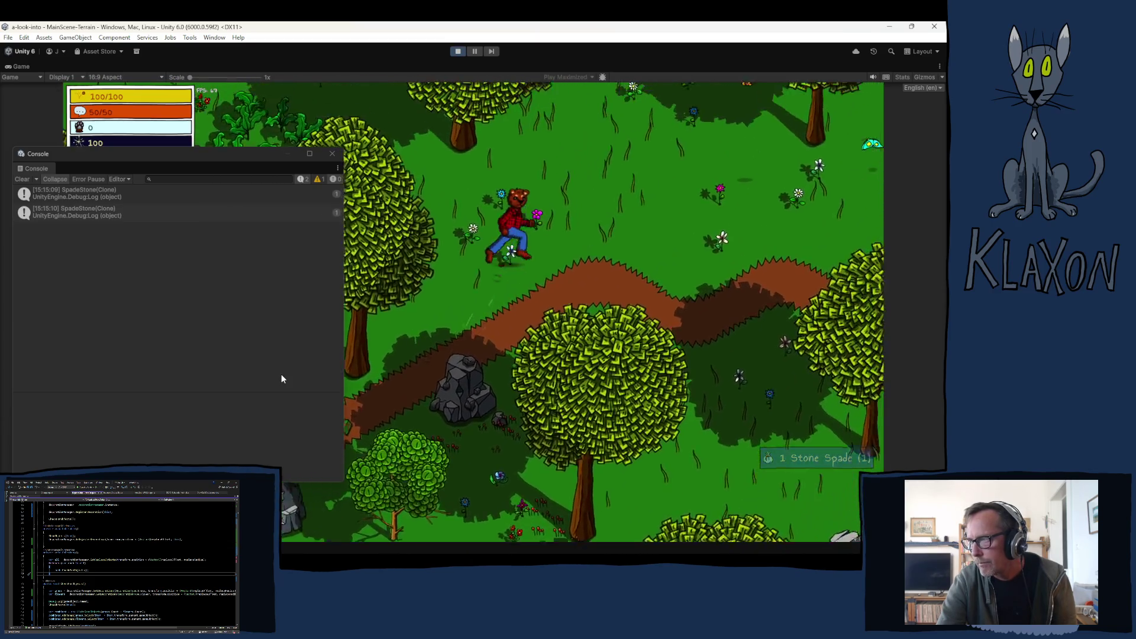
Unequip the Stone Spade to drop it, then walk over and pick it back up.
{"action": "key", "text": "Tab"}
{"action": "left_click", "coordinate": [381, 503]}
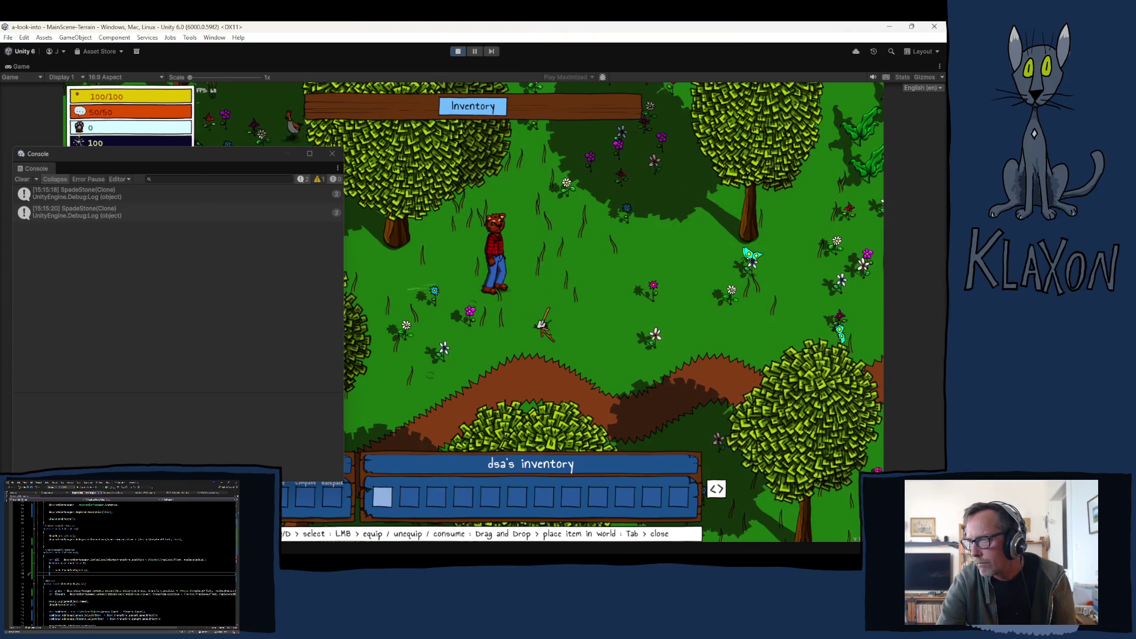
{"action": "key", "text": "Tab"}
{"action": "key", "text": "a"}
{"action": "key", "text": "s"}
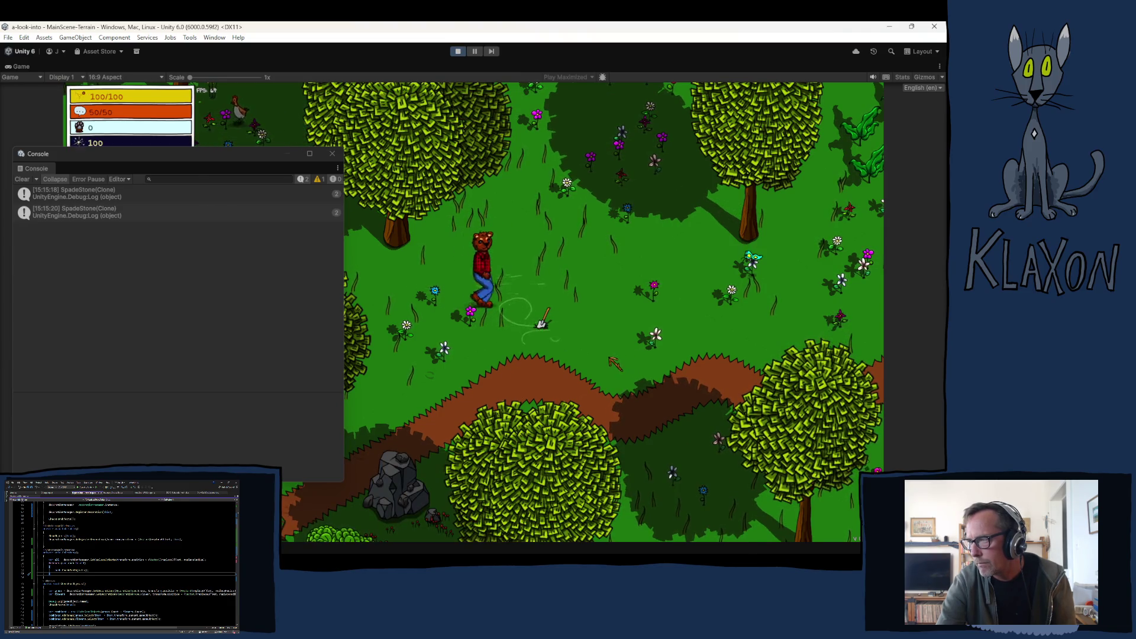
{"action": "key", "text": "d"}
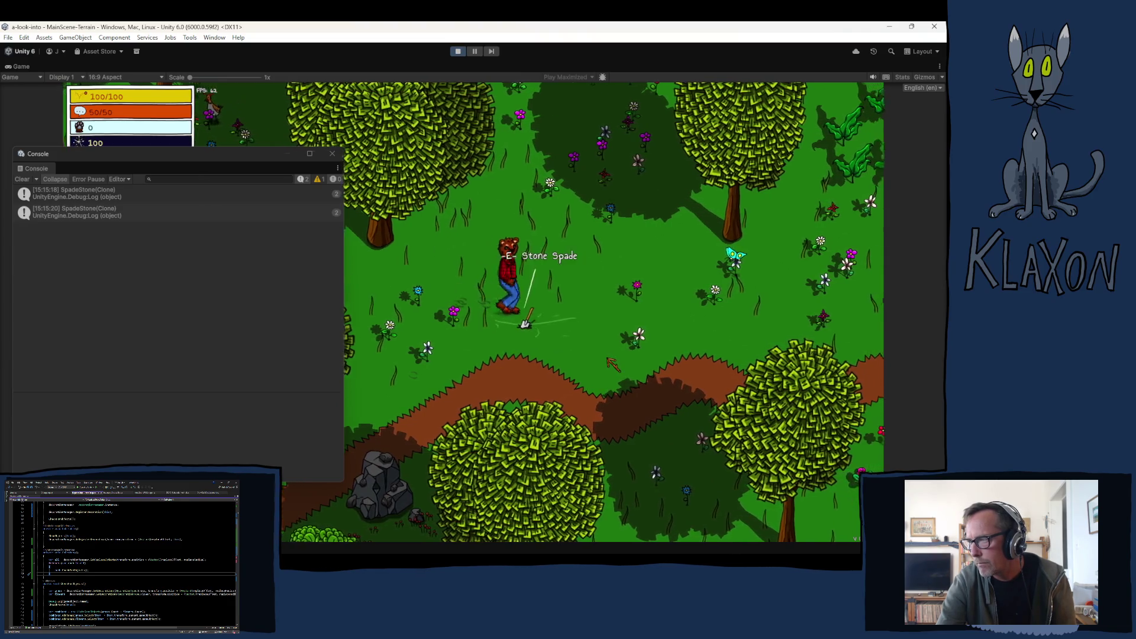
{"action": "key", "text": "d"}
{"action": "key", "text": "e"}
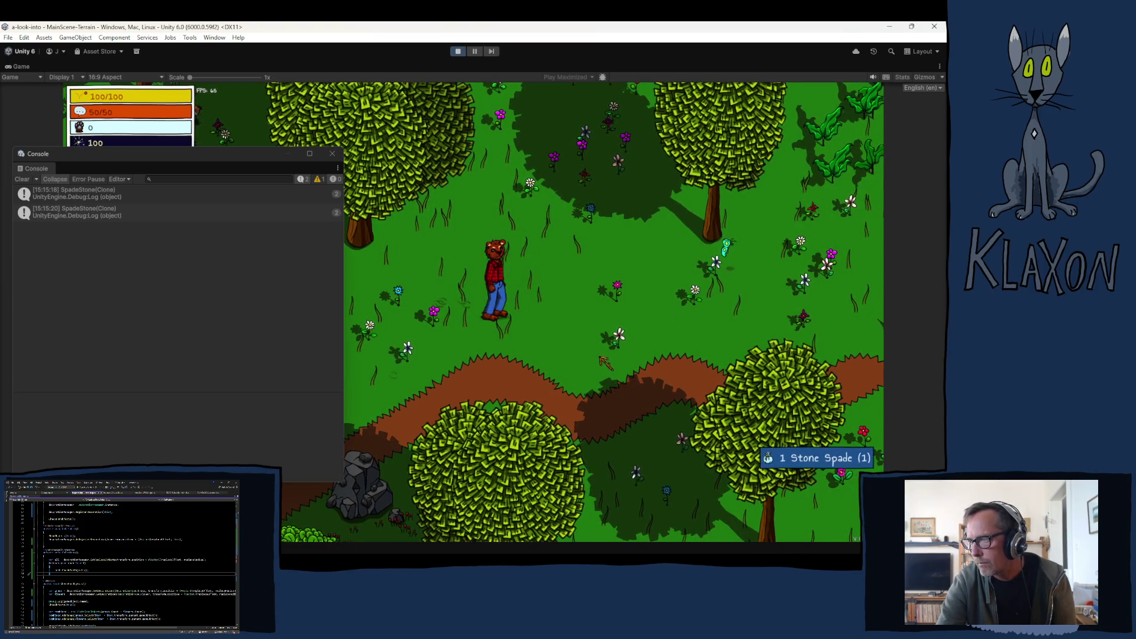
Walk the character up-left to the chest and open its contents.
{"action": "key", "text": "w"}
{"action": "key", "text": "a"}
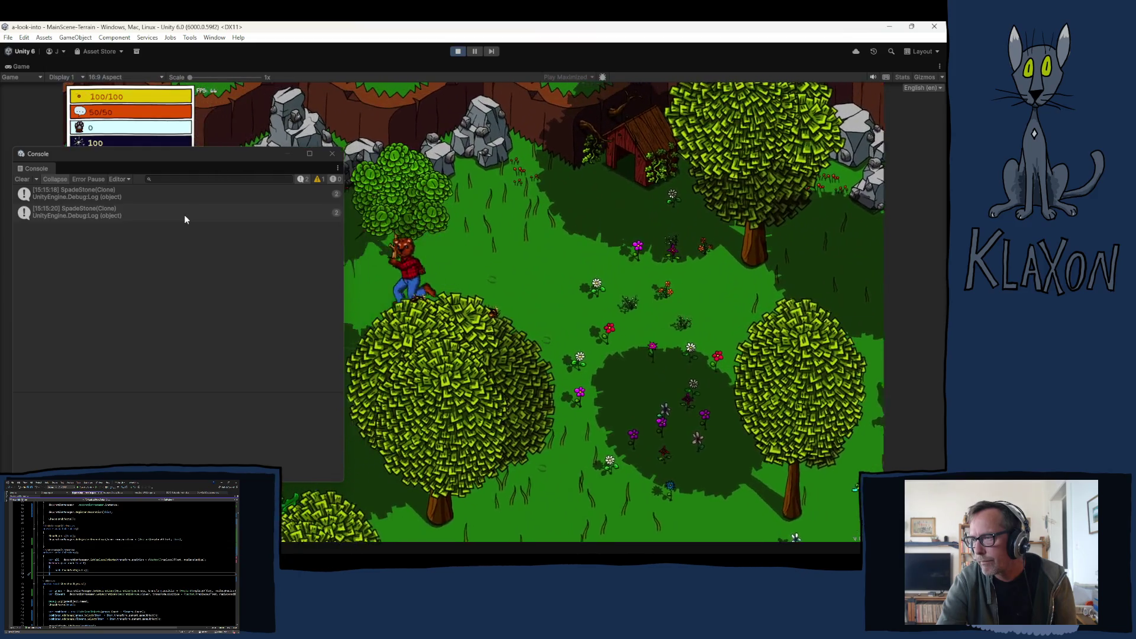
{"action": "key", "text": "a"}
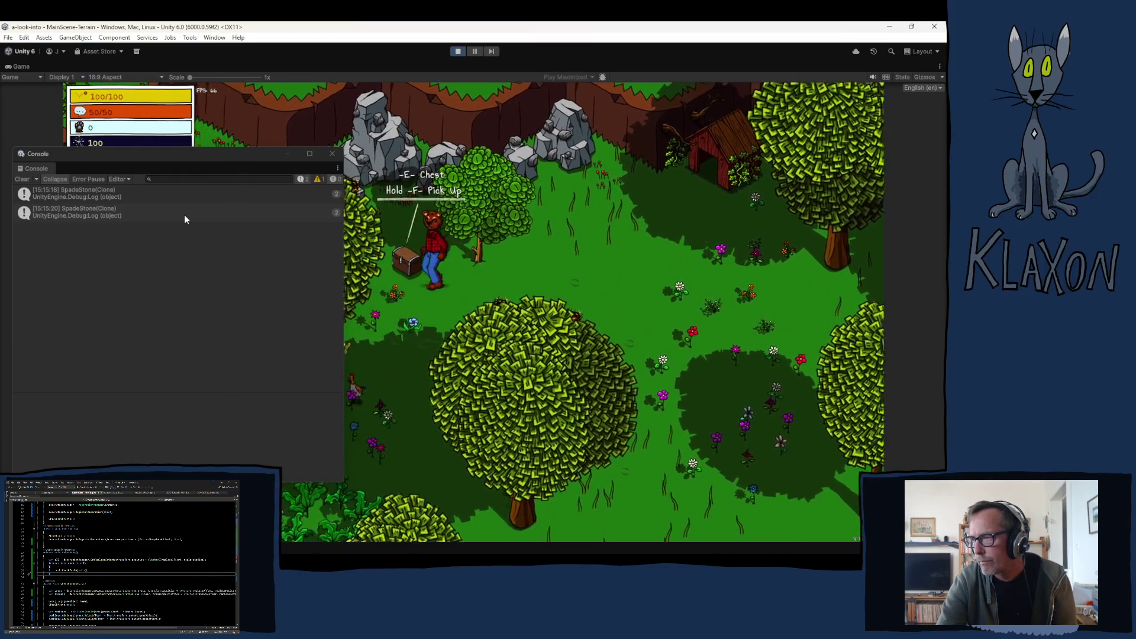
{"action": "key", "text": "e"}
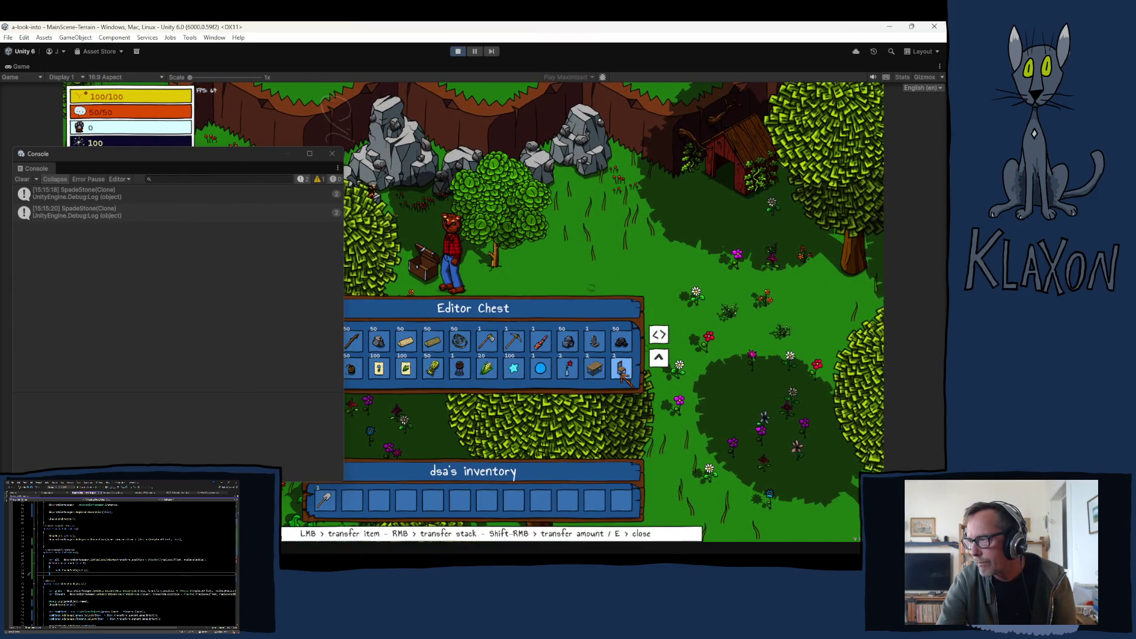
Take the chair from the chest, close it and step down-right with the inventory open.
{"action": "left_click", "coordinate": [622, 371]}
{"action": "key", "text": "e"}
{"action": "key", "text": "s"}
{"action": "key", "text": "d"}
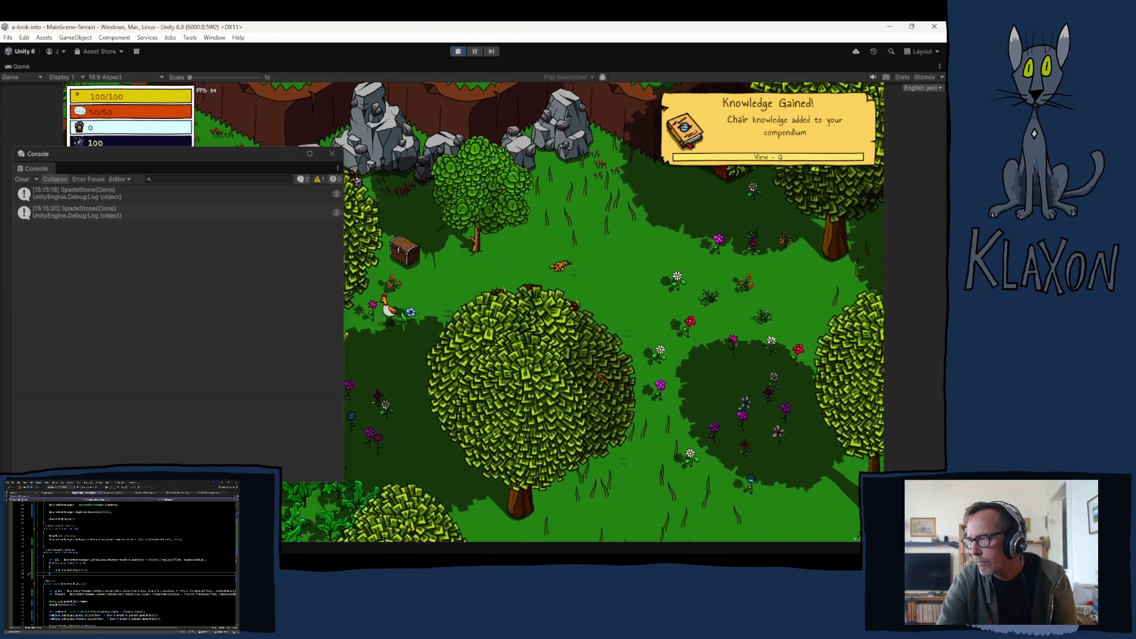
{"action": "key", "text": "Tab"}
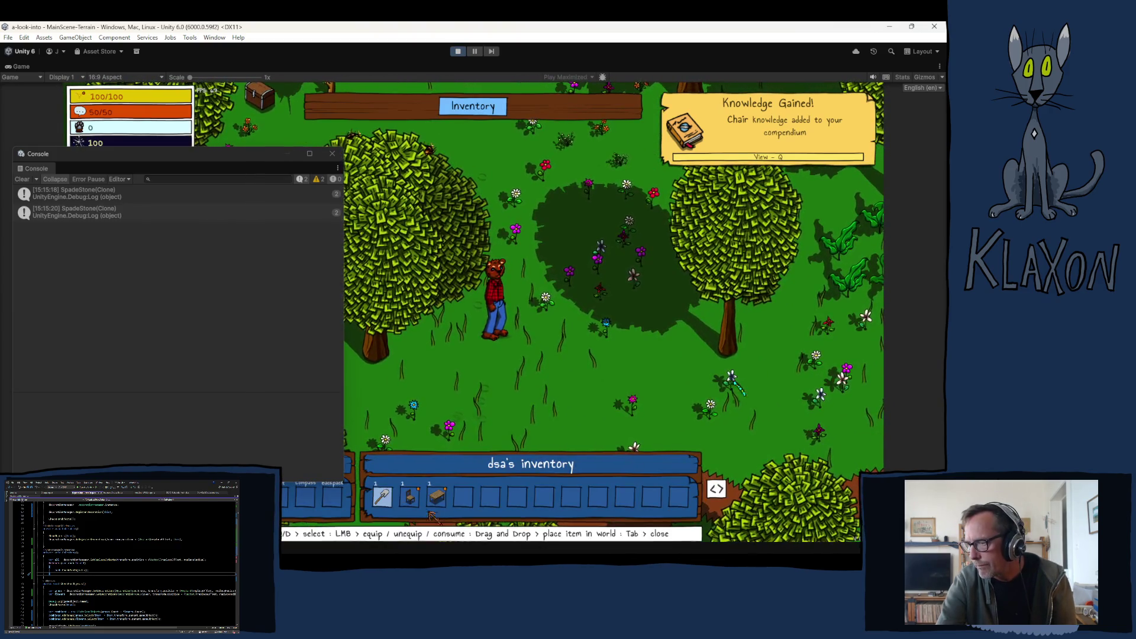
Place the table into the world twice and remove it, then leave it beside the character.
{"action": "left_click_drag", "start_coordinate": [436, 495], "coordinate": [554, 388]}
{"action": "left_click", "coordinate": [555, 387]}
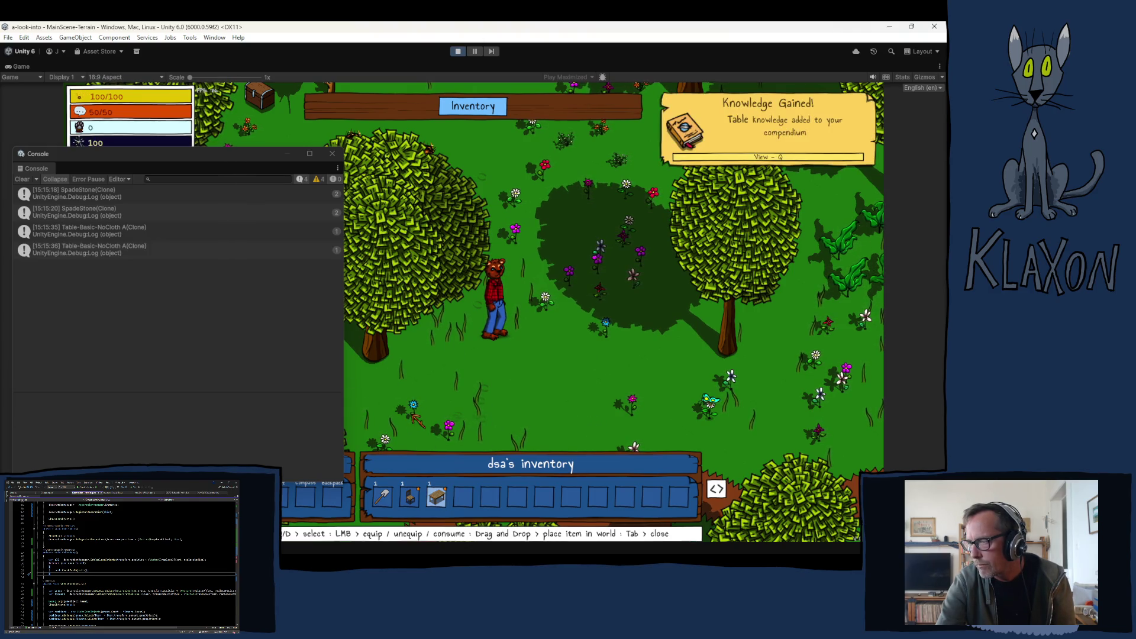
{"action": "left_click_drag", "start_coordinate": [436, 496], "coordinate": [546, 382]}
{"action": "left_click", "coordinate": [546, 364]}
{"action": "left_click_drag", "start_coordinate": [435, 495], "coordinate": [533, 390]}
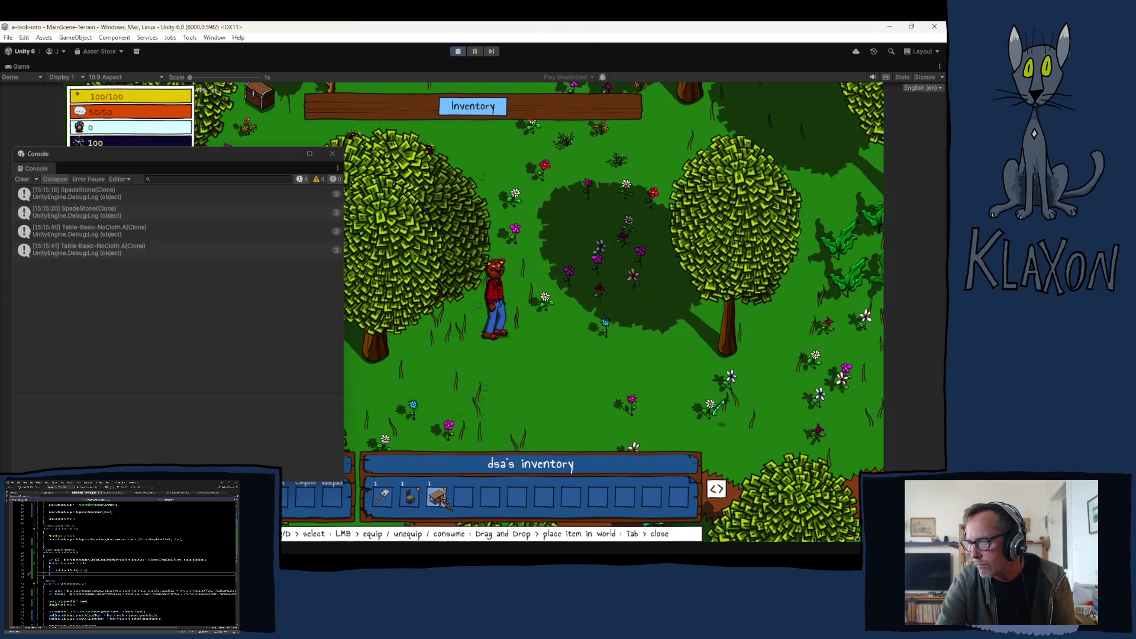
{"action": "key", "text": "Tab"}
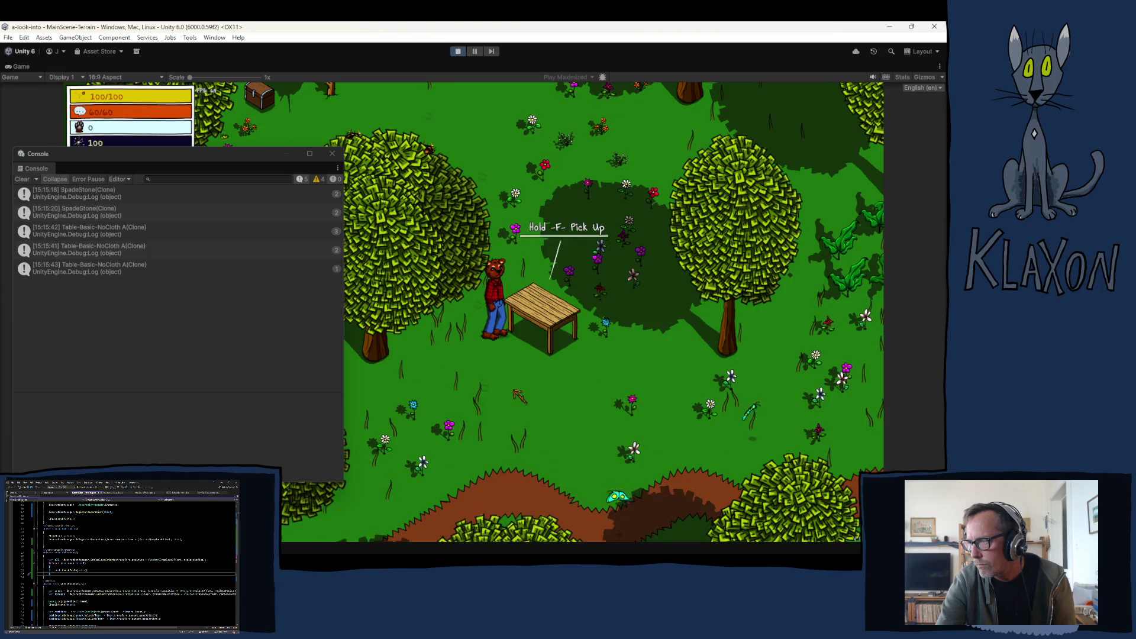
Move next to the placed table, pick it up and run back to the left.
{"action": "key", "text": "d"}
{"action": "key", "text": "f"}
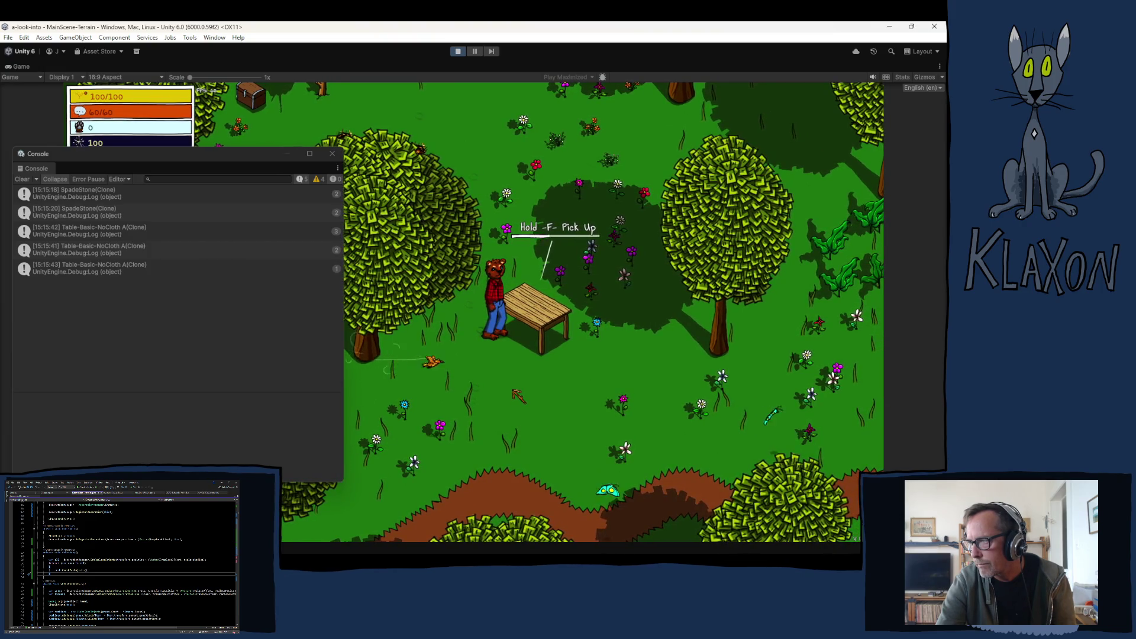
{"action": "key", "text": "a"}
{"action": "key", "text": "s"}
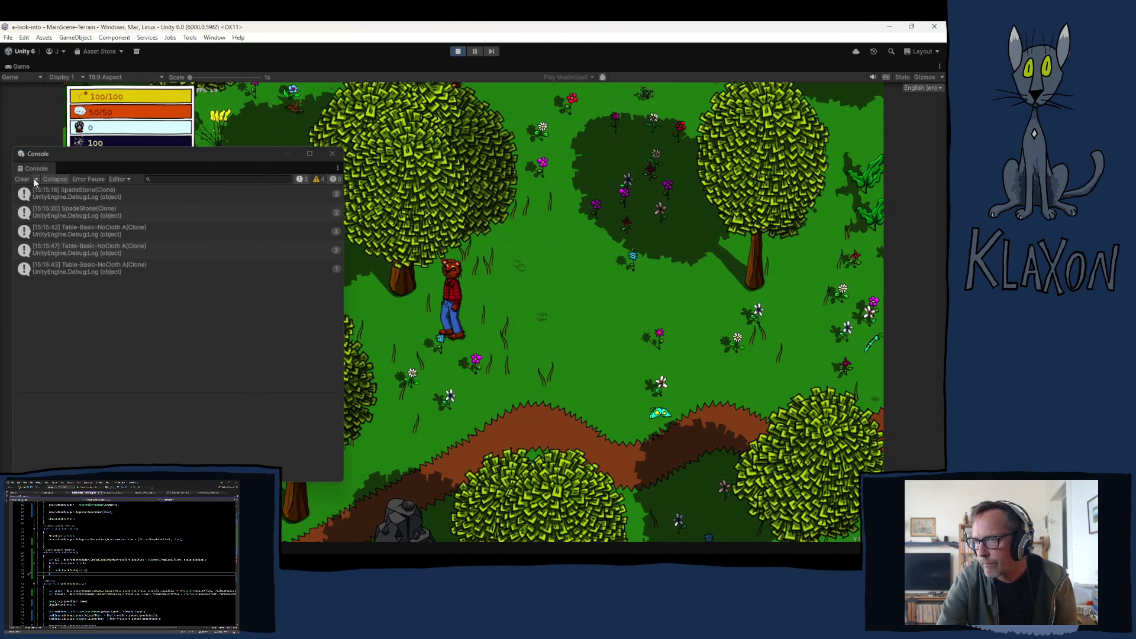
Clear the console log and place the chair near the character from the inventory.
{"action": "left_click", "coordinate": [334, 178]}
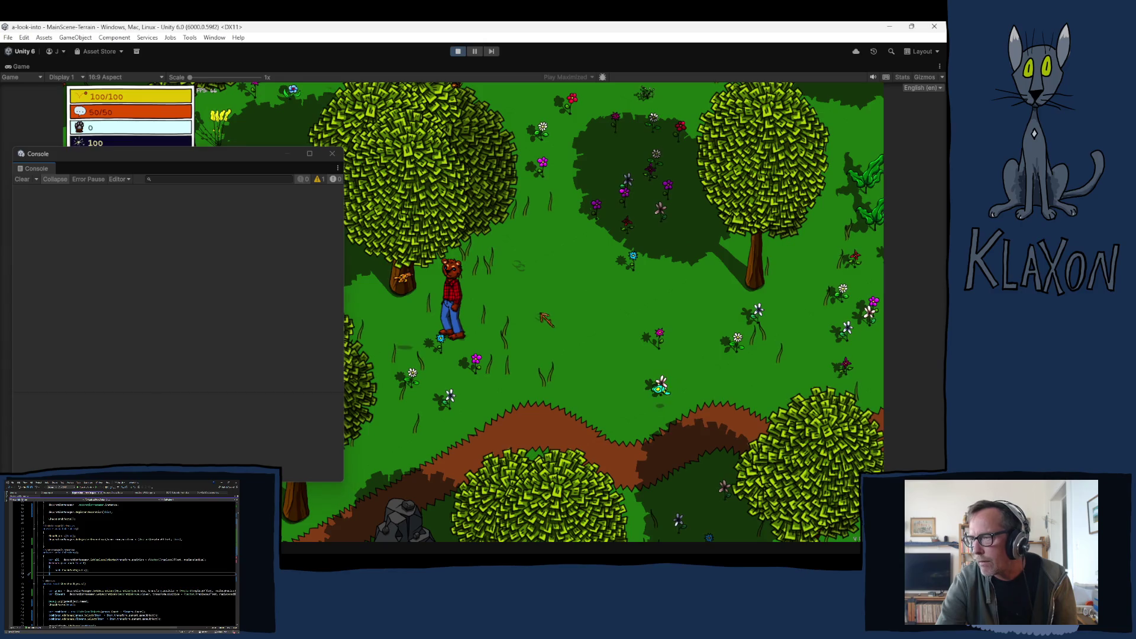
{"action": "key", "text": "a"}
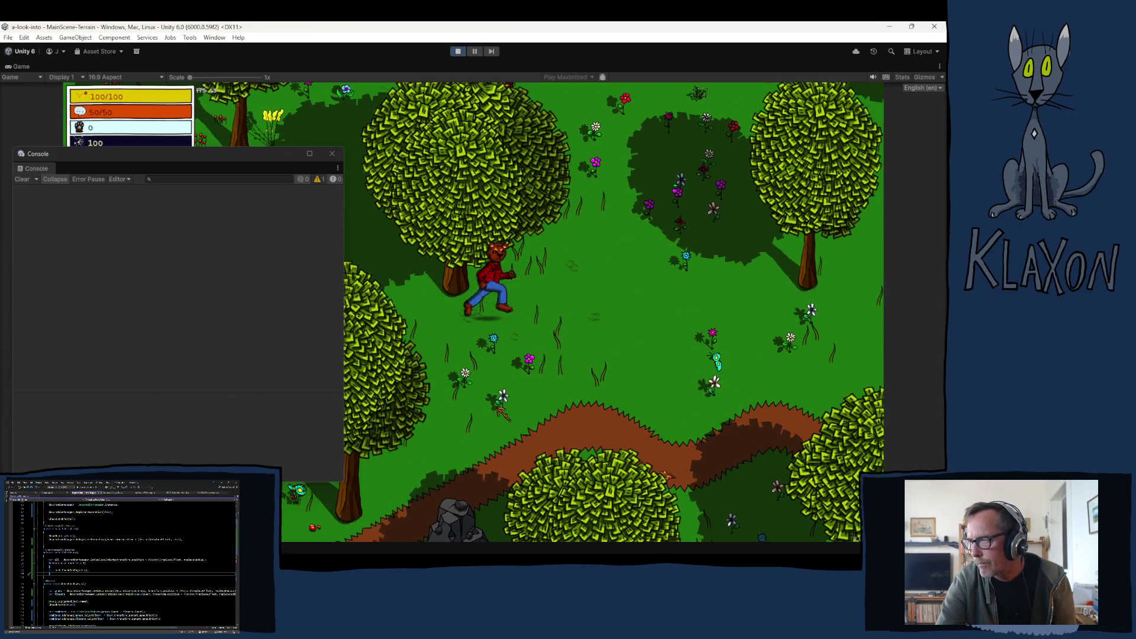
{"action": "key", "text": "Tab"}
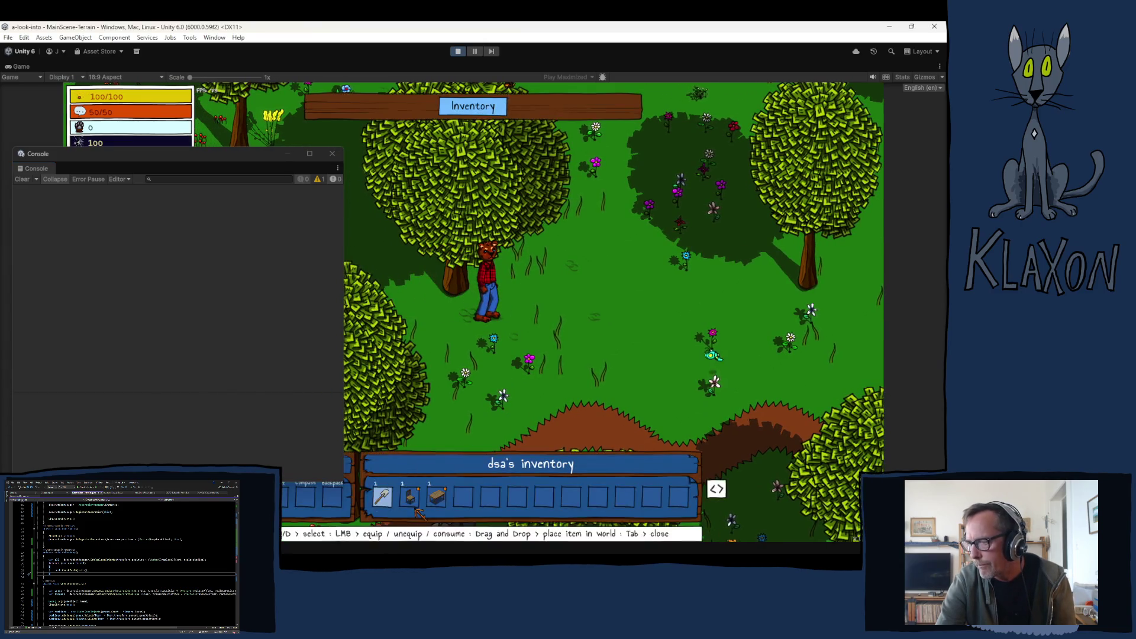
{"action": "left_click", "coordinate": [494, 430]}
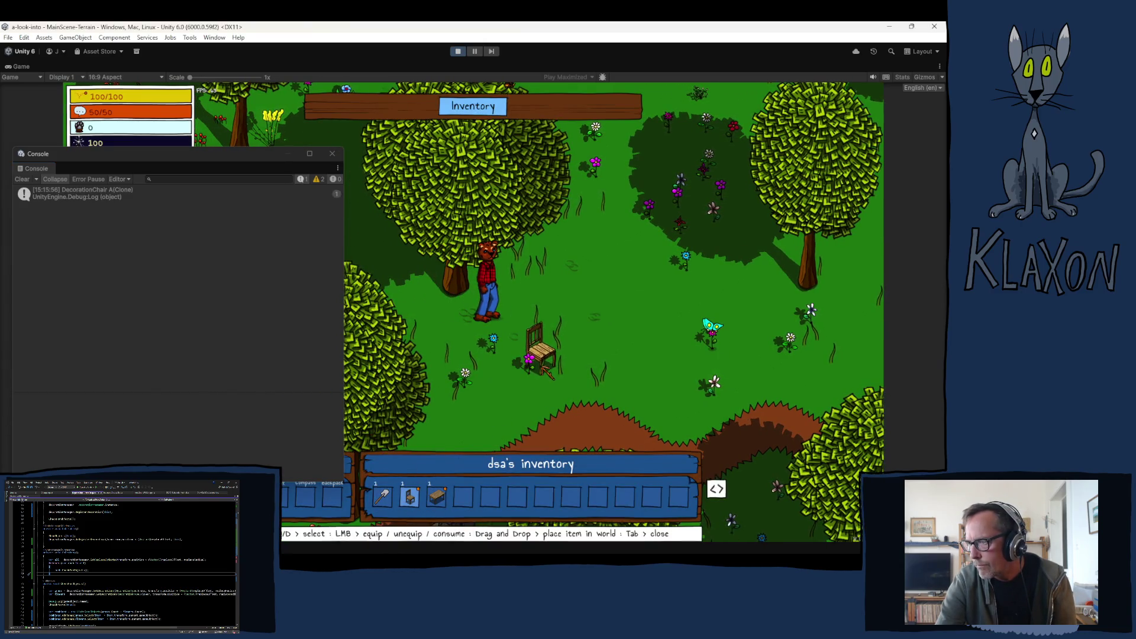
{"action": "key", "text": "Tab"}
Walk the character beside the placed chair and pick it up.
{"action": "key", "text": "s"}
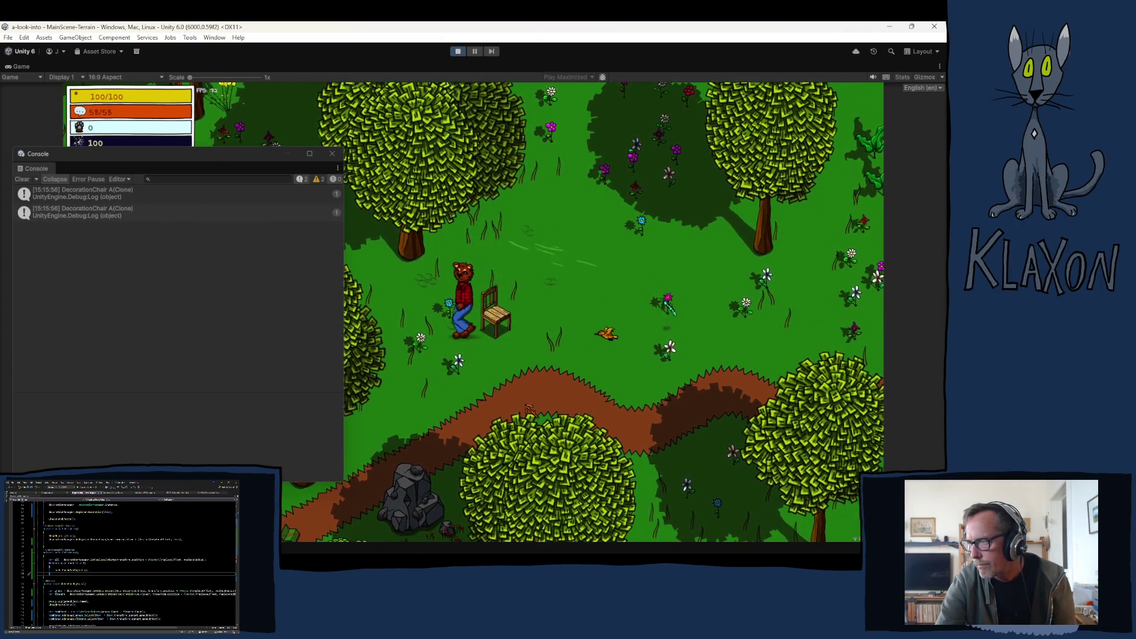
{"action": "key", "text": "a"}
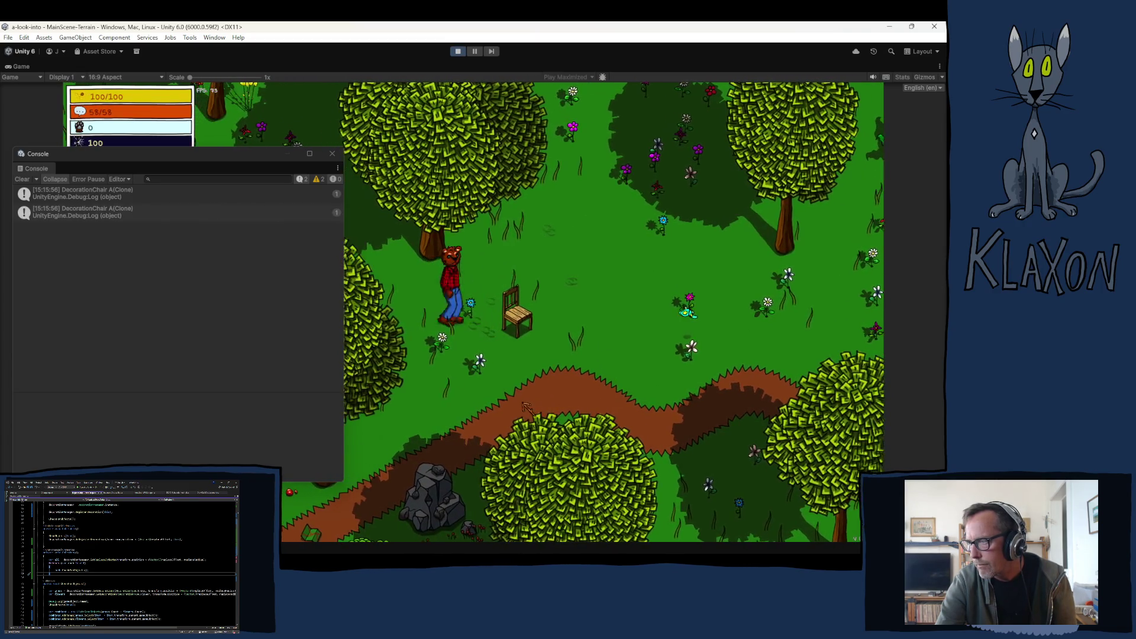
{"action": "key", "text": "w"}
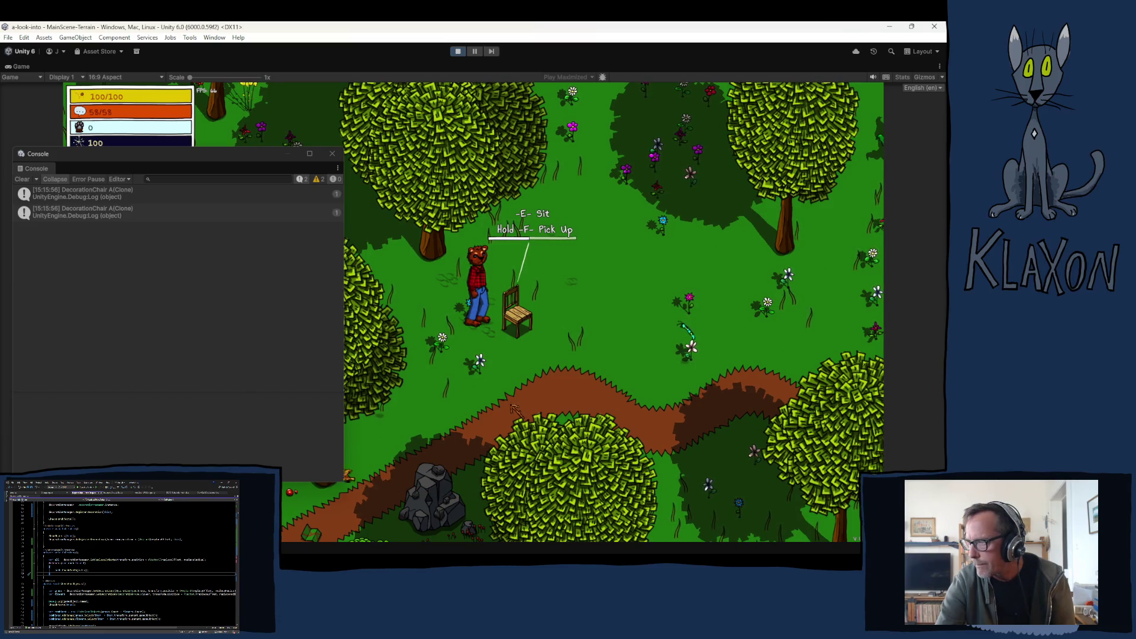
{"action": "key", "text": "f"}
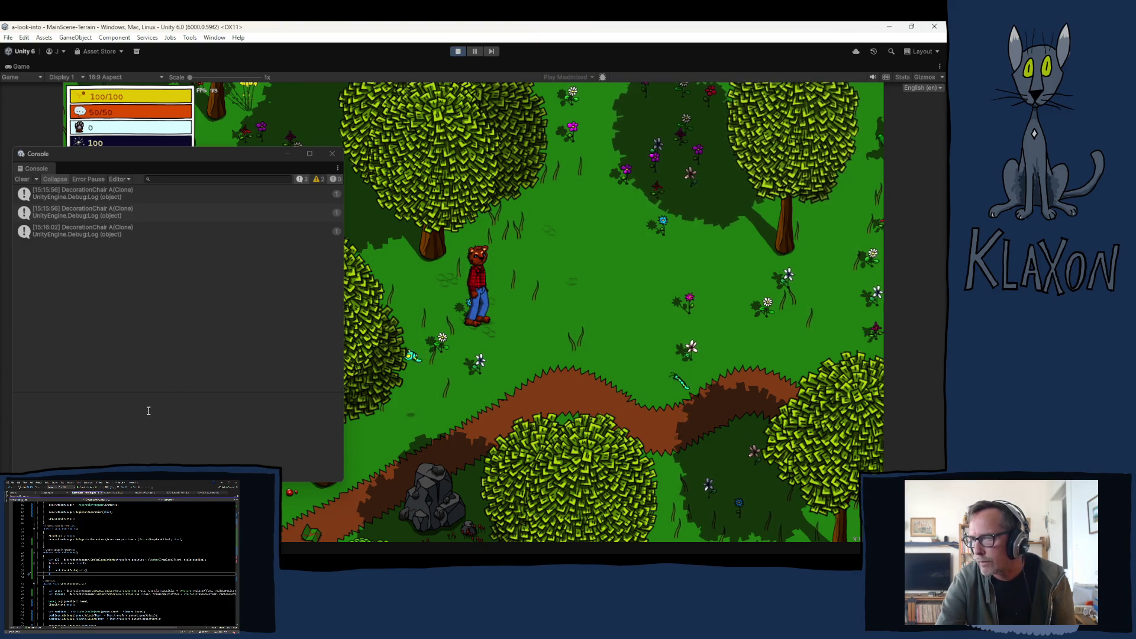
Drop the Stone Spade onto the grass from the inventory and walk onto it to collect it.
{"action": "key", "text": "Tab"}
{"action": "left_click_drag", "start_coordinate": [382, 497], "coordinate": [449, 333]}
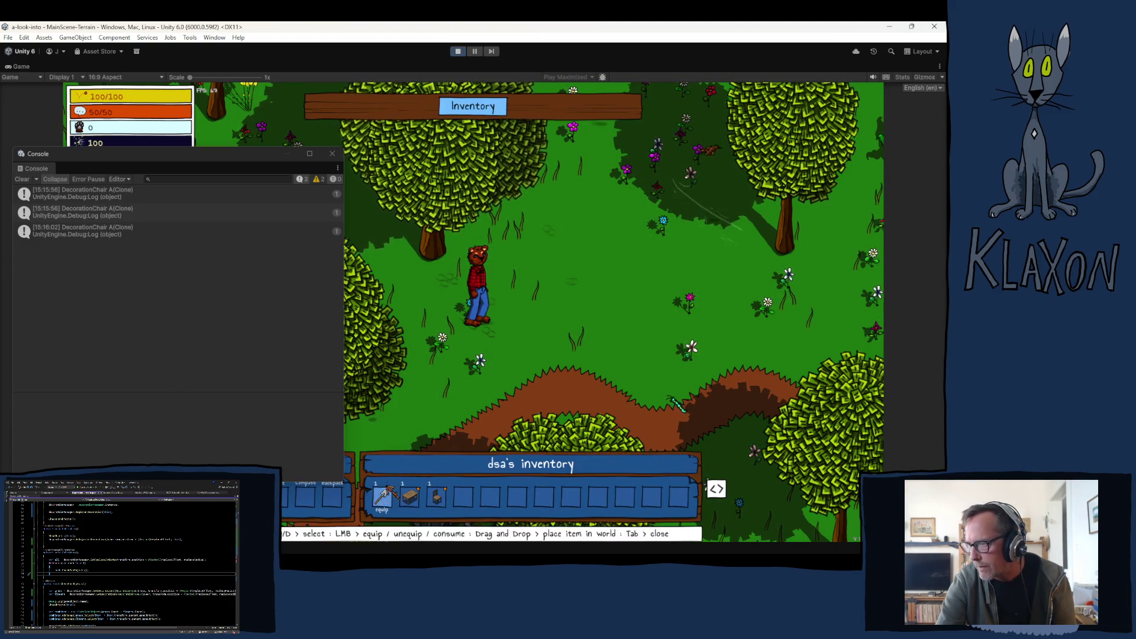
{"action": "left_click", "coordinate": [446, 331]}
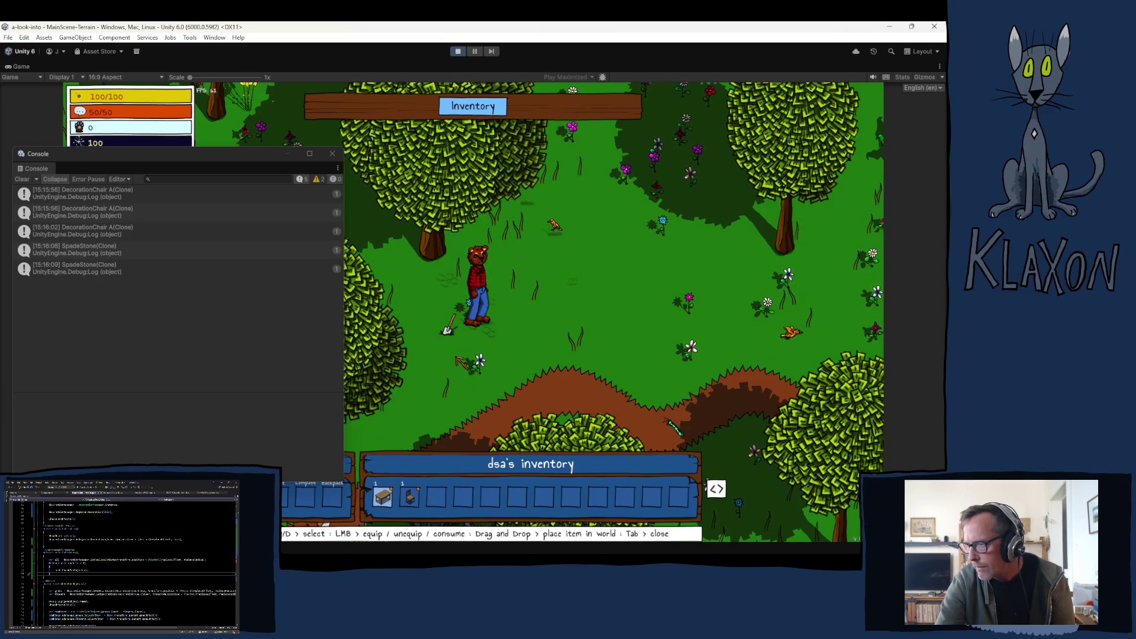
{"action": "key", "text": "Tab"}
{"action": "key", "text": "s"}
{"action": "key", "text": "e"}
{"action": "key", "text": "w"}
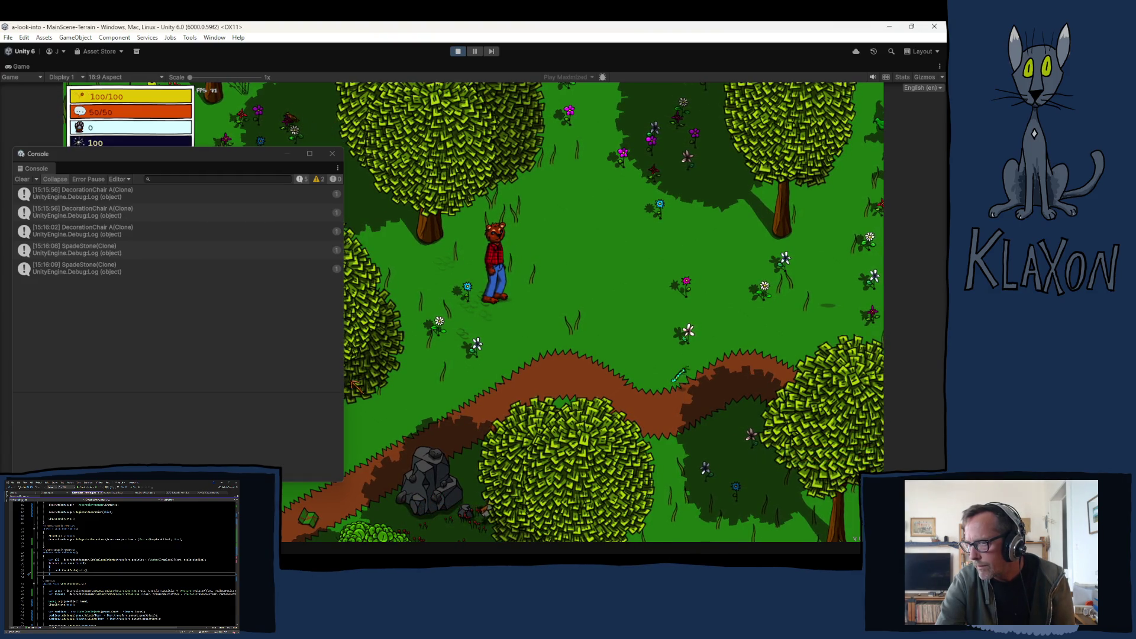
Stop Play mode, close the floating console after reviewing OnDestroy, and start Play mode again.
{"action": "left_click", "coordinate": [459, 52]}
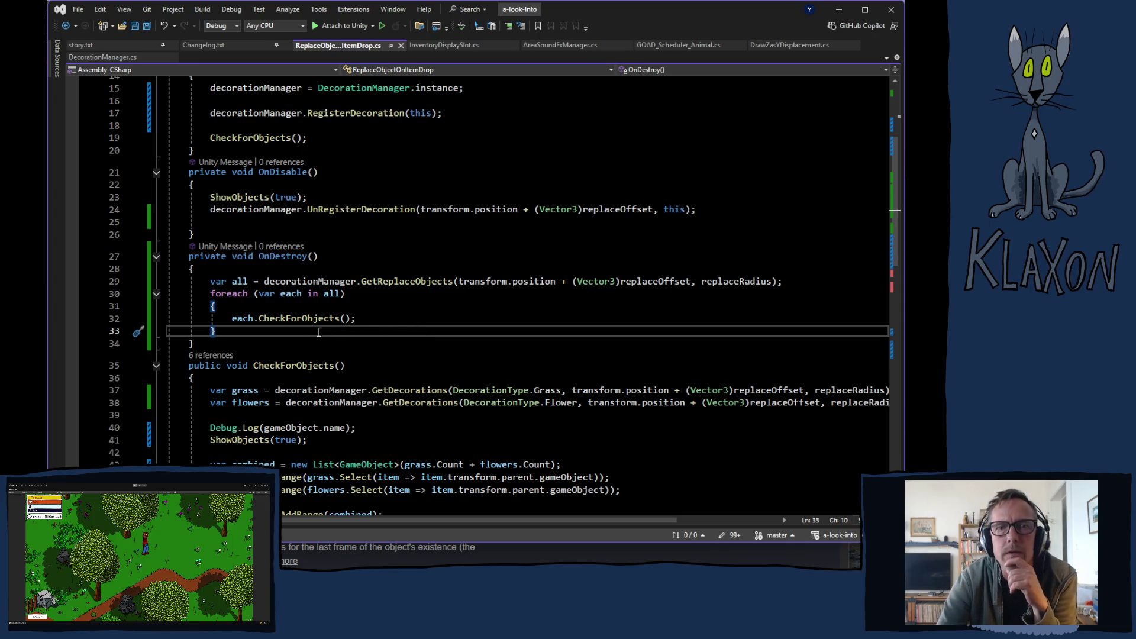
{"action": "scroll", "coordinate": [319, 351], "scroll_direction": "up", "scroll_amount": 3}
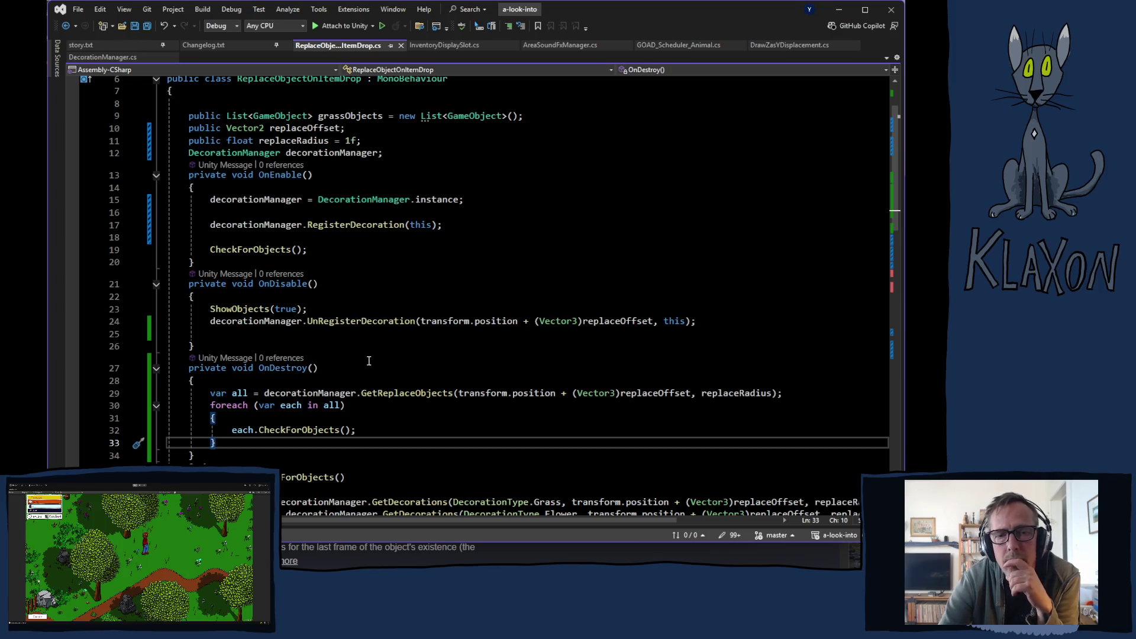
{"action": "scroll", "coordinate": [374, 374], "scroll_direction": "down", "scroll_amount": 2}
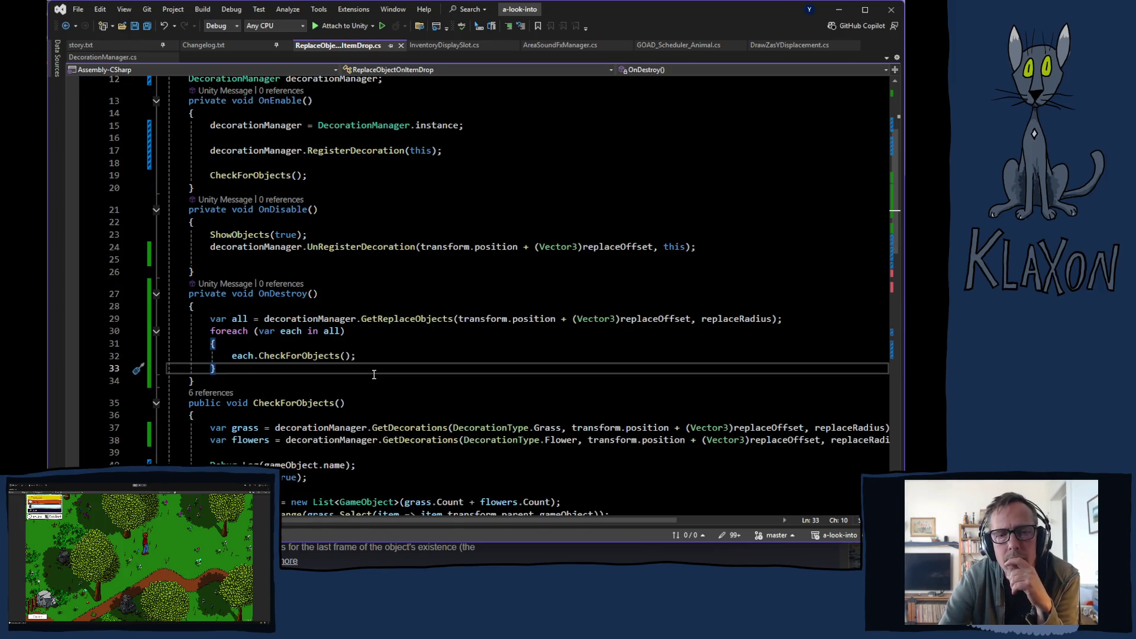
{"action": "scroll", "coordinate": [374, 374], "scroll_direction": "down", "scroll_amount": 1}
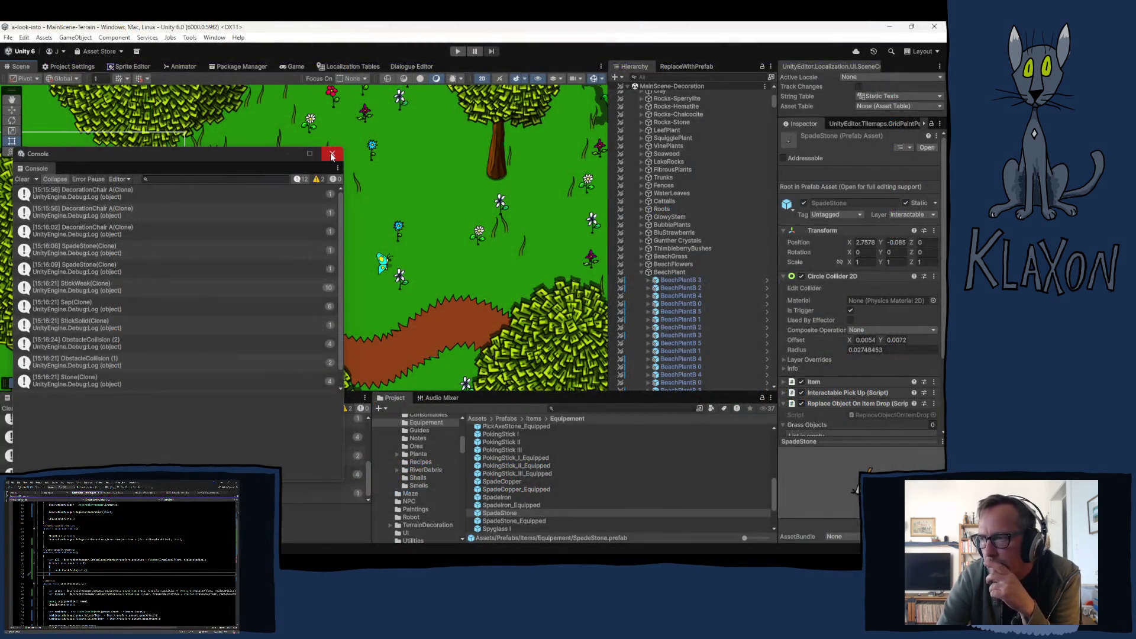
{"action": "left_click", "coordinate": [333, 155]}
{"action": "left_click", "coordinate": [457, 51]}
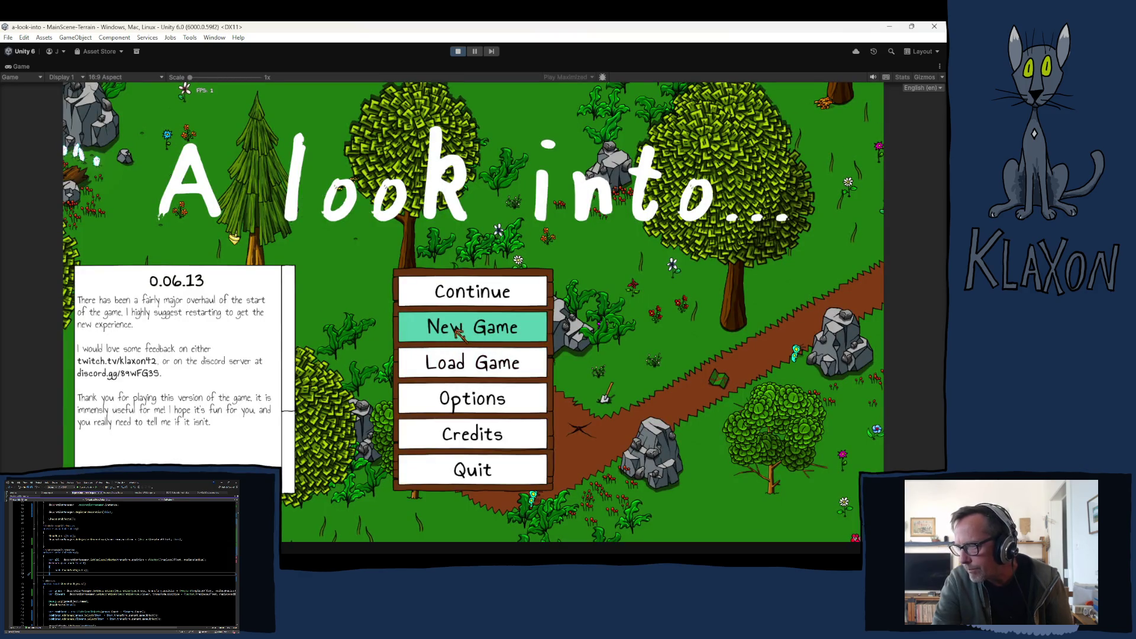
Start a new game with a fresh save, pick up the Stone Spade and check the inventory.
{"action": "left_click", "coordinate": [459, 330]}
{"action": "left_click", "coordinate": [449, 384]}
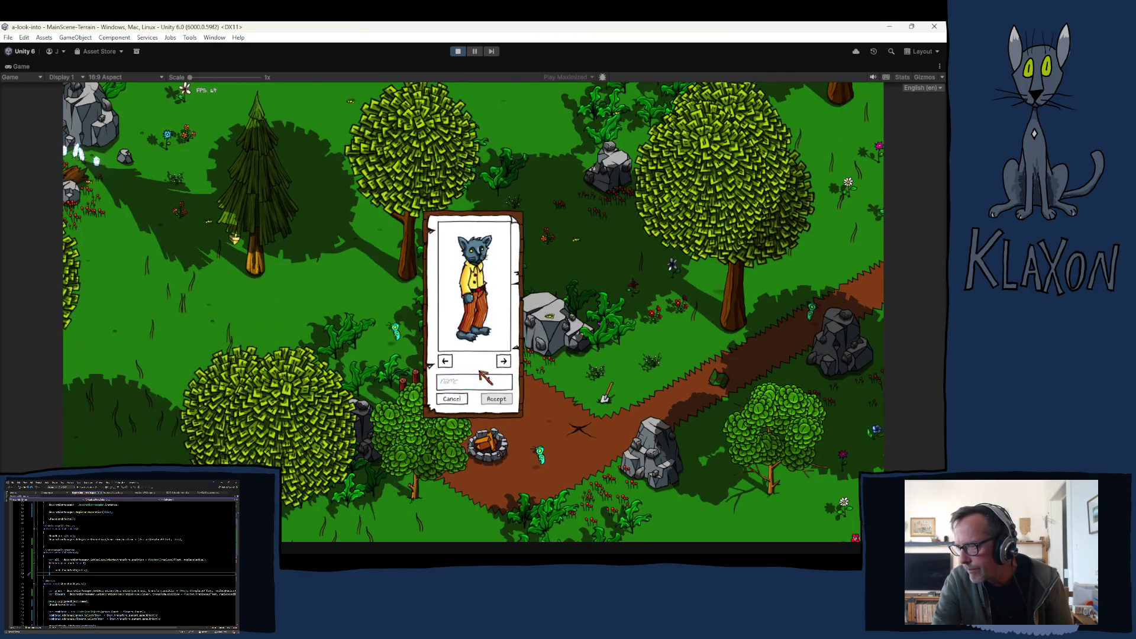
{"action": "type", "text": "Soodoot"}
{"action": "left_click", "coordinate": [496, 398]}
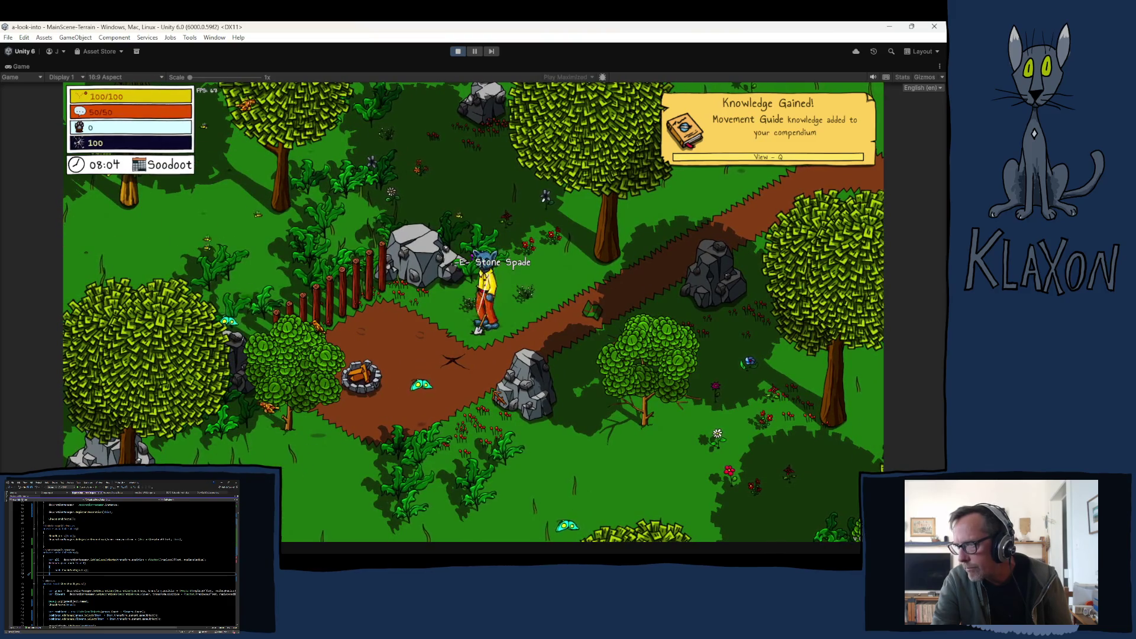
{"action": "key", "text": "e"}
{"action": "key", "text": "Tab"}
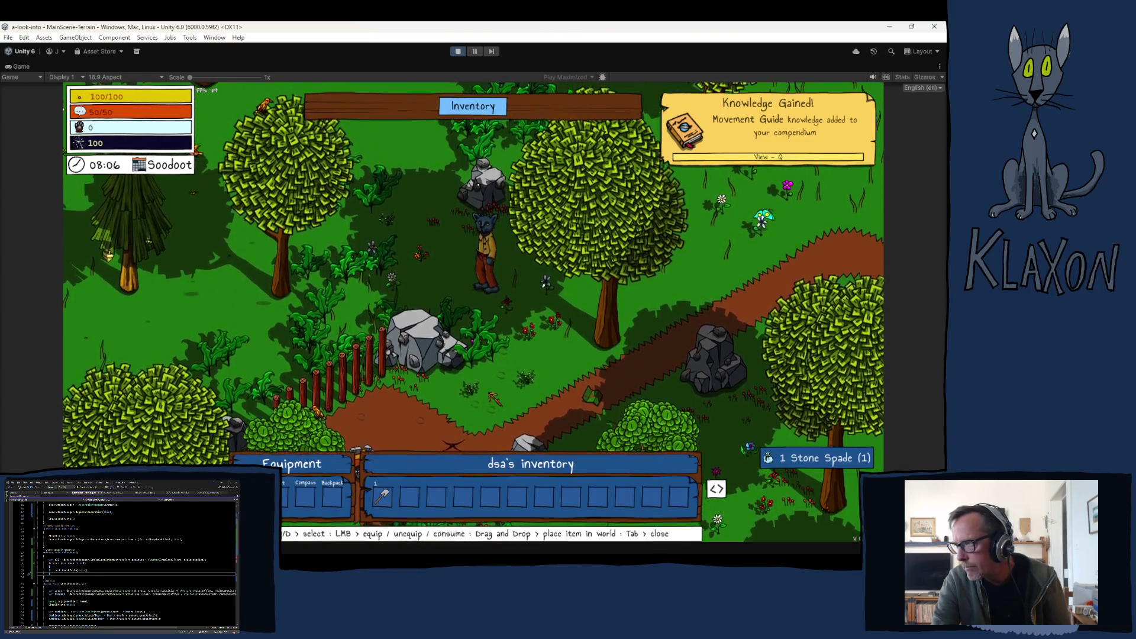
{"action": "key", "text": "Tab"}
Run the character to the chest and take the table from it.
{"action": "key", "text": "w"}
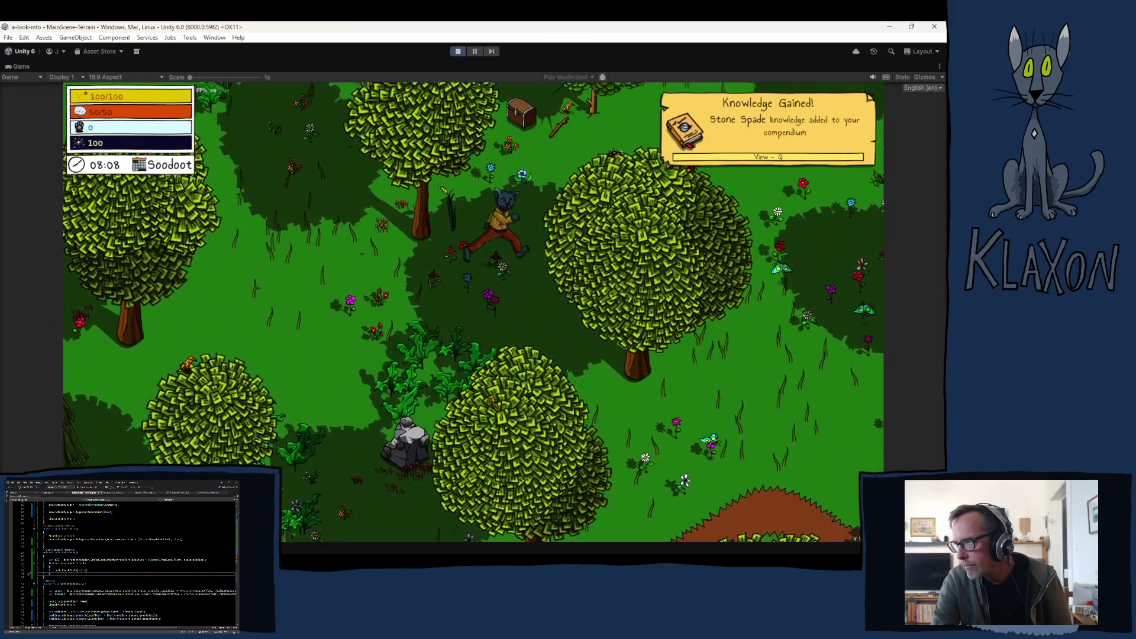
{"action": "key", "text": "w"}
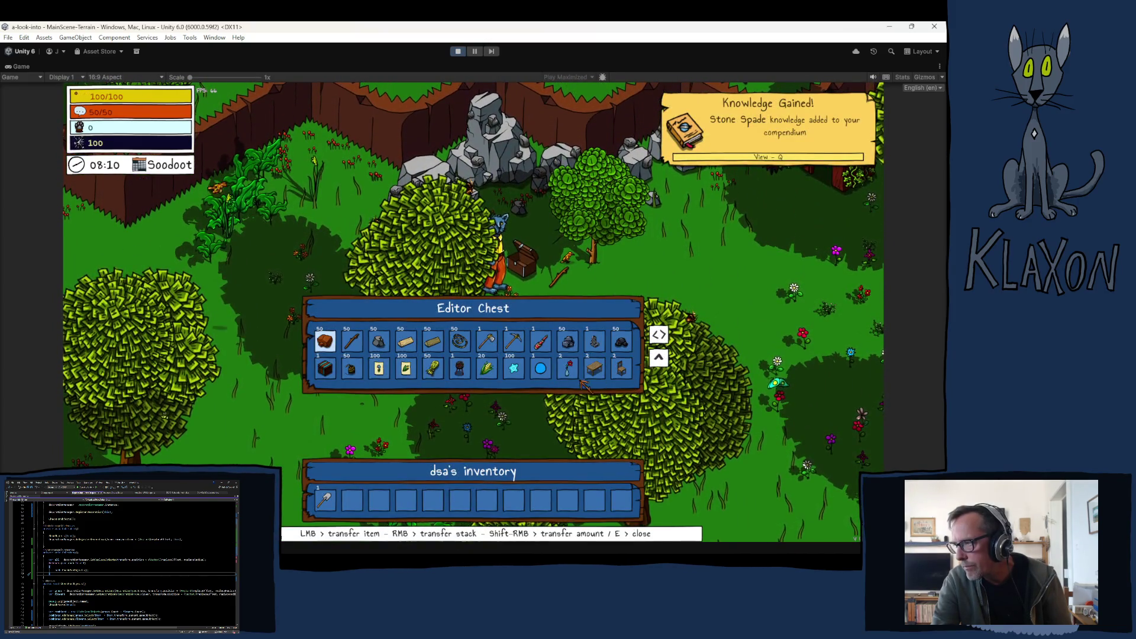
{"action": "left_click", "coordinate": [595, 368]}
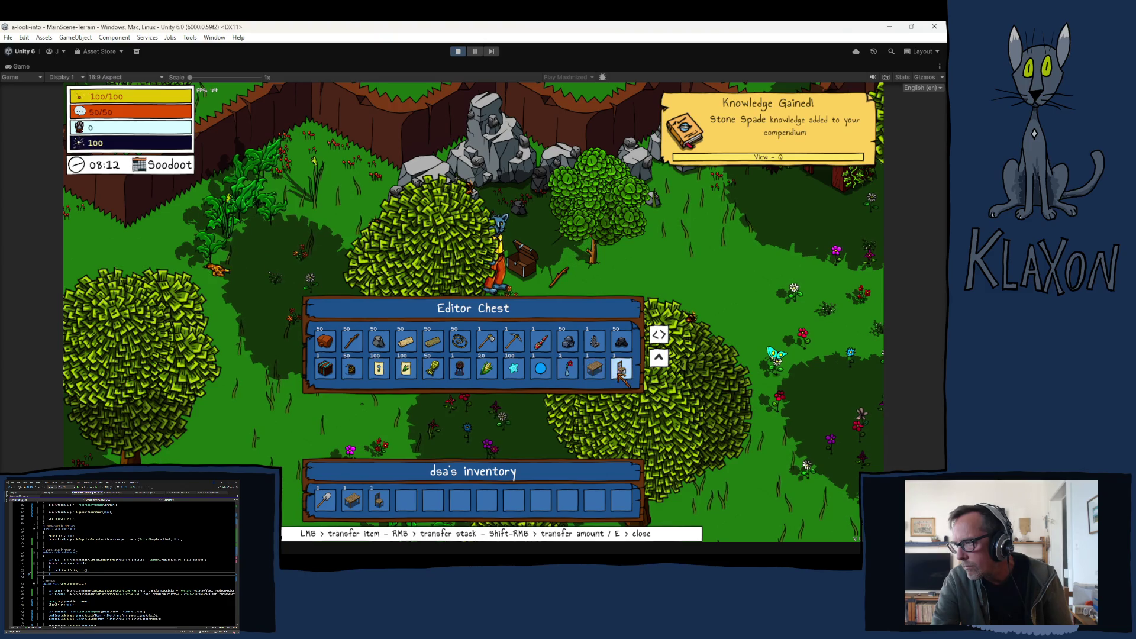
{"action": "key", "text": "e"}
Place the table from the inventory beside the character, then bring up and clear the Console.
{"action": "key", "text": "s"}
{"action": "key", "text": "d"}
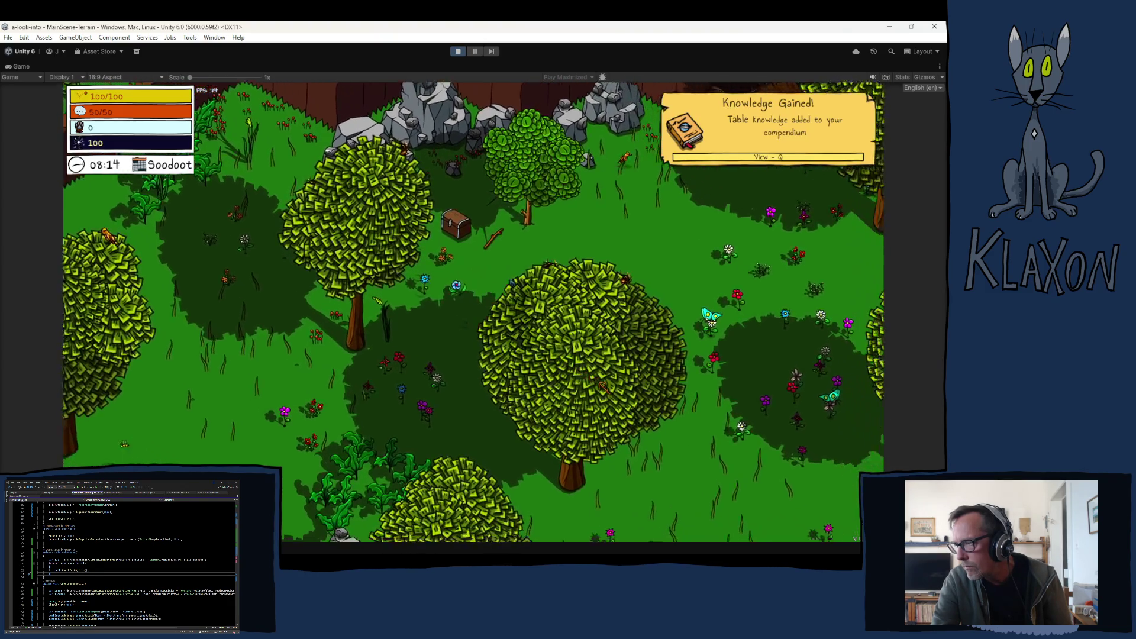
{"action": "key", "text": "Tab"}
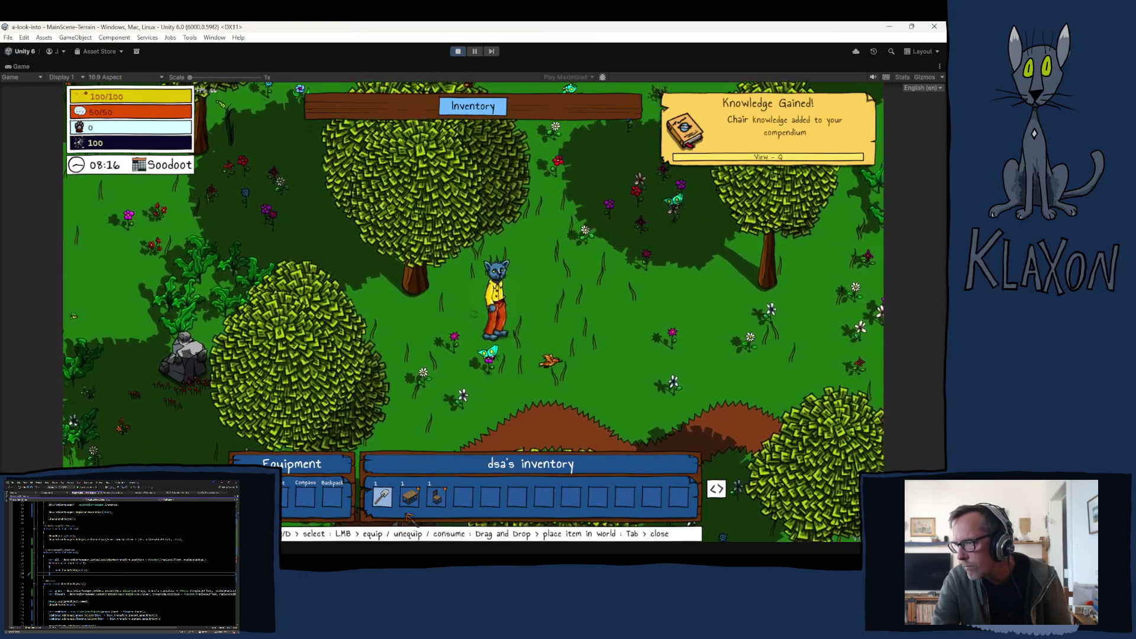
{"action": "mouse_move", "coordinate": [410, 496]}
{"action": "left_mouse_down"}
{"action": "mouse_move", "coordinate": [551, 439]}
{"action": "mouse_move", "coordinate": [557, 409]}
{"action": "left_mouse_up"}
{"action": "key", "text": "Tab"}
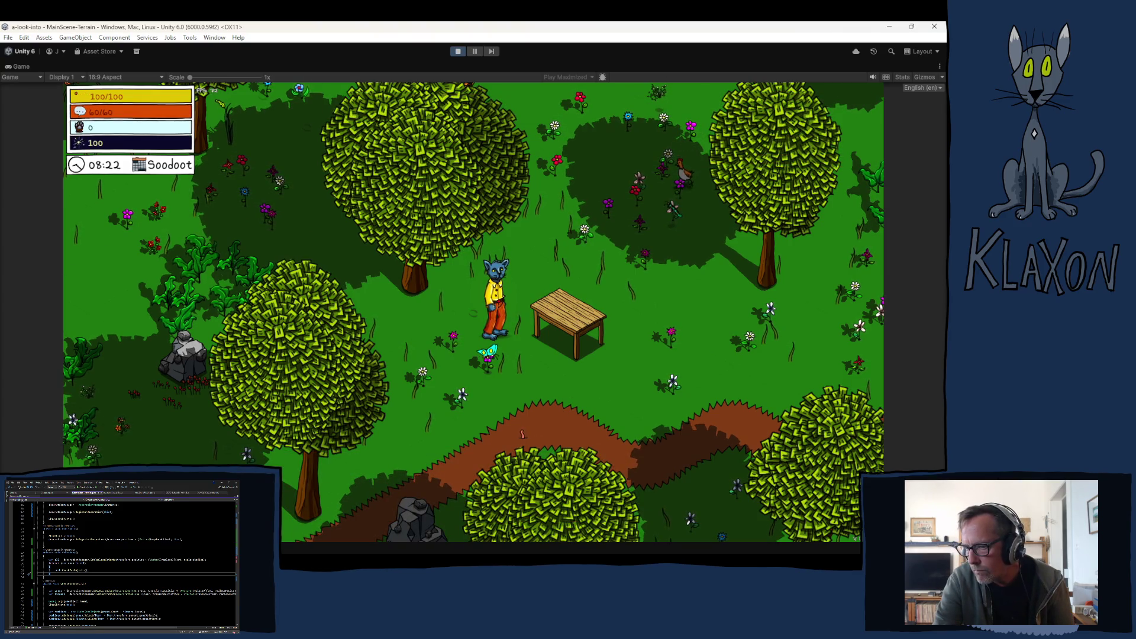
{"action": "key", "text": "ctrl+shift+c"}
{"action": "left_click", "coordinate": [28, 176]}
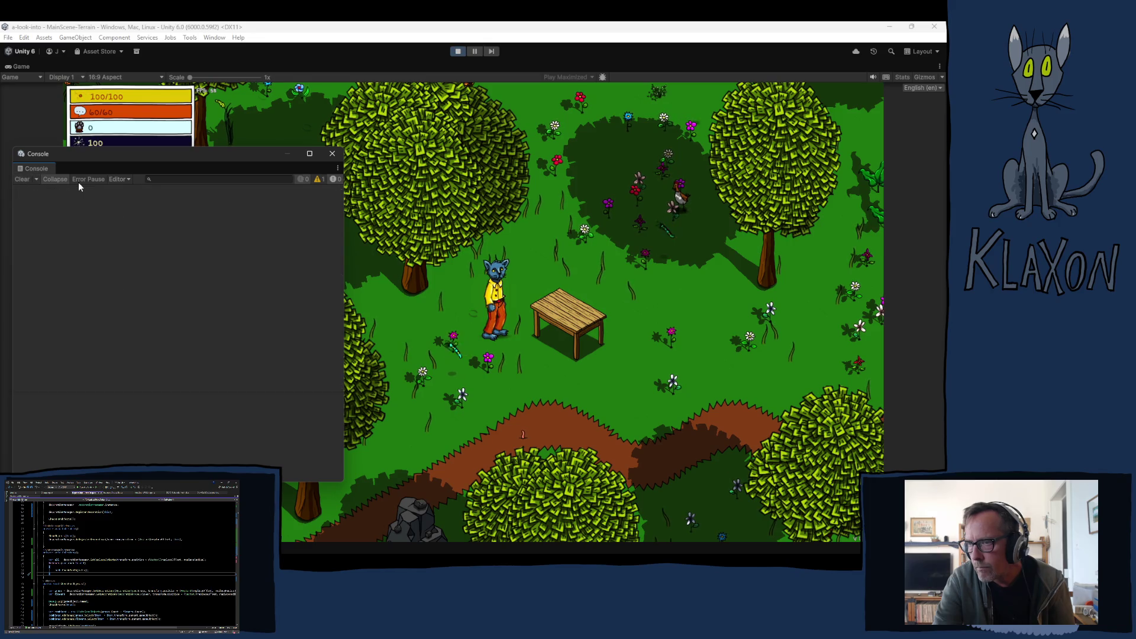
Pick the placed table back up, logging Table-Basic-NoCloth A(Clone), then stop Play mode and switch to Visual Studio.
{"action": "key", "text": "d"}
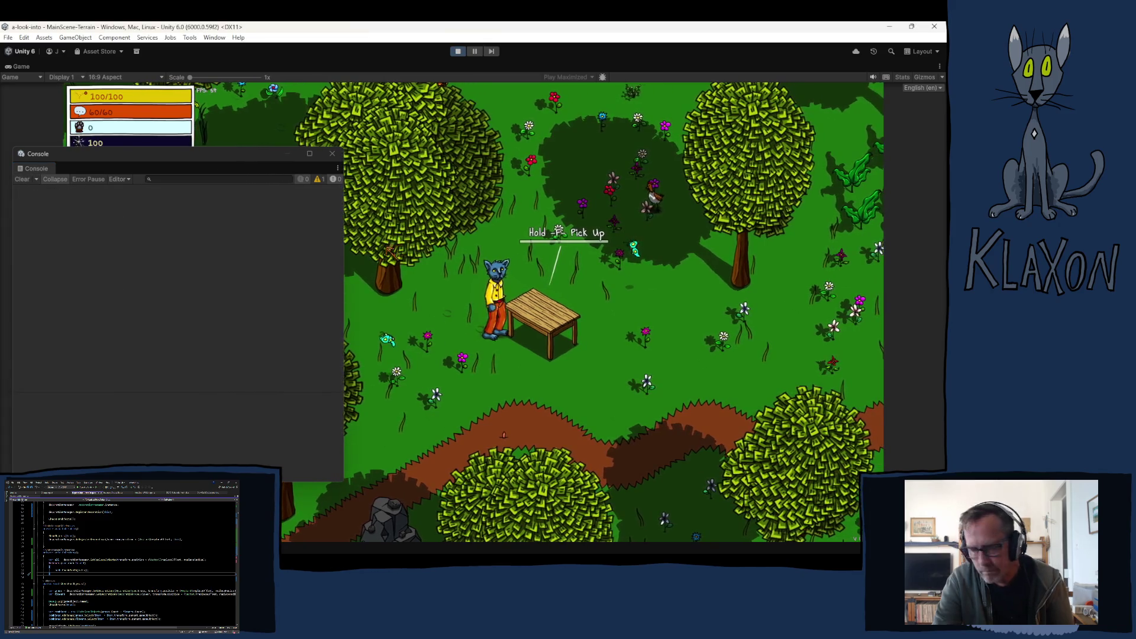
{"action": "key", "text": "f"}
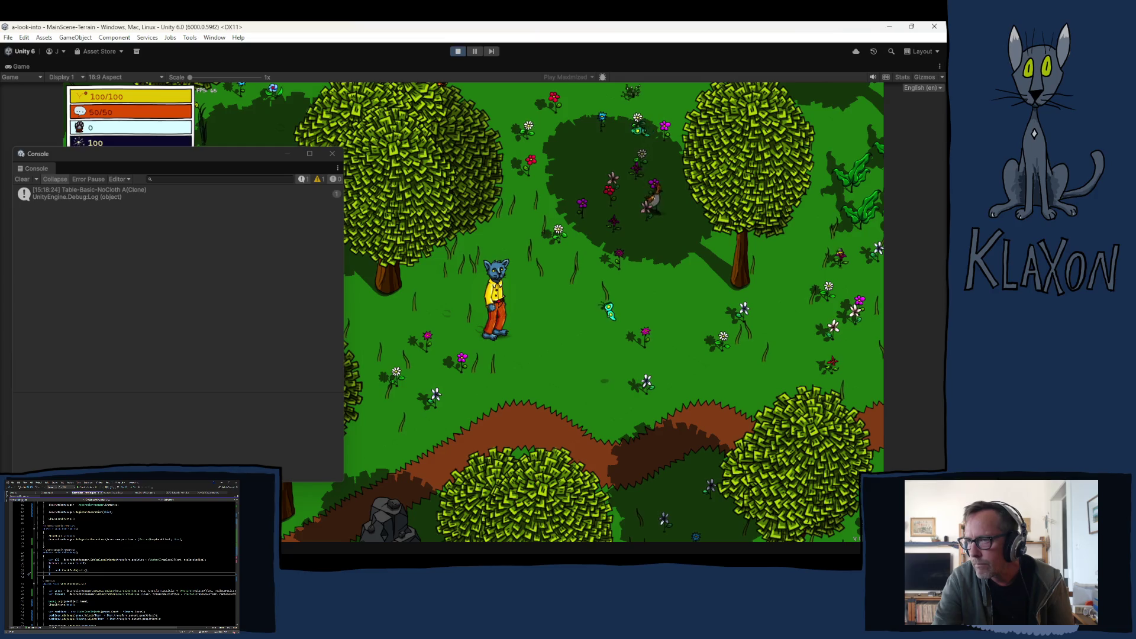
{"action": "left_click", "coordinate": [457, 51]}
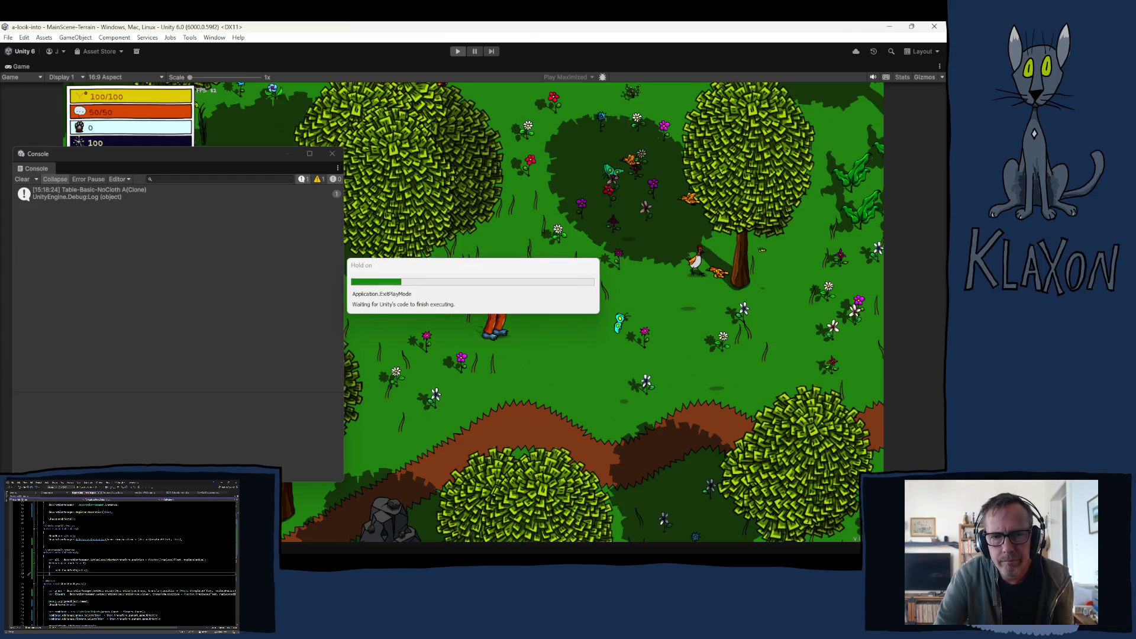
{"action": "key", "text": "alt+Tab"}
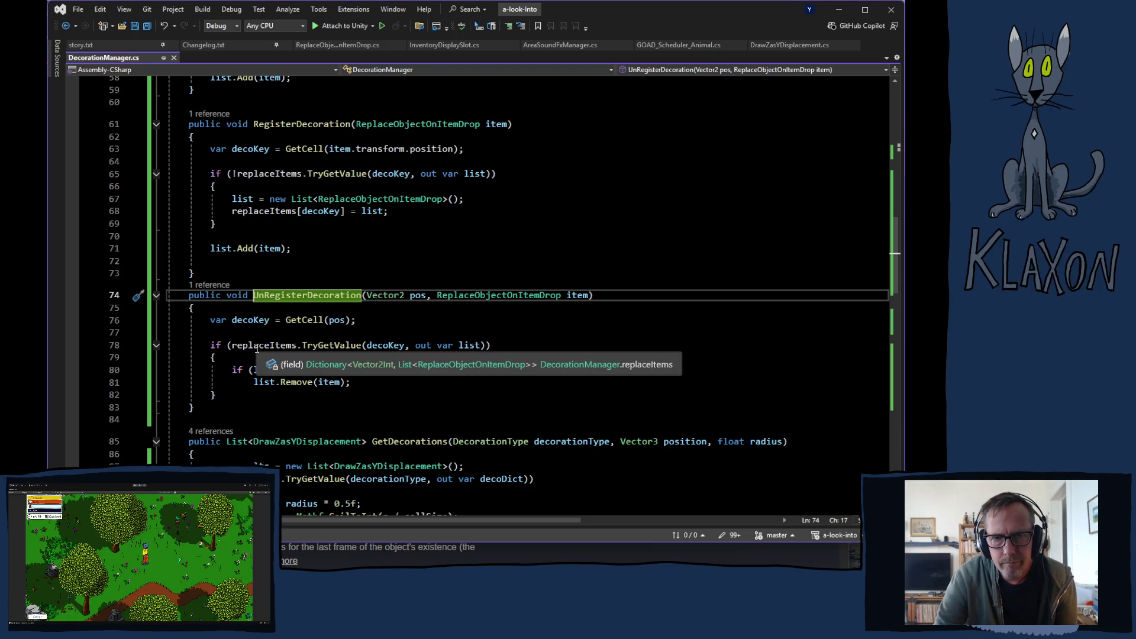
{"action": "scroll", "coordinate": [389, 352], "scroll_direction": "up", "scroll_amount": 1}
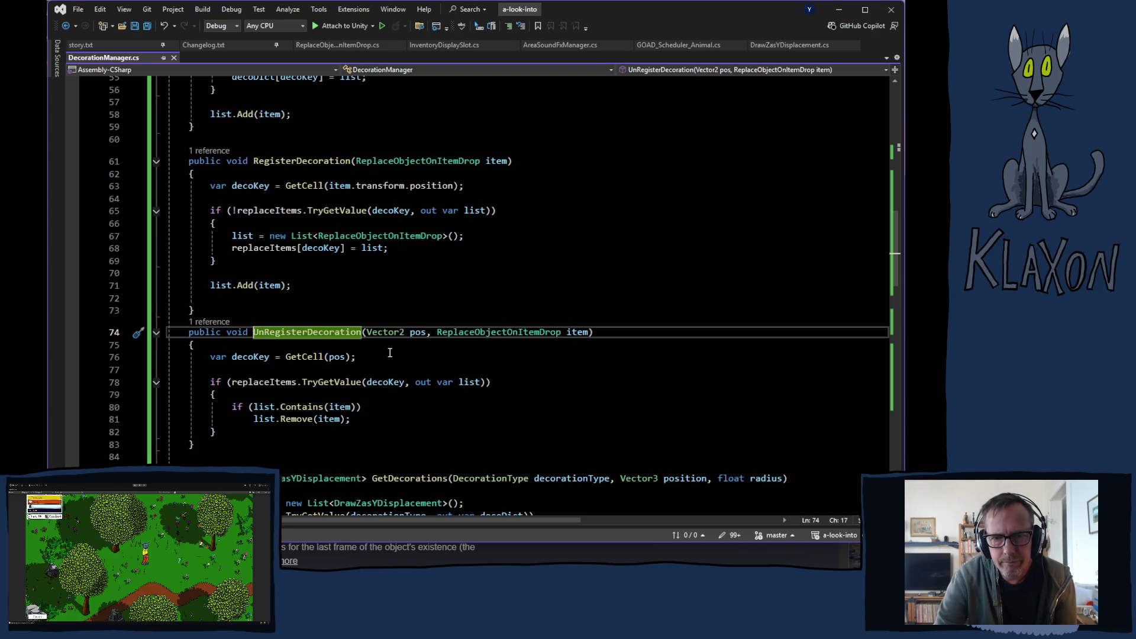
Select the RegisterDecoration and UnRegisterDecoration methods in DecorationManager.cs and switch away.
{"action": "left_click", "coordinate": [188, 160]}
{"action": "left_click_drag", "start_coordinate": [188, 160], "coordinate": [368, 438]}
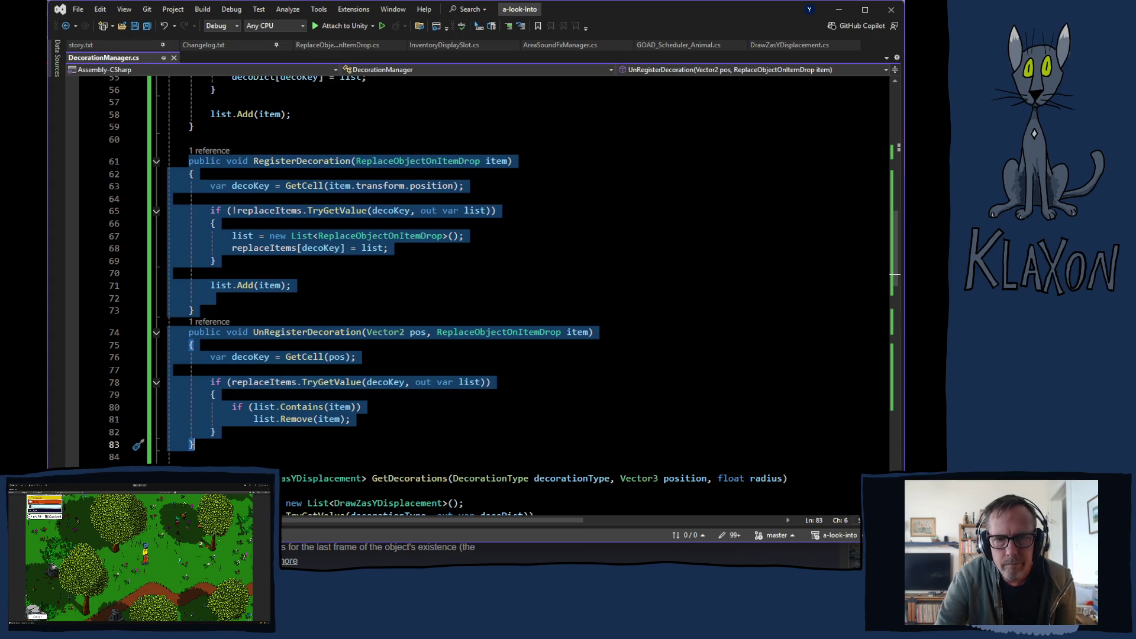
{"action": "key", "text": "alt+Tab"}
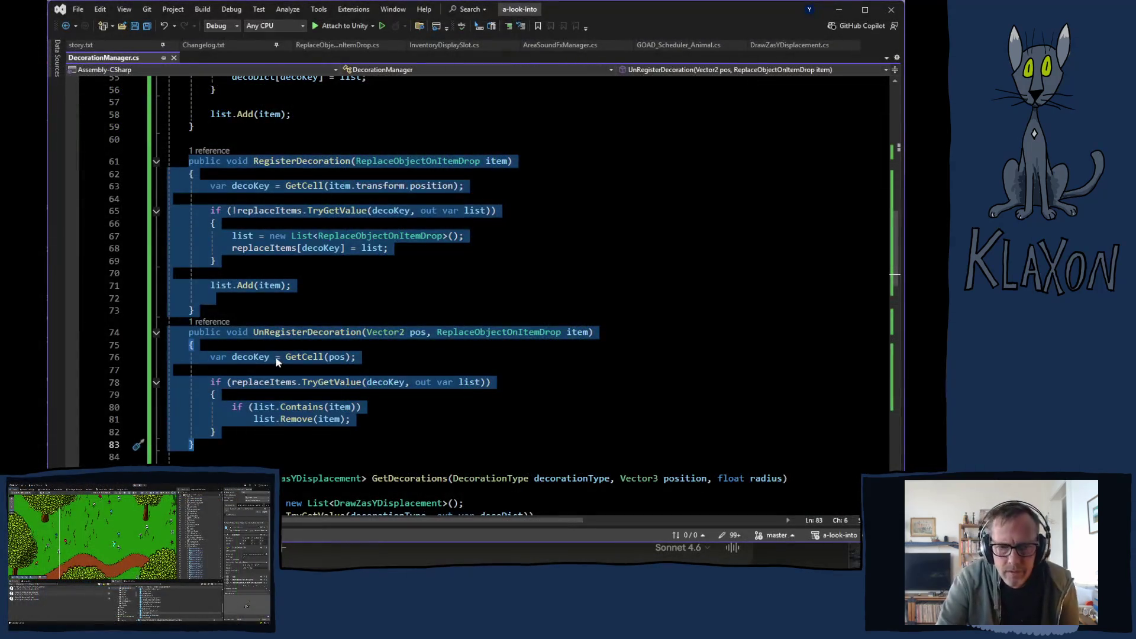
Return and select the UnRegisterDecoration method body for replacement.
{"action": "left_click", "coordinate": [270, 356]}
{"action": "left_click_drag", "start_coordinate": [211, 357], "coordinate": [375, 435]}
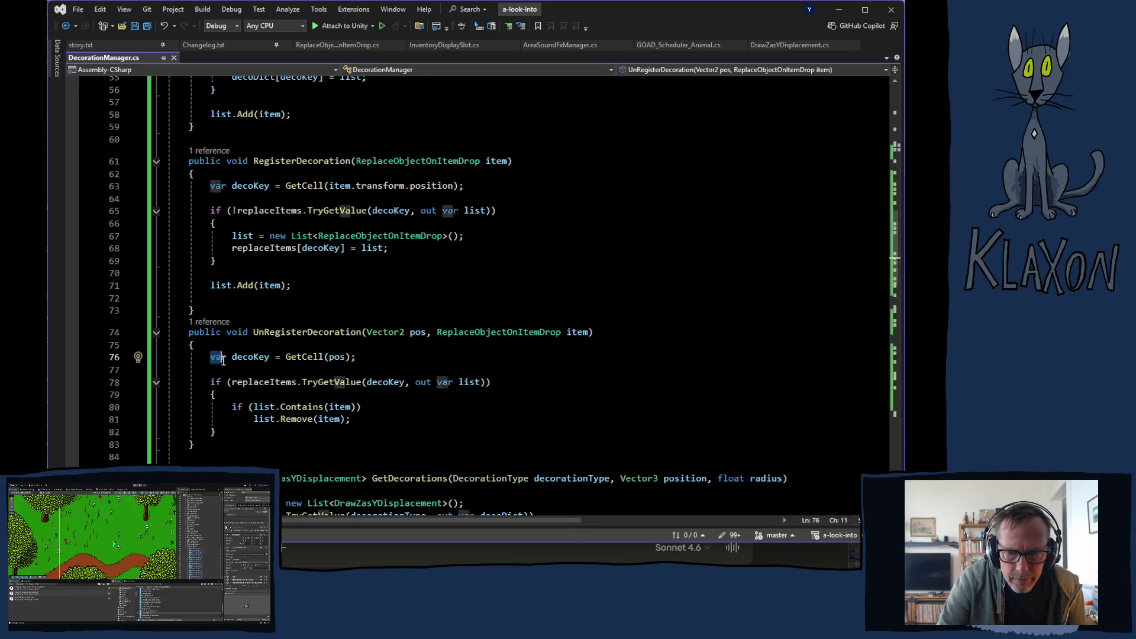
Paste the foreach removal loop into UnRegisterDecoration and remove the 'Vector2 pos' parameter and cleanup comment.
{"action": "key", "text": "ctrl+v"}
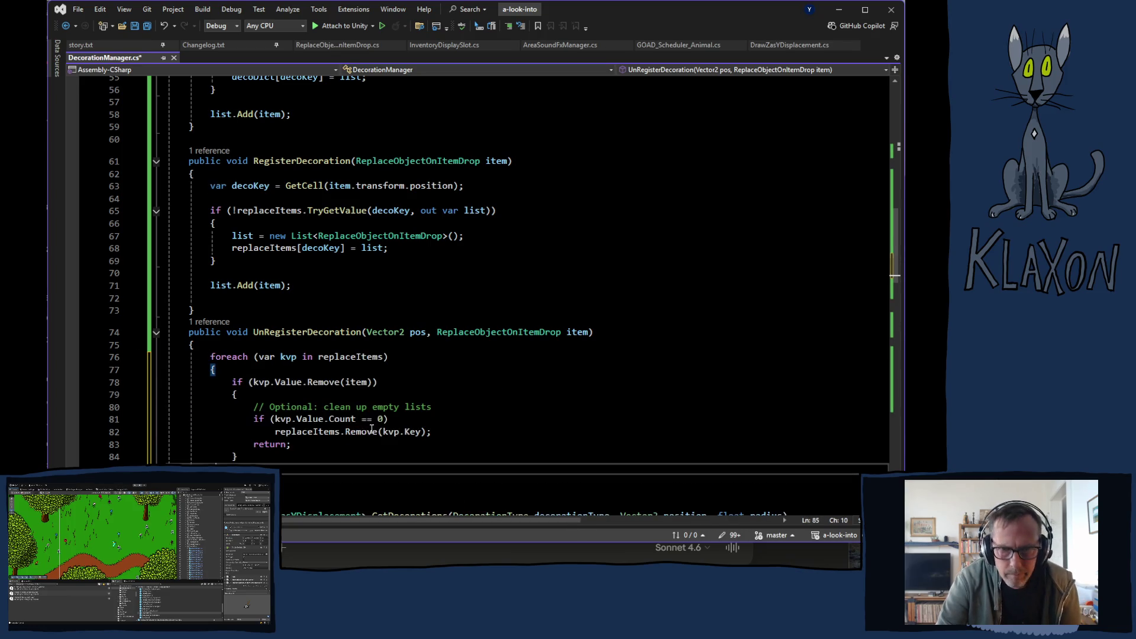
{"action": "left_click_drag", "start_coordinate": [435, 335], "coordinate": [365, 335]}
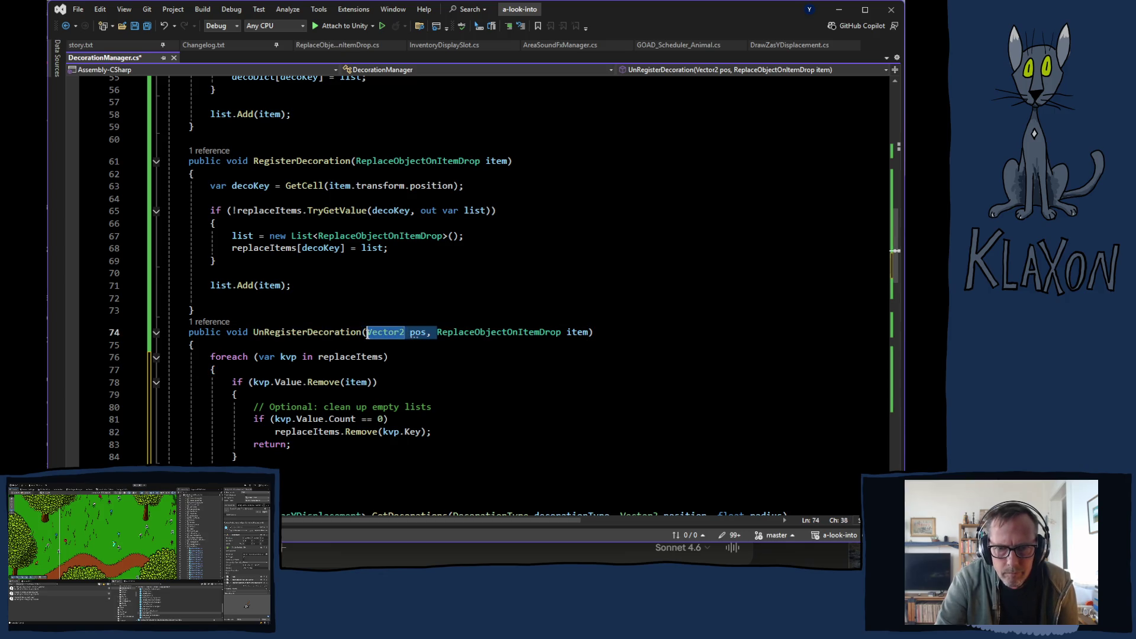
{"action": "key", "text": "BackSpace"}
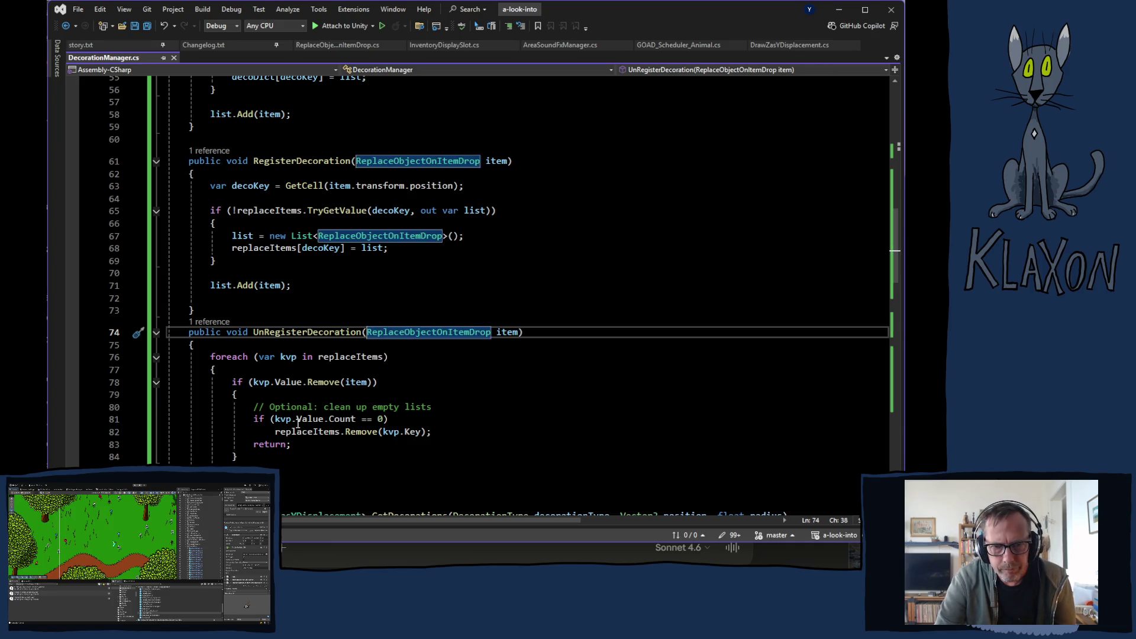
{"action": "left_click_drag", "start_coordinate": [432, 407], "coordinate": [259, 406]}
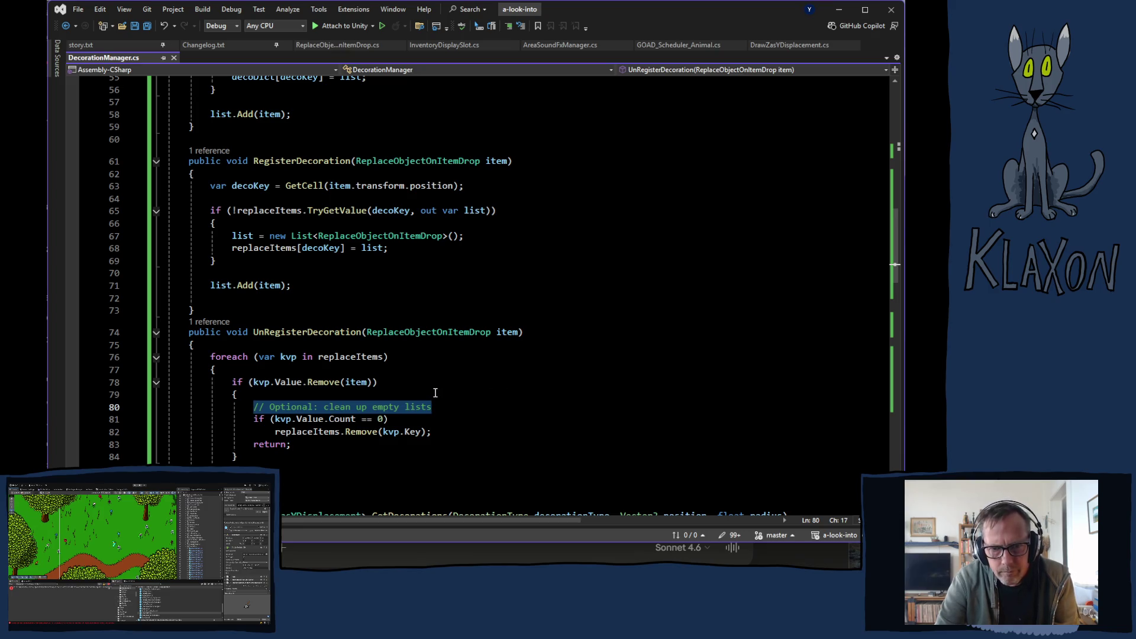
{"action": "key", "text": "Delete"}
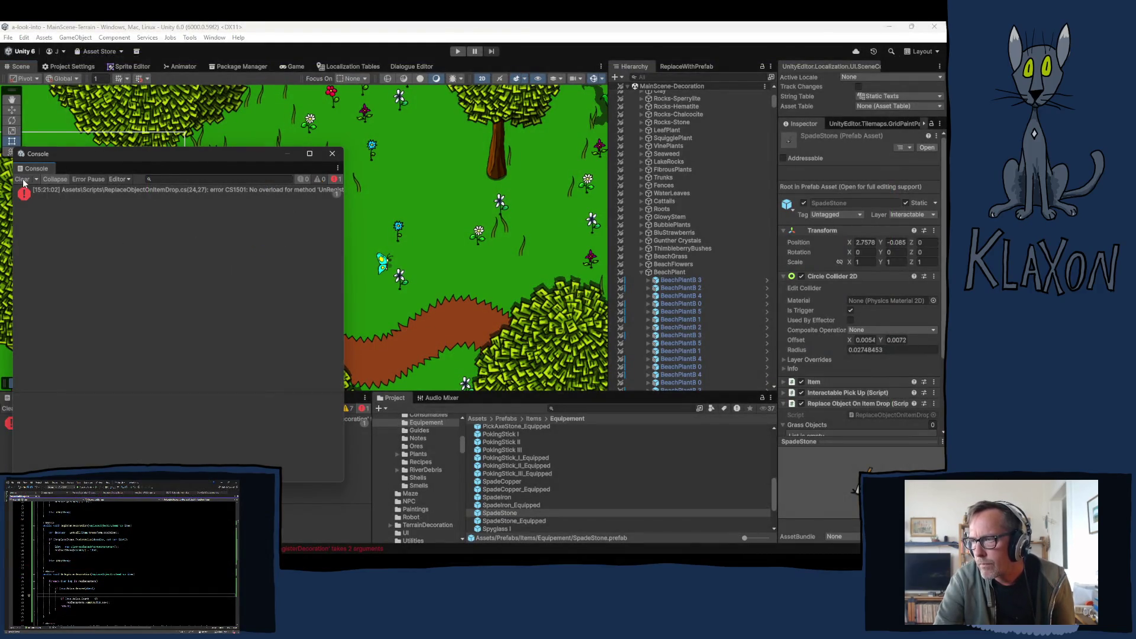
Jump from the CS1501 error to ReplaceObjectOnItemDrop.cs, drop the position argument, save and return to Unity.
{"action": "left_click", "coordinate": [93, 190]}
{"action": "double_click", "coordinate": [93, 190]}
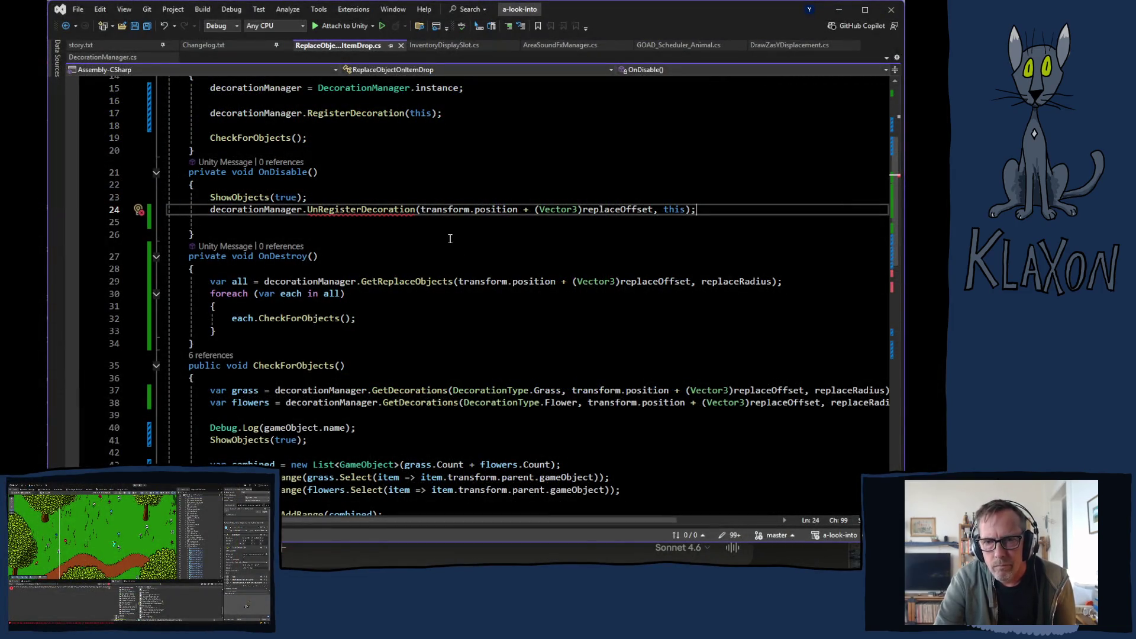
{"action": "left_click_drag", "start_coordinate": [662, 209], "coordinate": [421, 211]}
{"action": "key", "text": "Delete"}
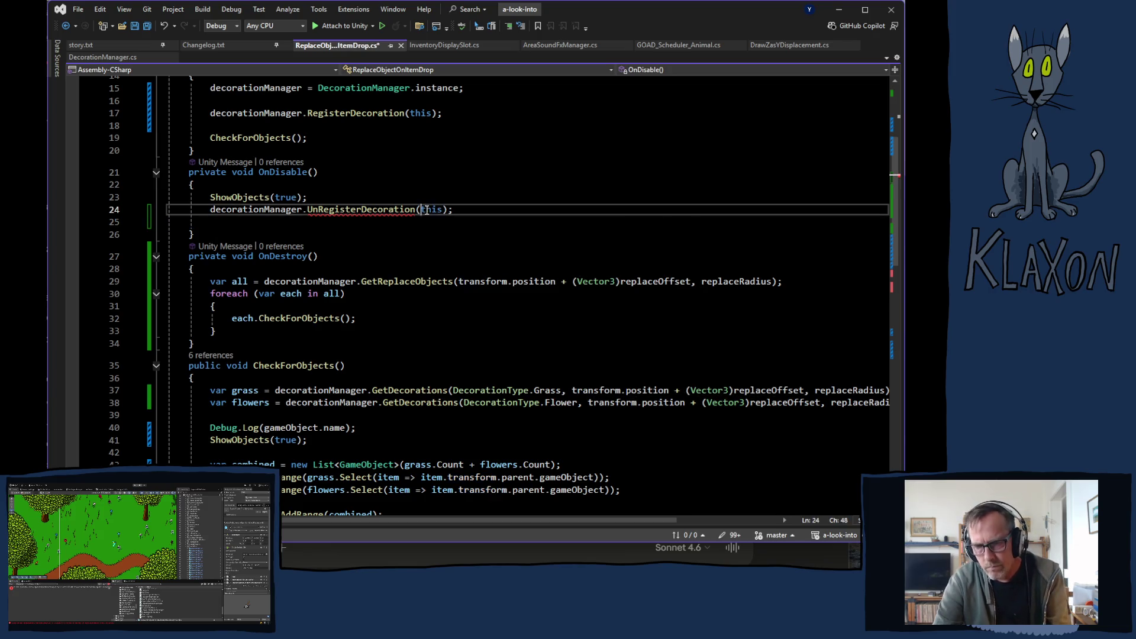
{"action": "key", "text": "ctrl+s"}
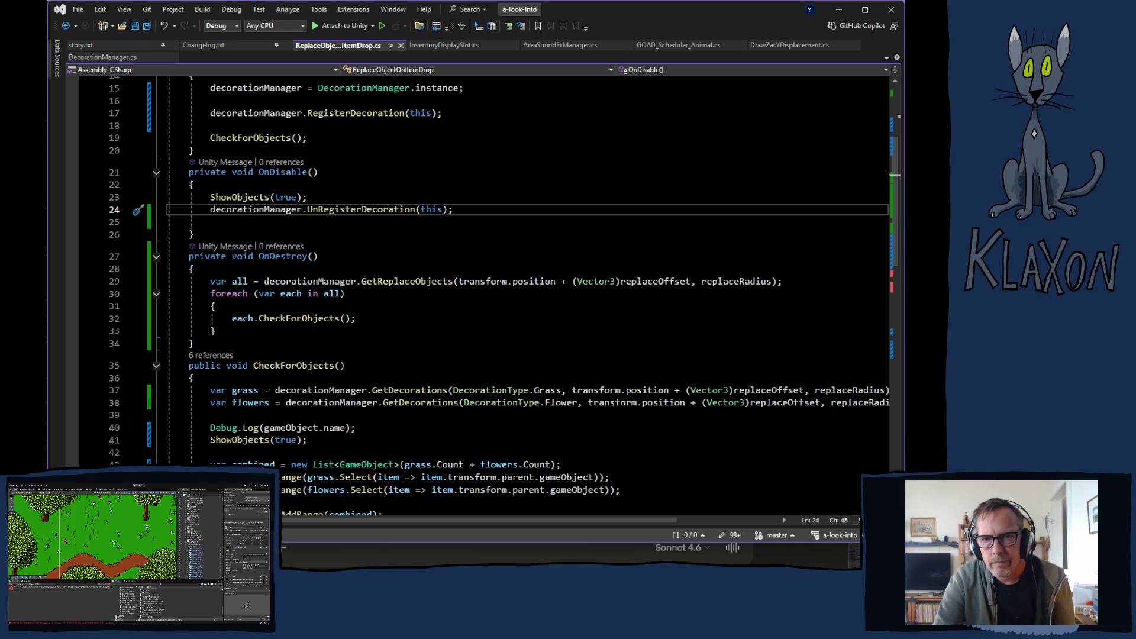
{"action": "key", "text": "alt+Tab"}
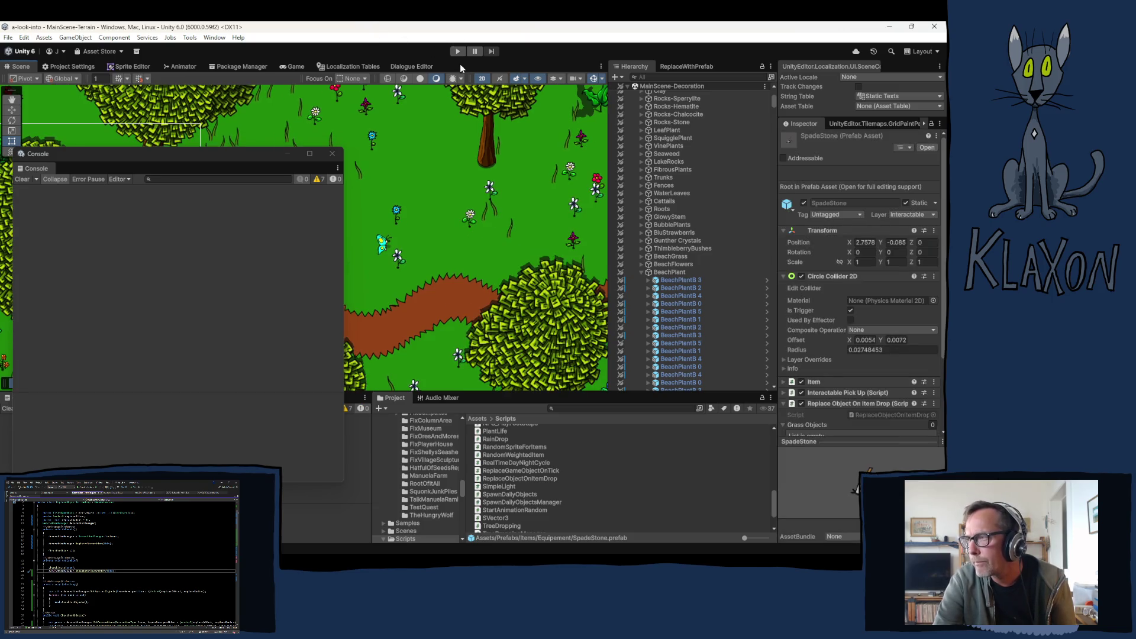
Launch Play mode and choose New Game from the title menu.
{"action": "left_click", "coordinate": [458, 52]}
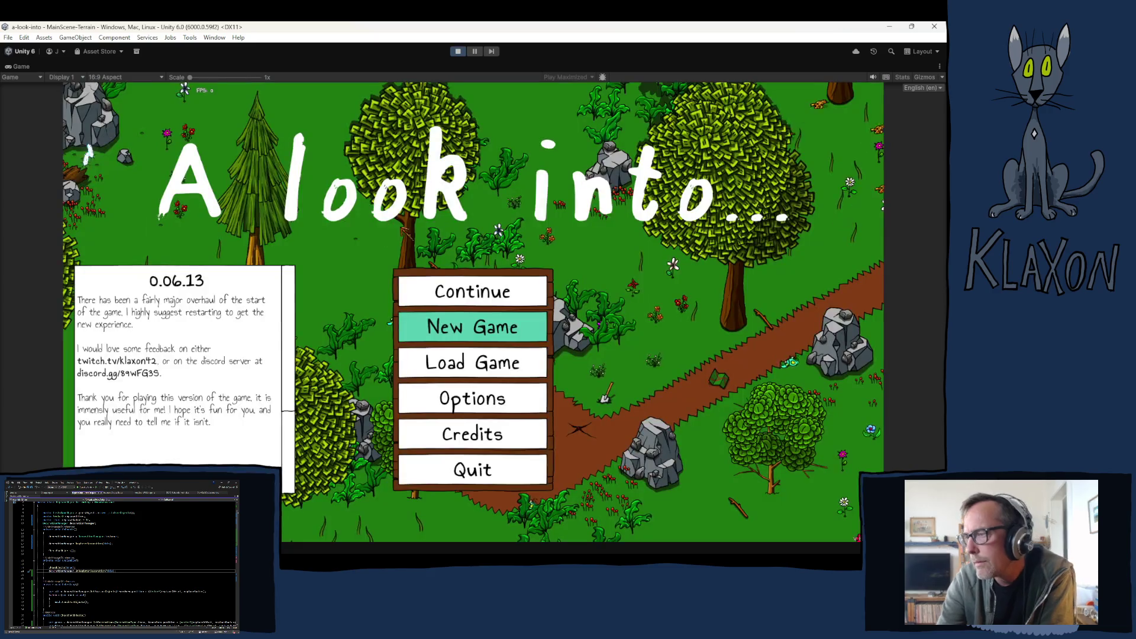
{"action": "left_click", "coordinate": [458, 331]}
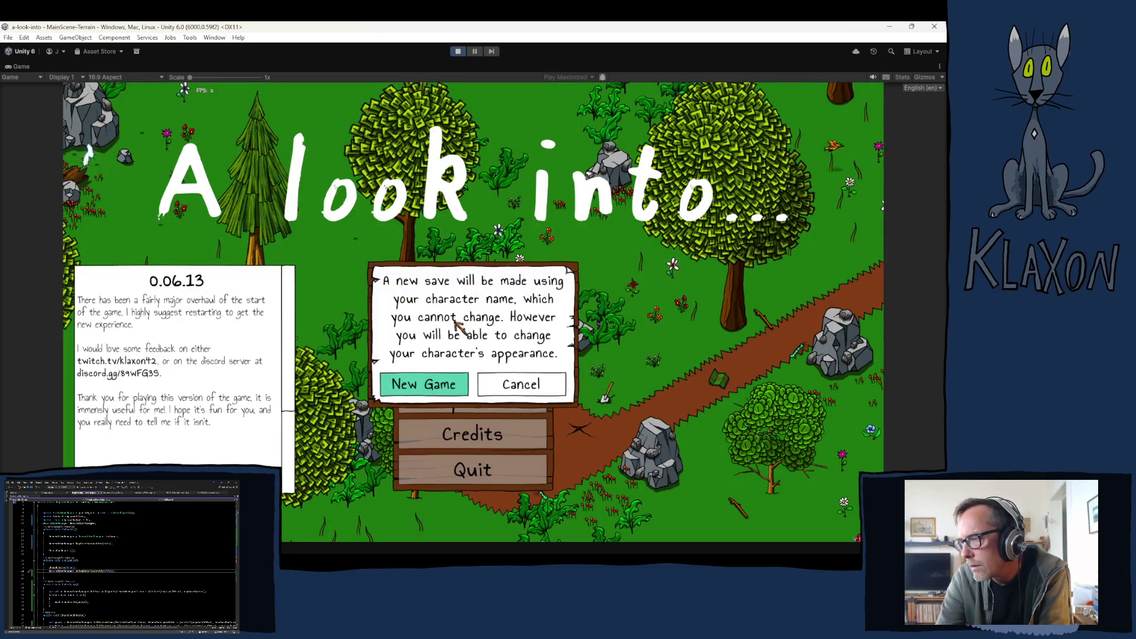
Confirm the new save, enter the game and pick up the Stone Spade, checking it in the inventory.
{"action": "left_click", "coordinate": [444, 385]}
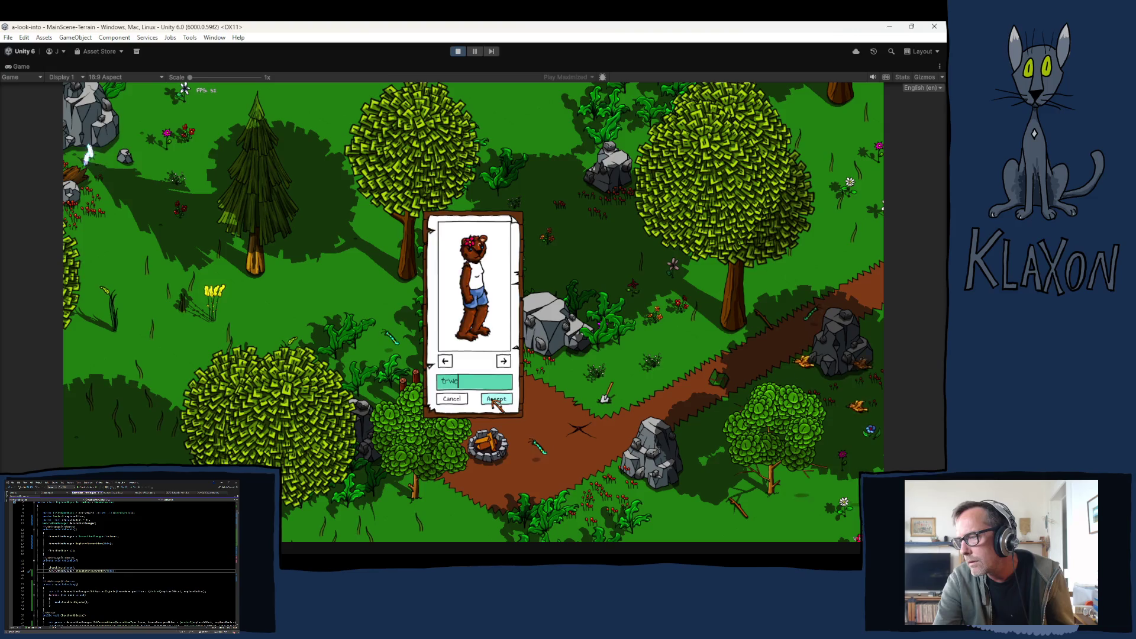
{"action": "left_click", "coordinate": [494, 399]}
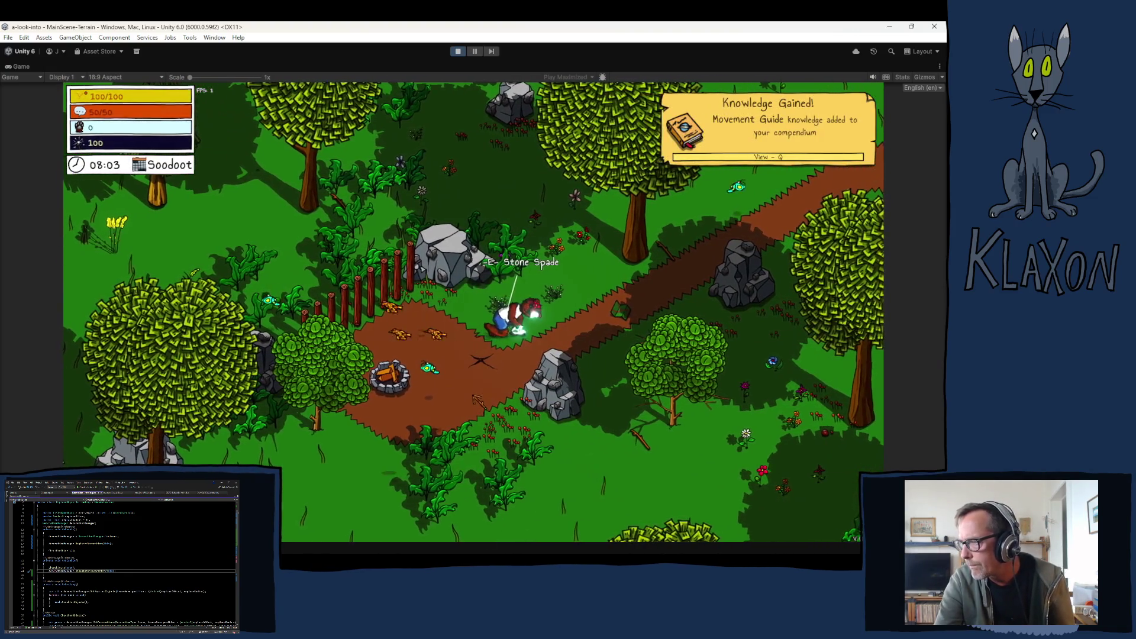
{"action": "key", "text": "e"}
{"action": "key", "text": "w"}
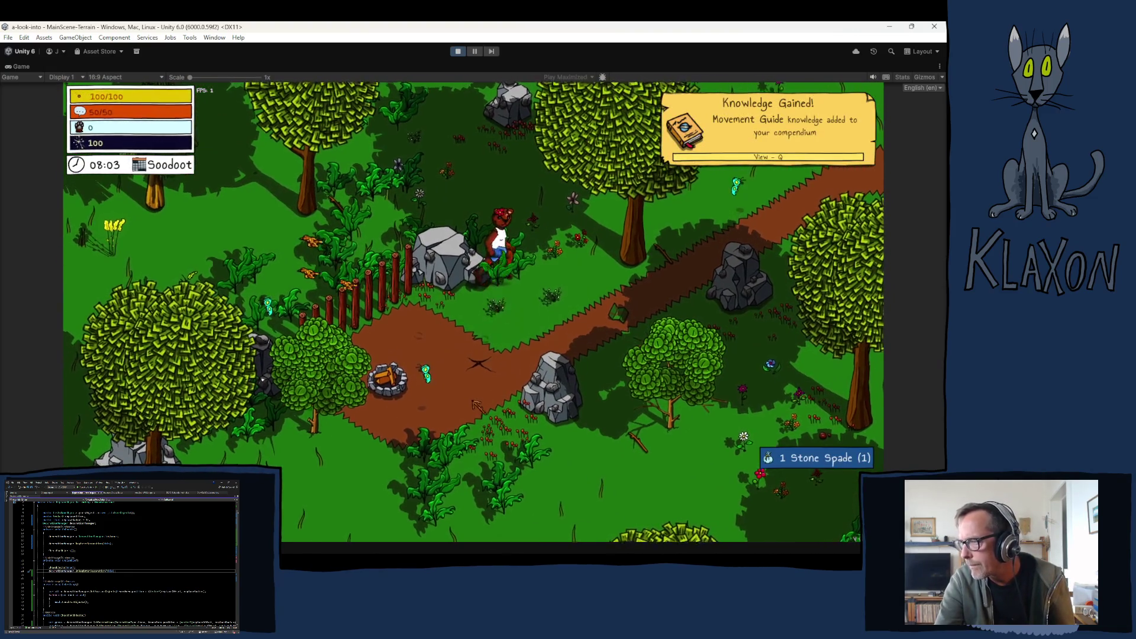
{"action": "key", "text": "Tab"}
{"action": "key", "text": "Tab"}
Walk north to the Editor Chest and loot it.
{"action": "key", "text": "w"}
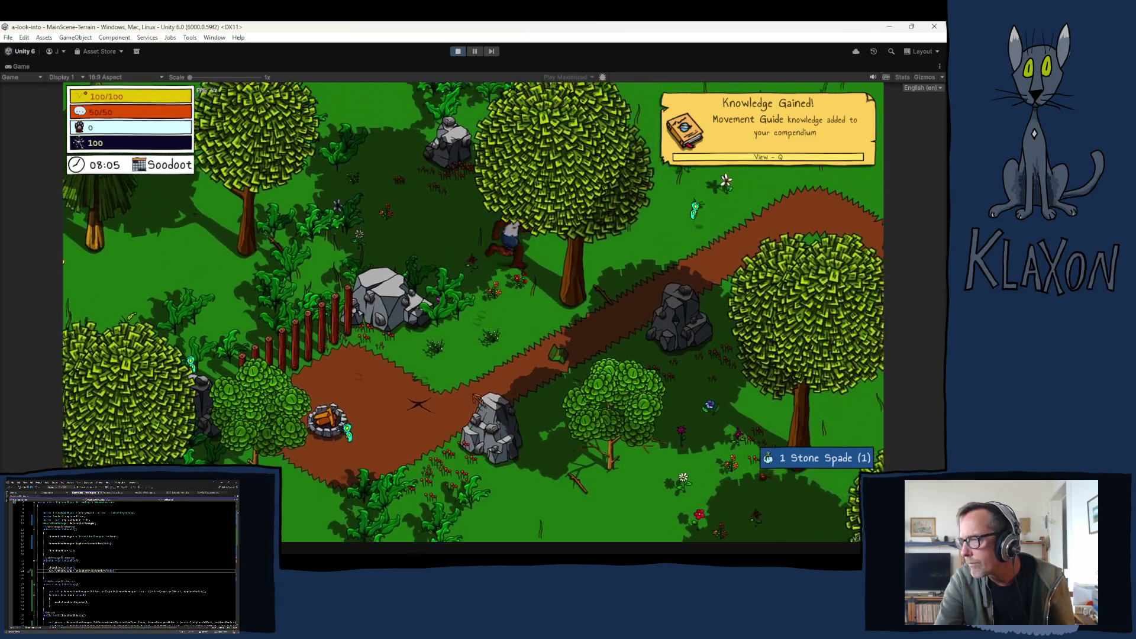
{"action": "key", "text": "w"}
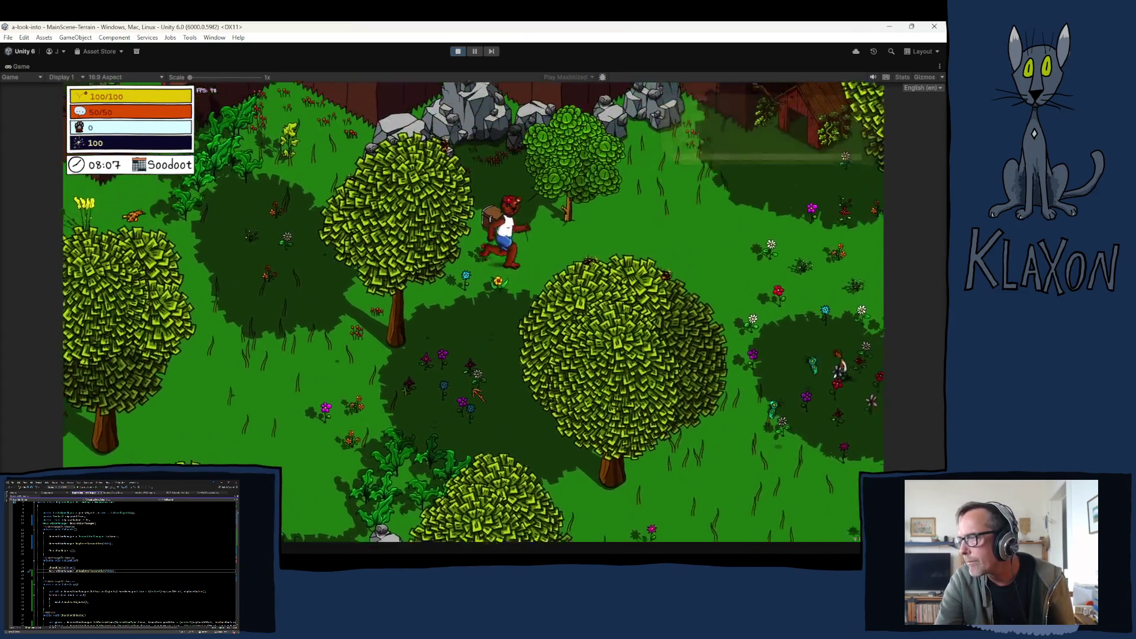
{"action": "key", "text": "e"}
{"action": "key", "text": "e"}
{"action": "key", "text": "Tab"}
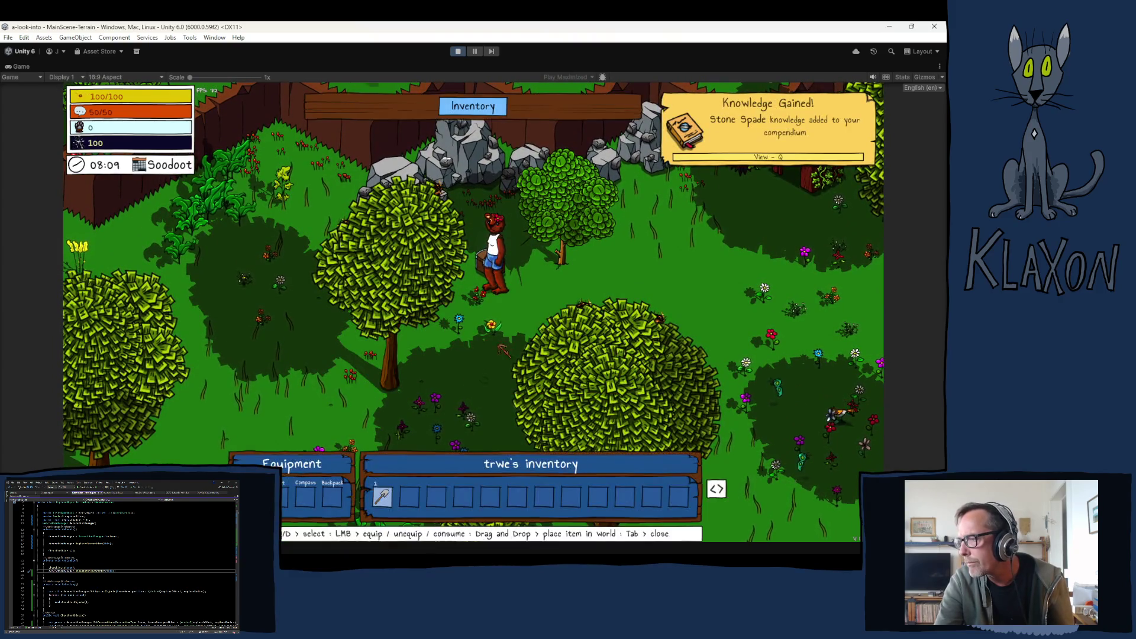
{"action": "key", "text": "Tab"}
{"action": "key", "text": "e"}
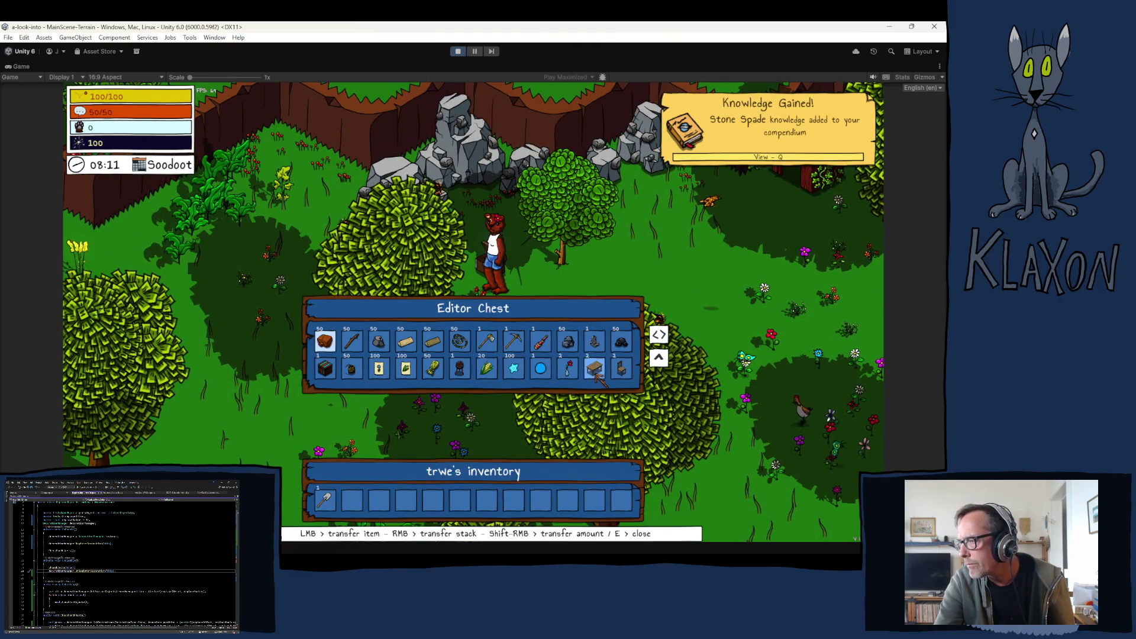
{"action": "key", "text": "e"}
Run away from the chest and view the inventory holding the spade, table and chair.
{"action": "key", "text": "s"}
{"action": "key", "text": "d"}
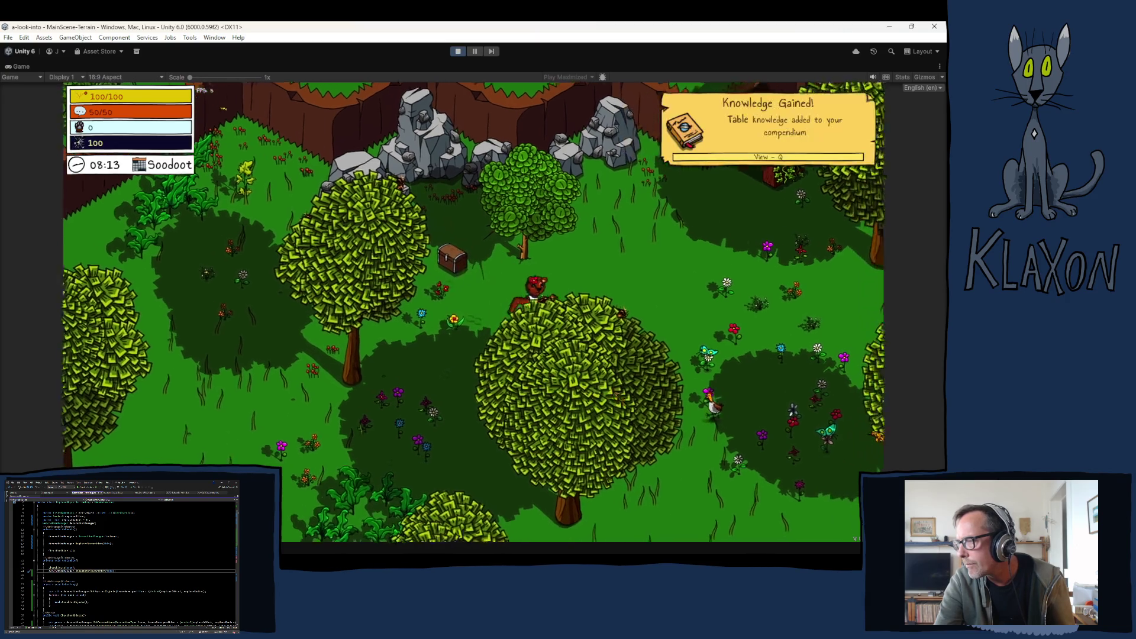
{"action": "key", "text": "Tab"}
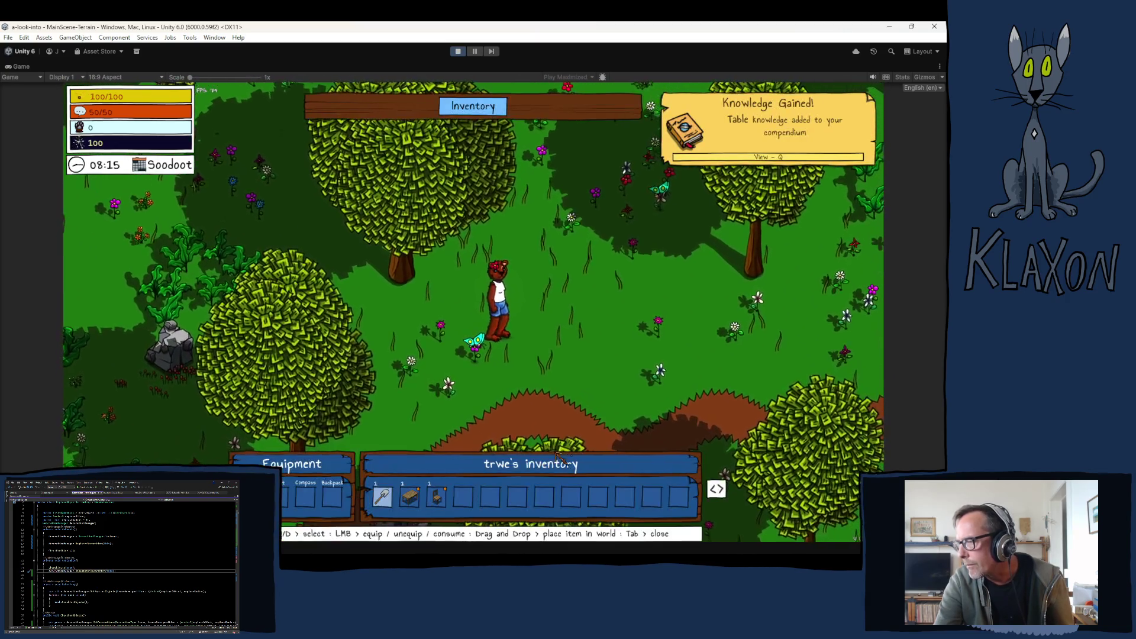
Equip the stone spade, drop the chair onto the grass and pick it back up with F.
{"action": "left_click", "coordinate": [494, 351]}
{"action": "key", "text": "Tab"}
{"action": "key", "text": "s"}
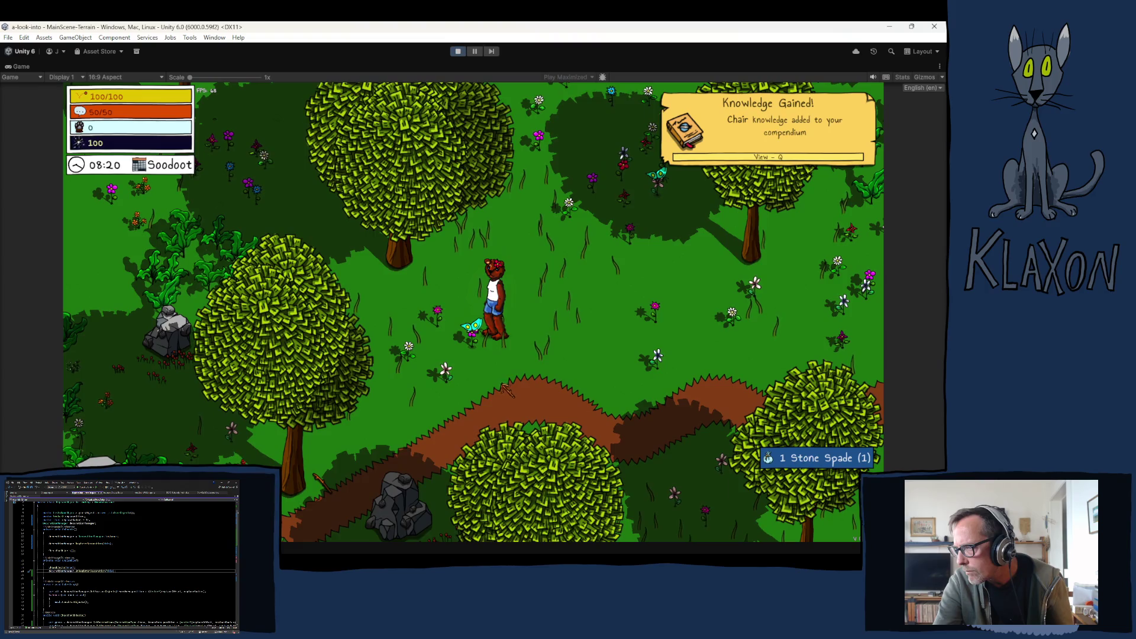
{"action": "key", "text": "Tab"}
{"action": "left_click_drag", "start_coordinate": [410, 495], "coordinate": [555, 345]}
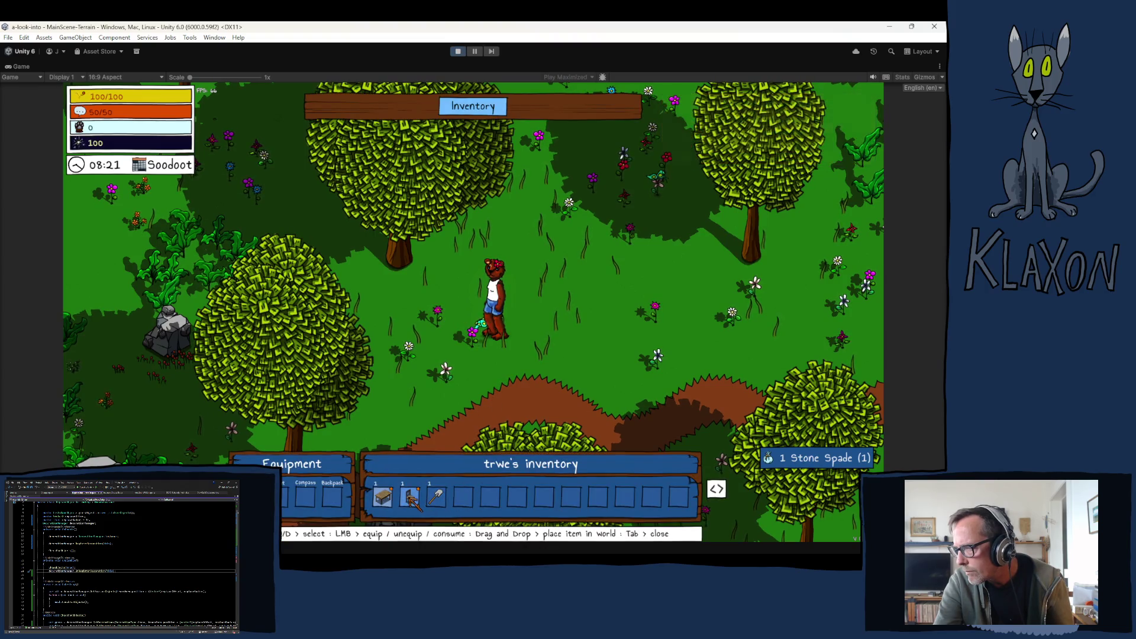
{"action": "key", "text": "Tab"}
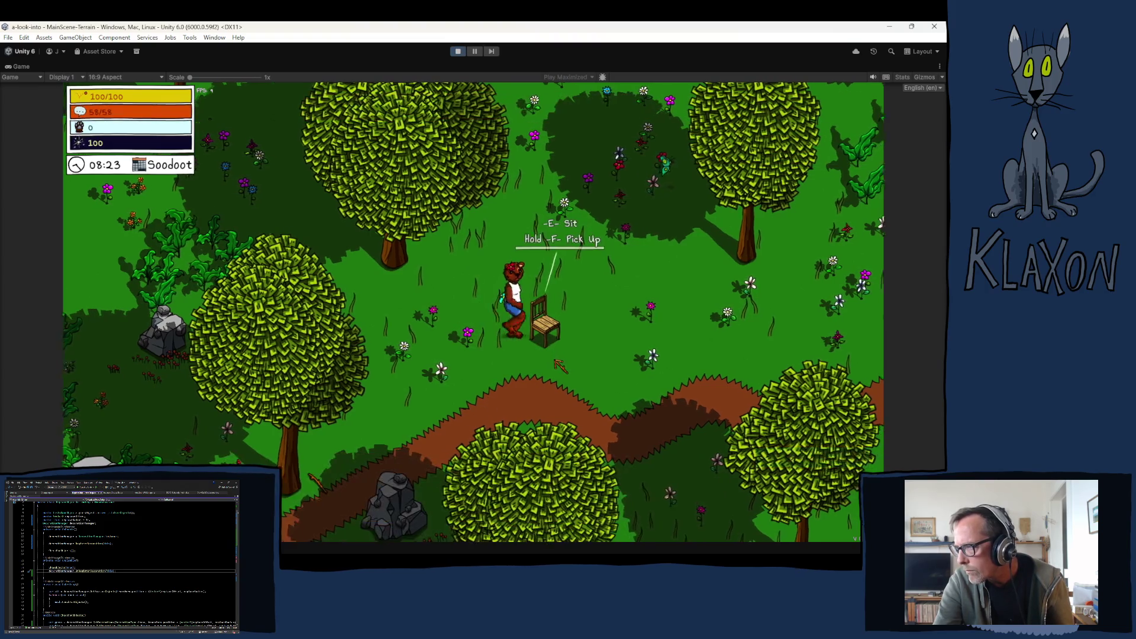
{"action": "key", "text": "d"}
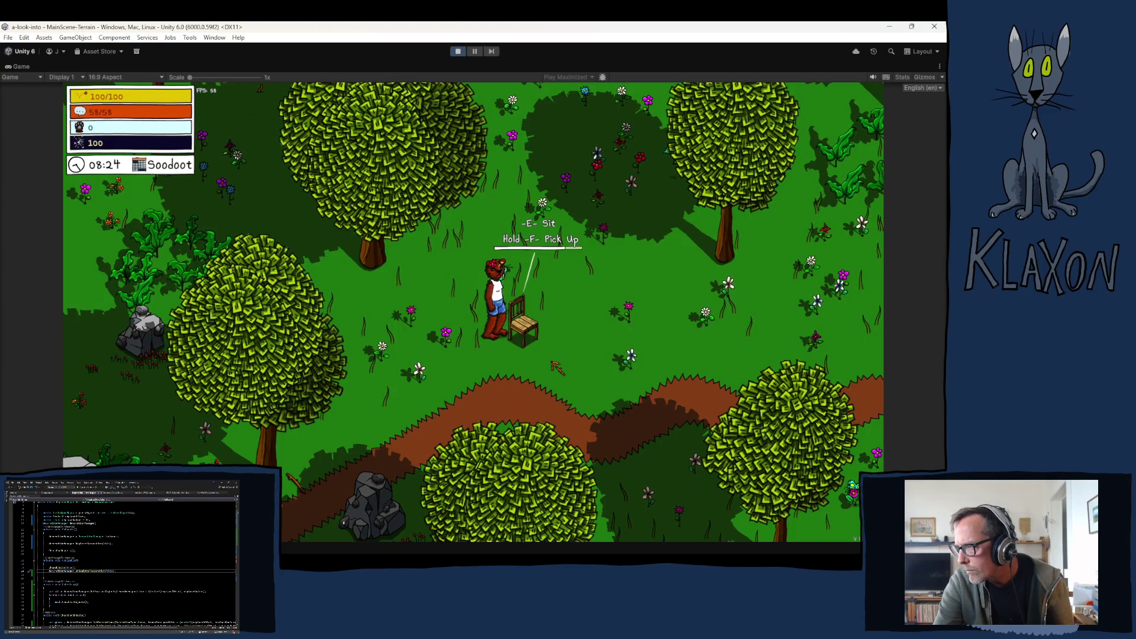
{"action": "key", "text": "f"}
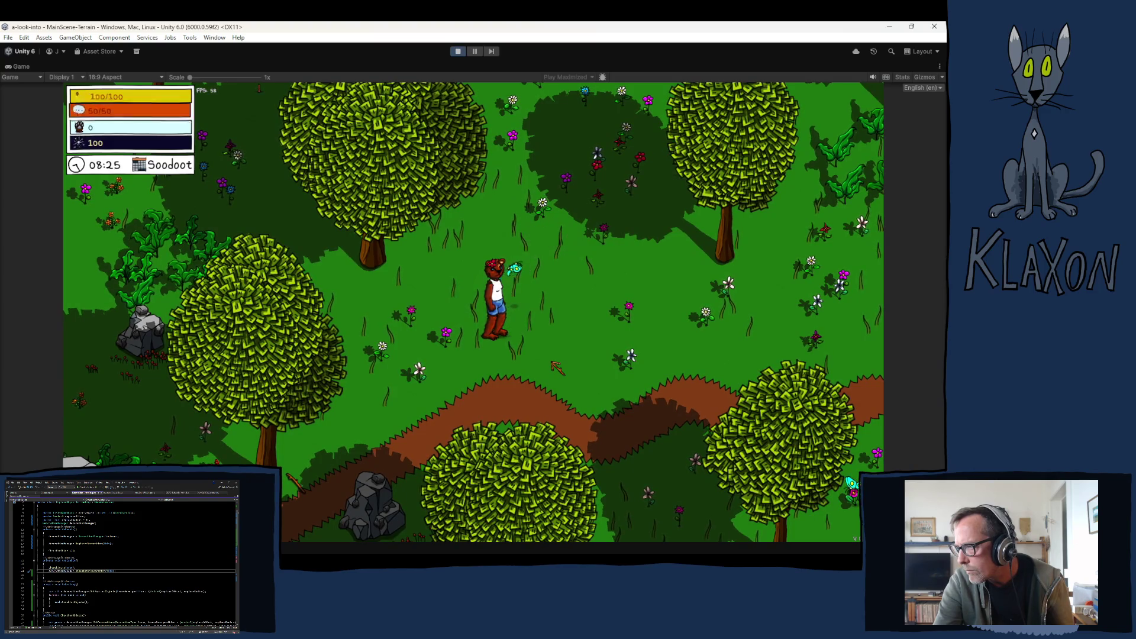
Drop the table into the world and pick it back up.
{"action": "key", "text": "a"}
{"action": "key", "text": "w"}
{"action": "key", "text": "Tab"}
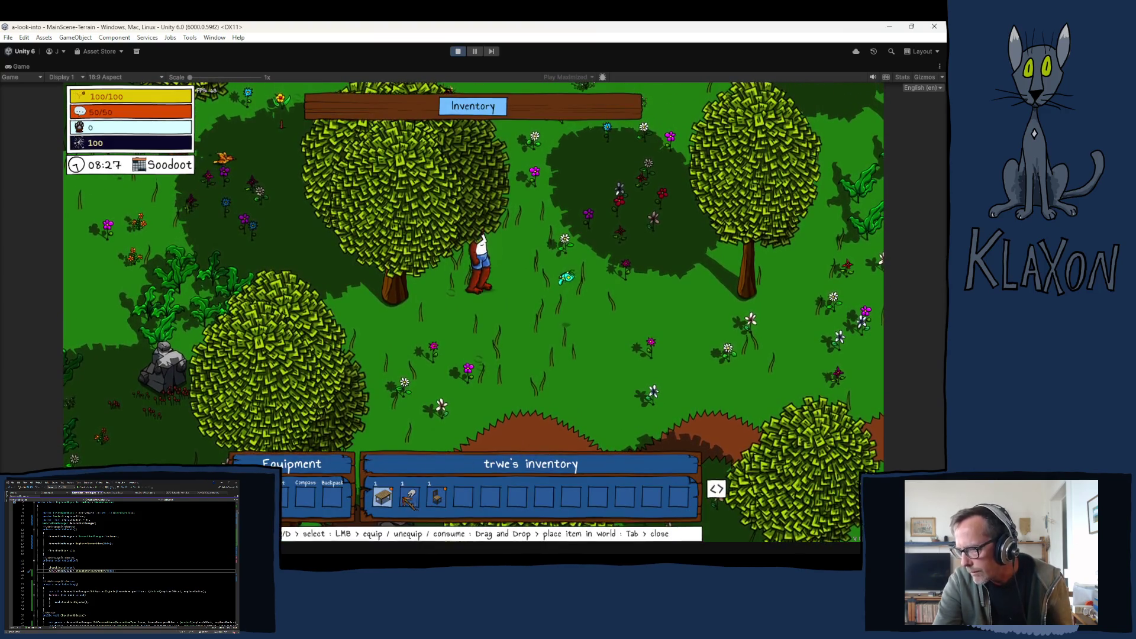
{"action": "left_click_drag", "start_coordinate": [391, 498], "coordinate": [543, 364]}
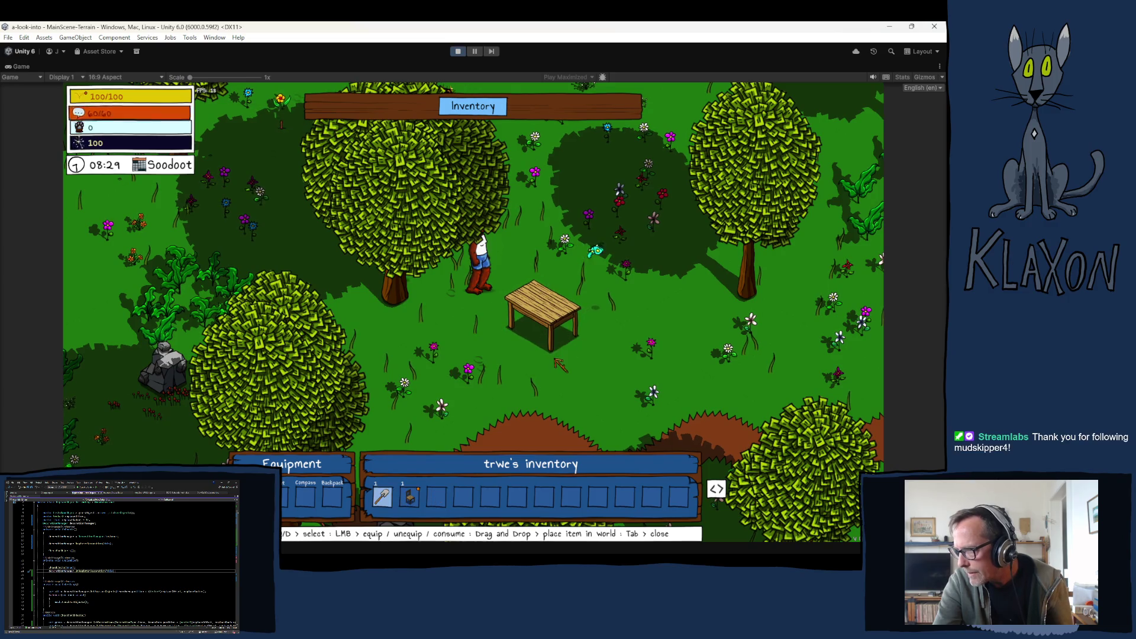
{"action": "key", "text": "Tab"}
{"action": "key", "text": "d"}
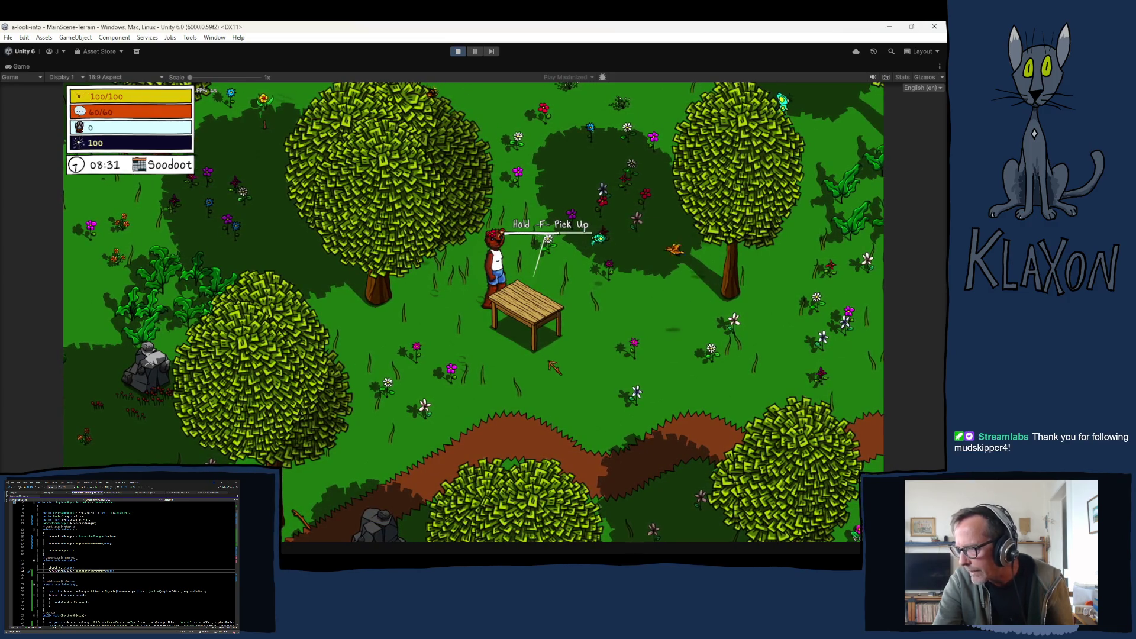
{"action": "key", "text": "f"}
Place the table beside the chair, pick up both in turn, then stop the game.
{"action": "key", "text": "Tab"}
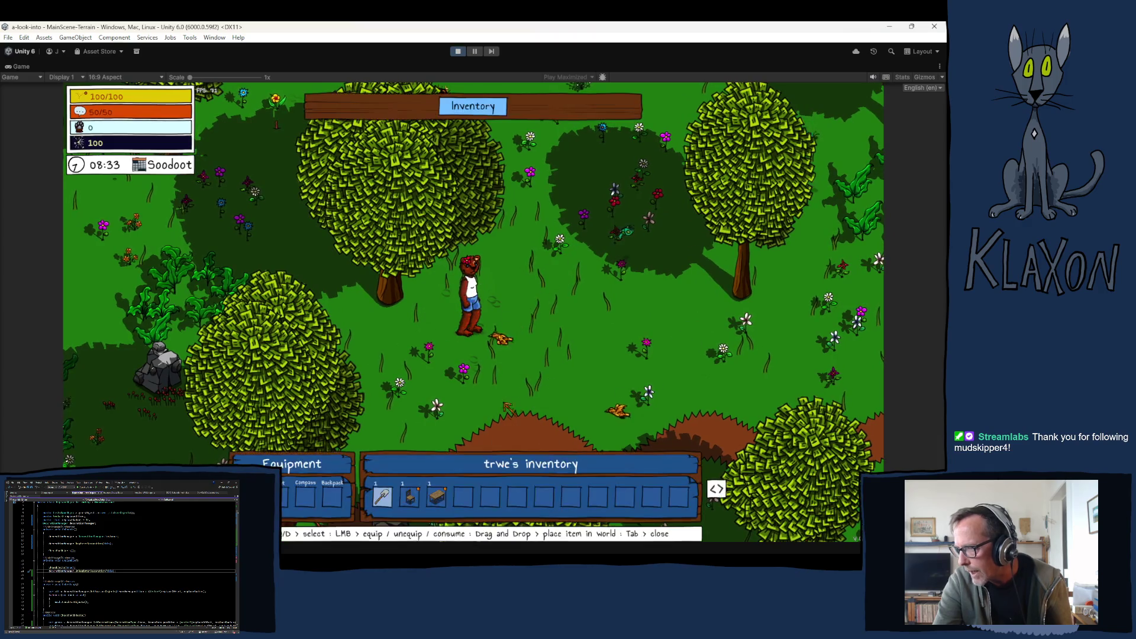
{"action": "mouse_move", "coordinate": [441, 502]}
{"action": "left_mouse_down"}
{"action": "mouse_move", "coordinate": [441, 477]}
{"action": "mouse_move", "coordinate": [538, 374]}
{"action": "left_mouse_up"}
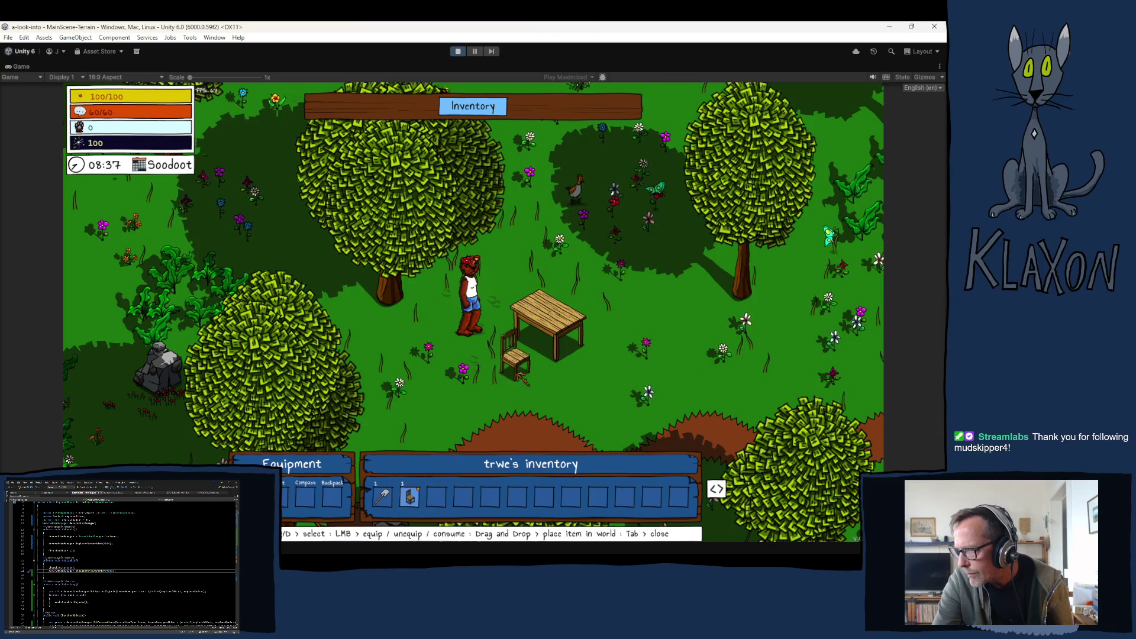
{"action": "key", "text": "Tab"}
{"action": "key", "text": "w"}
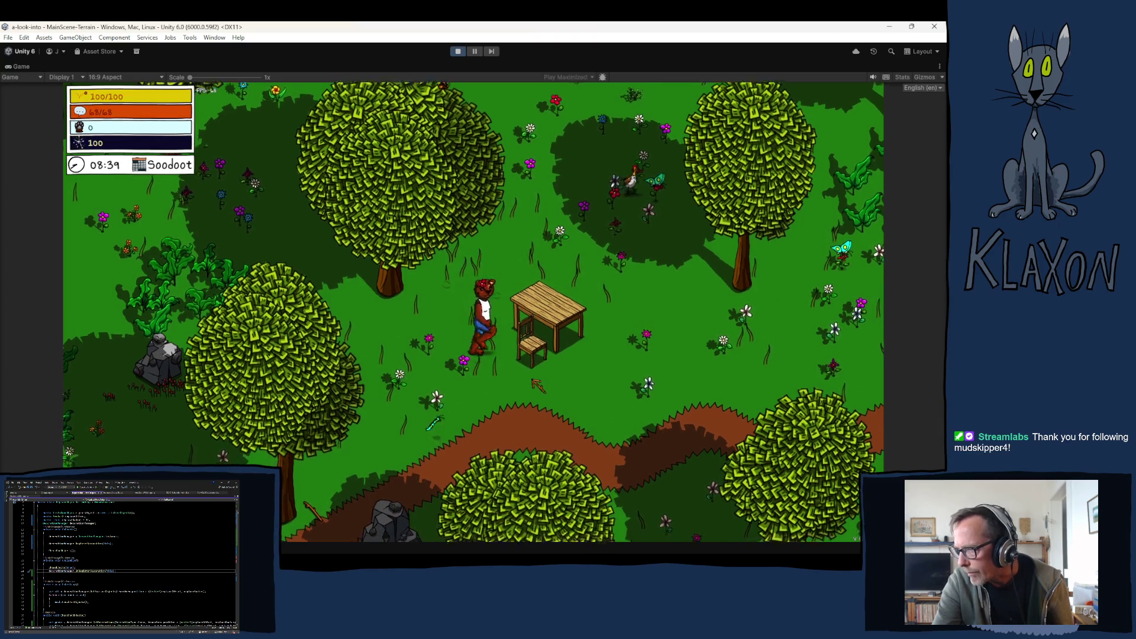
{"action": "key", "text": "s"}
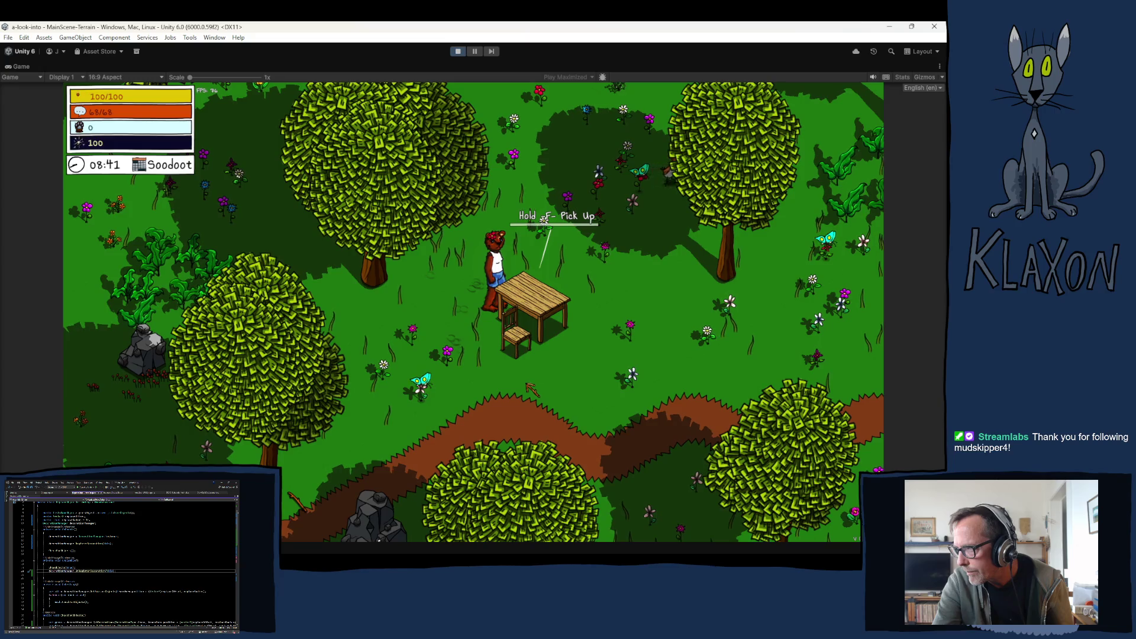
{"action": "key", "text": "f"}
{"action": "key", "text": "a"}
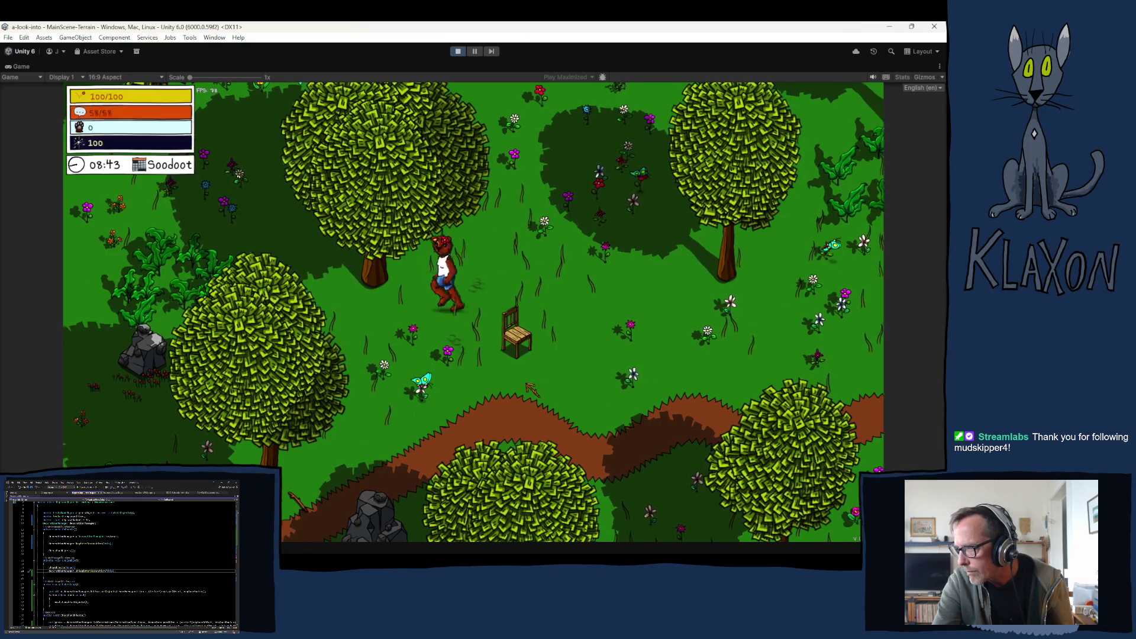
{"action": "key", "text": "s"}
{"action": "key", "text": "d"}
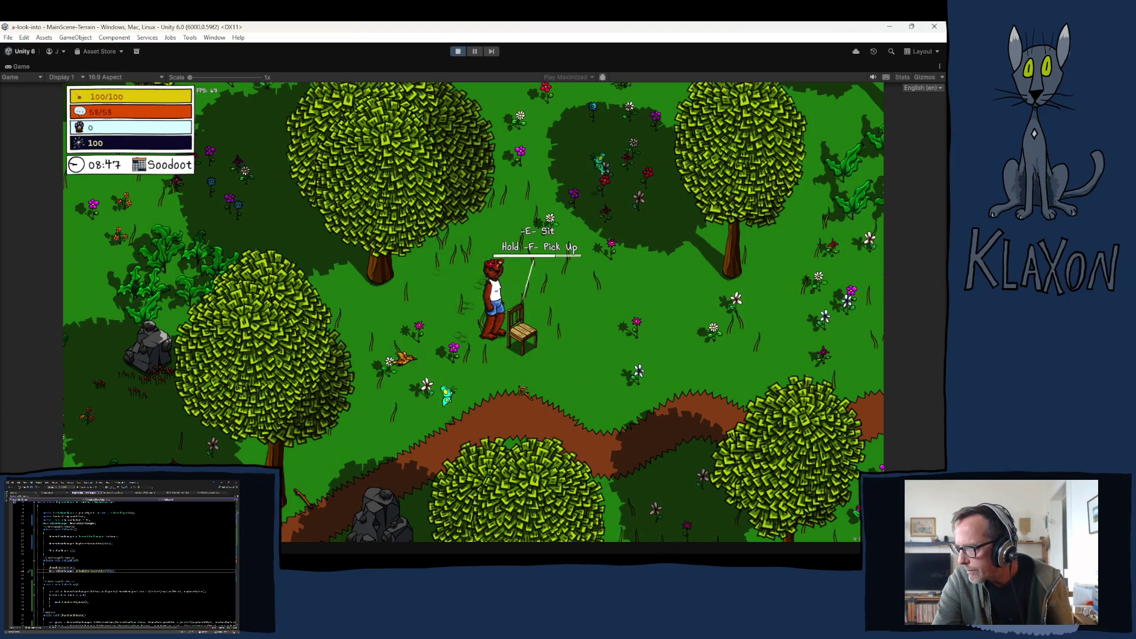
{"action": "key", "text": "f"}
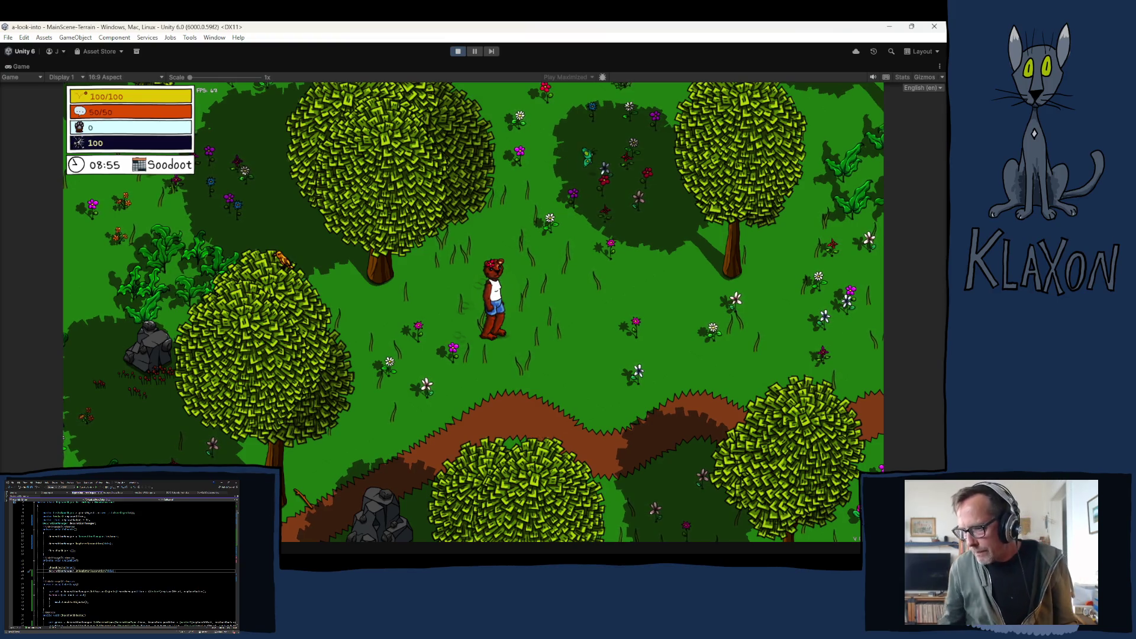
{"action": "key", "text": "ctrl+p"}
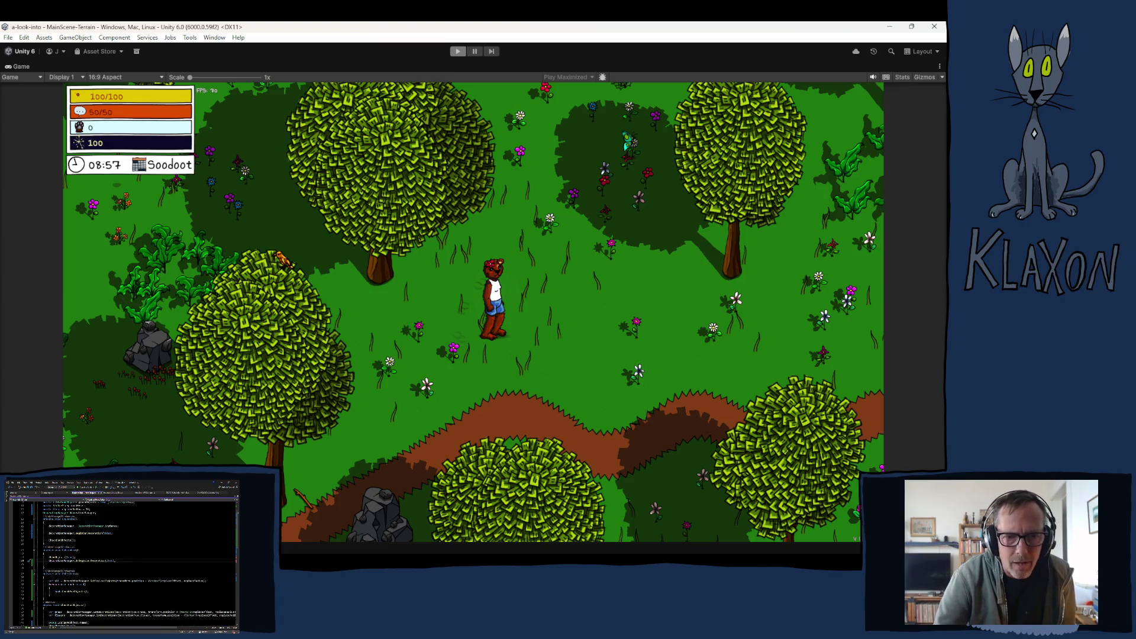
{"action": "scroll", "coordinate": [120, 555], "scroll_direction": "down", "scroll_amount": 1}
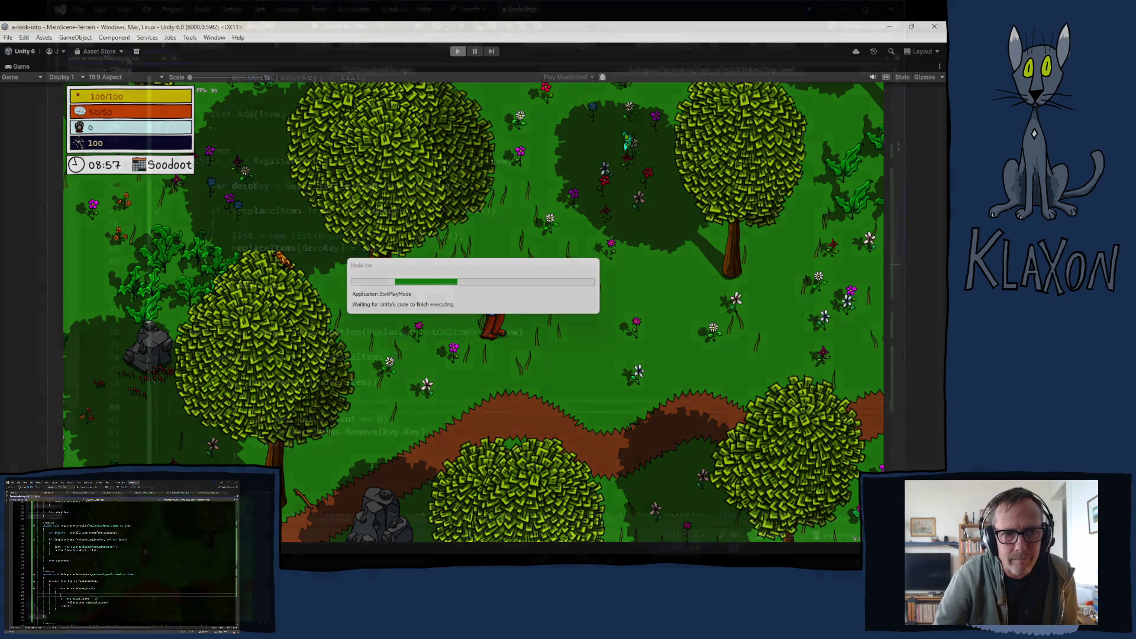
{"action": "scroll", "coordinate": [332, 291], "scroll_direction": "down", "scroll_amount": 2}
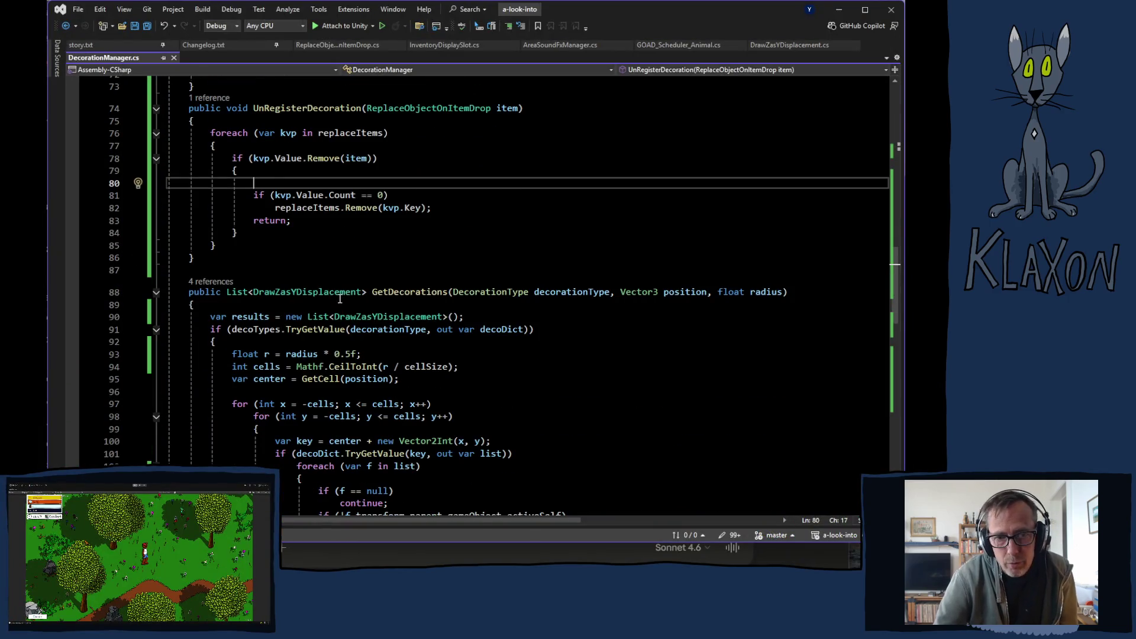
{"action": "scroll", "coordinate": [320, 289], "scroll_direction": "down", "scroll_amount": 2}
{"action": "scroll", "coordinate": [293, 280], "scroll_direction": "down", "scroll_amount": 1}
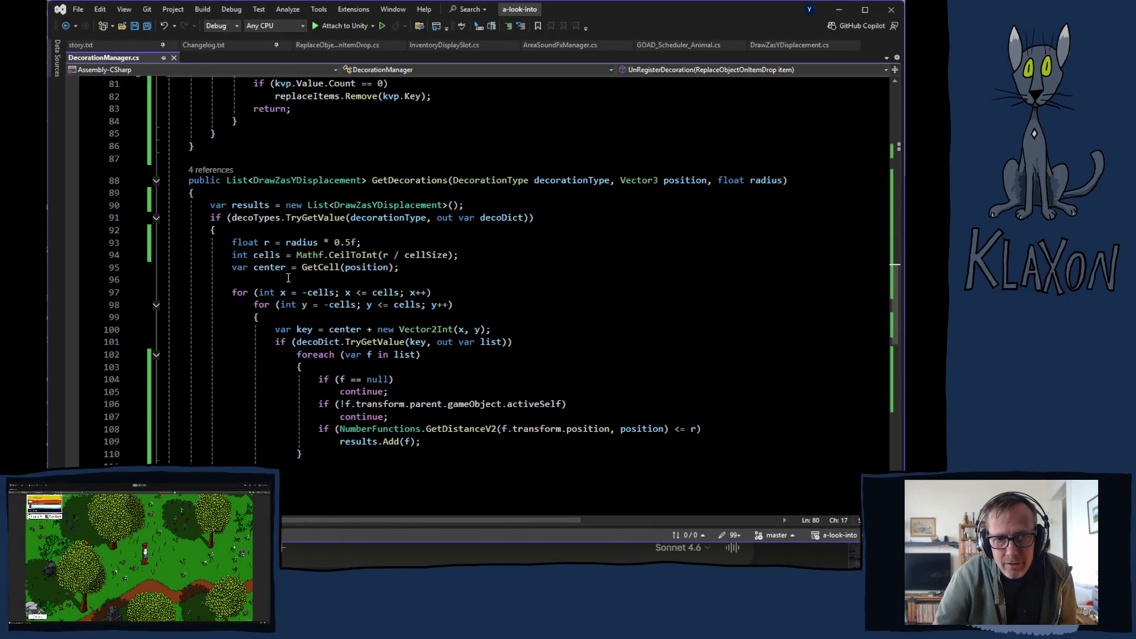
{"action": "scroll", "coordinate": [411, 291], "scroll_direction": "up", "scroll_amount": 7}
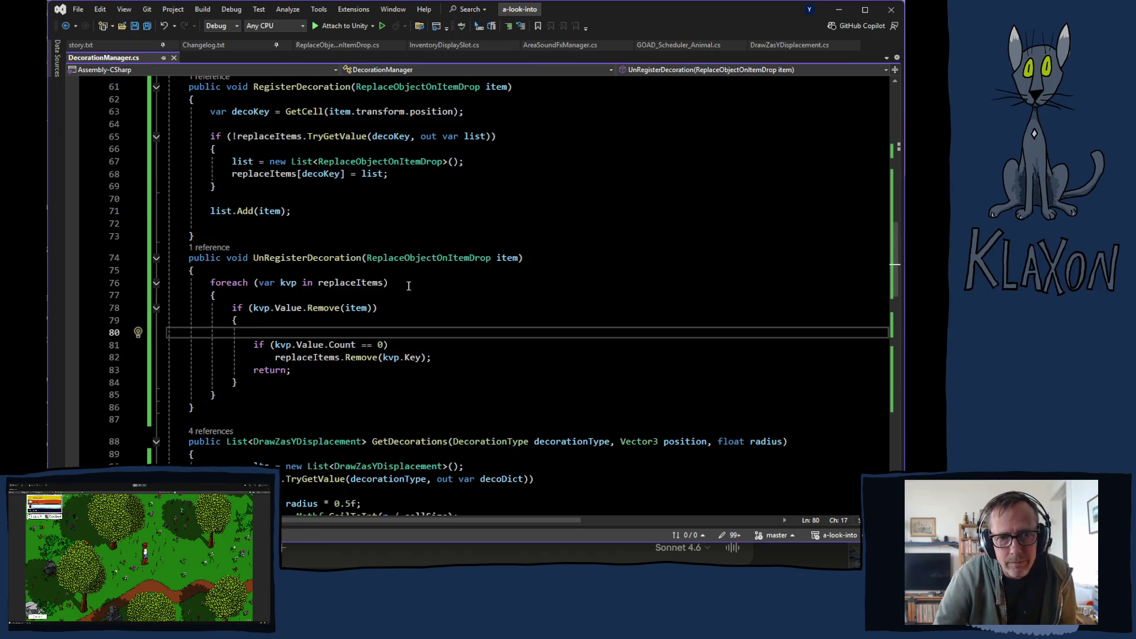
Delete the Debug.Log line from CheckForObjects in ReplaceObjectOnItemDrop.cs, save and return to Unity.
{"action": "left_click", "coordinate": [347, 45]}
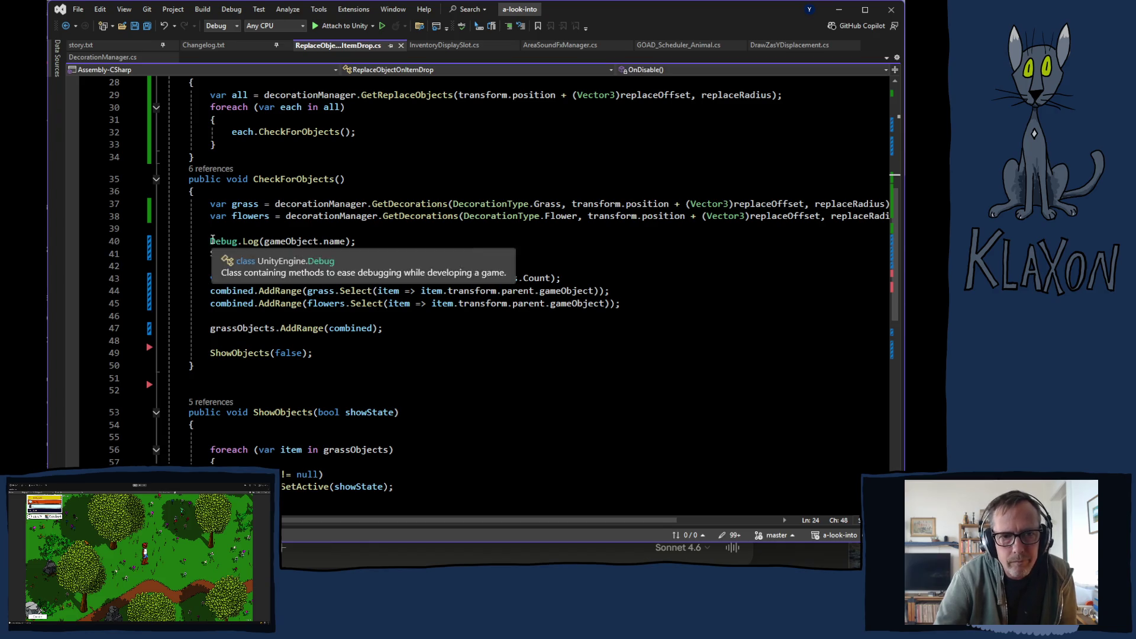
{"action": "left_click_drag", "start_coordinate": [210, 240], "coordinate": [411, 238]}
{"action": "key", "text": "BackSpace"}
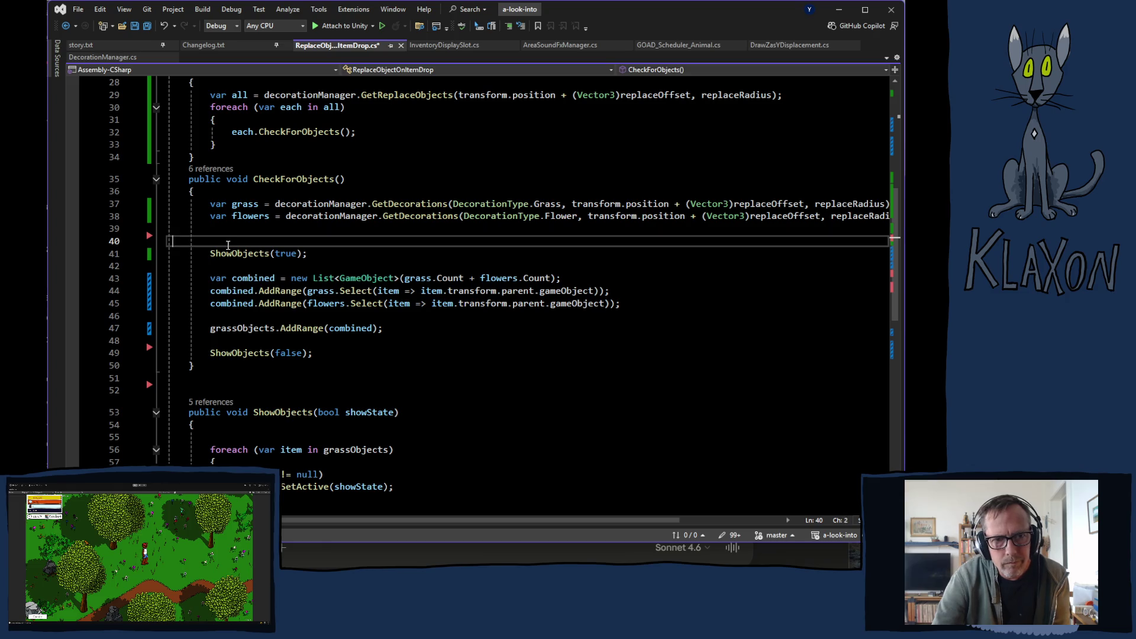
{"action": "key", "text": "BackSpace"}
{"action": "key", "text": "ctrl+s"}
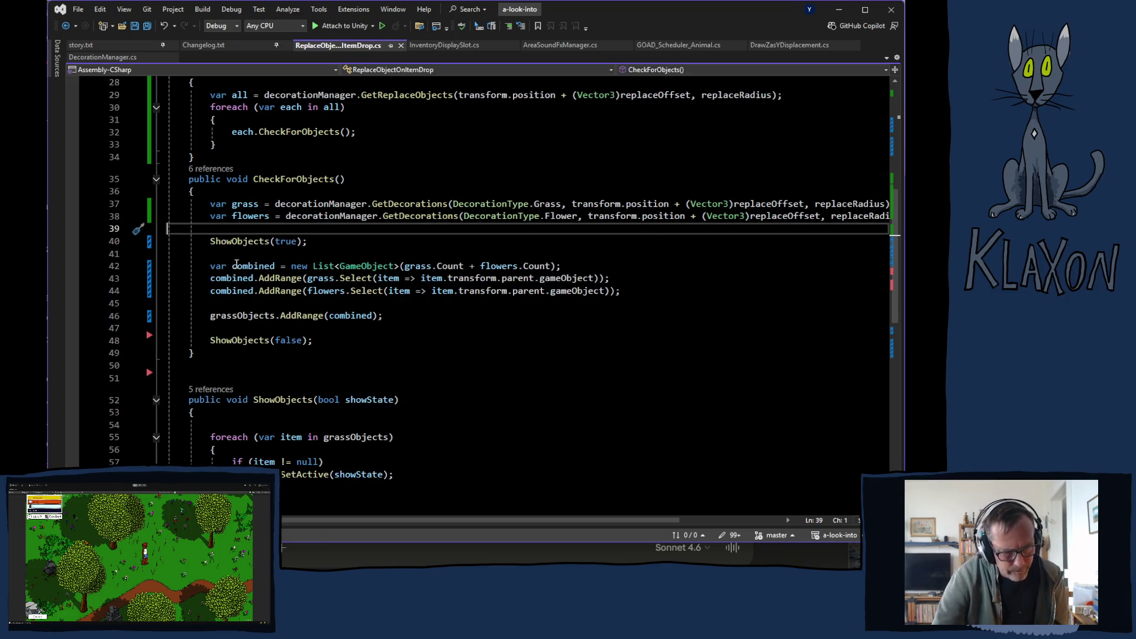
{"action": "key", "text": "alt+Tab"}
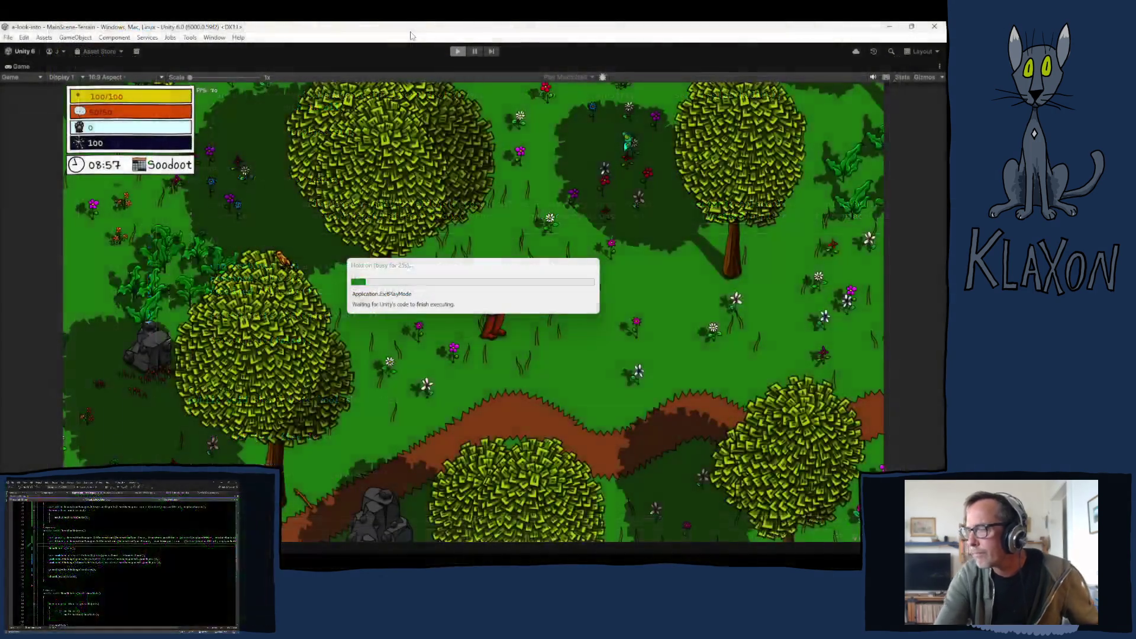
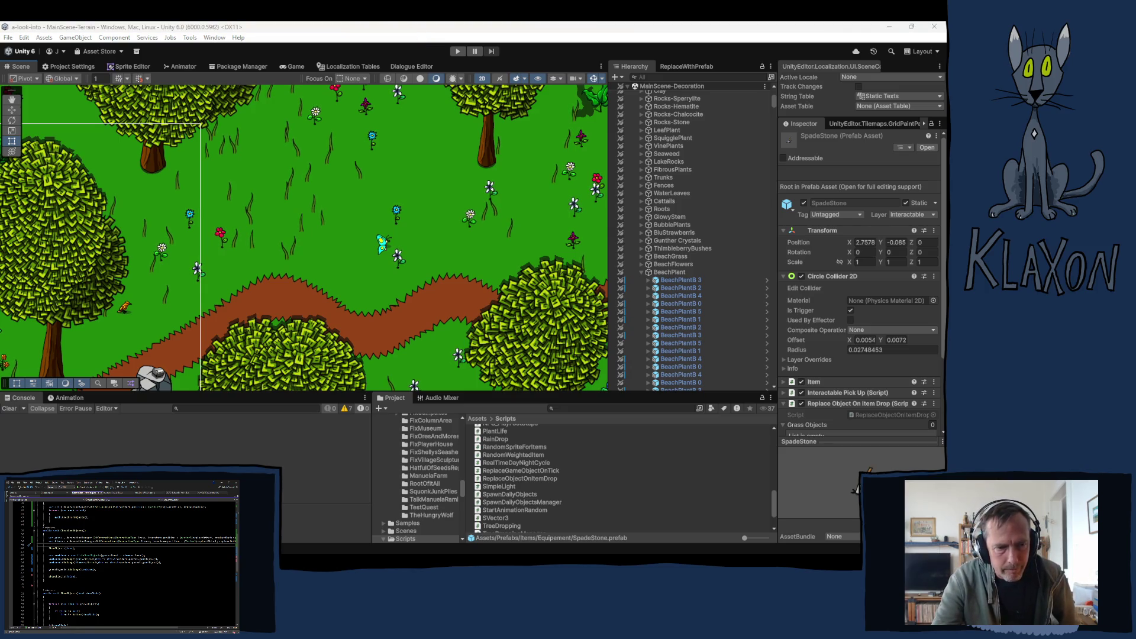
Focus the Unity editor and start the game in Play mode.
{"action": "left_click", "coordinate": [362, 33]}
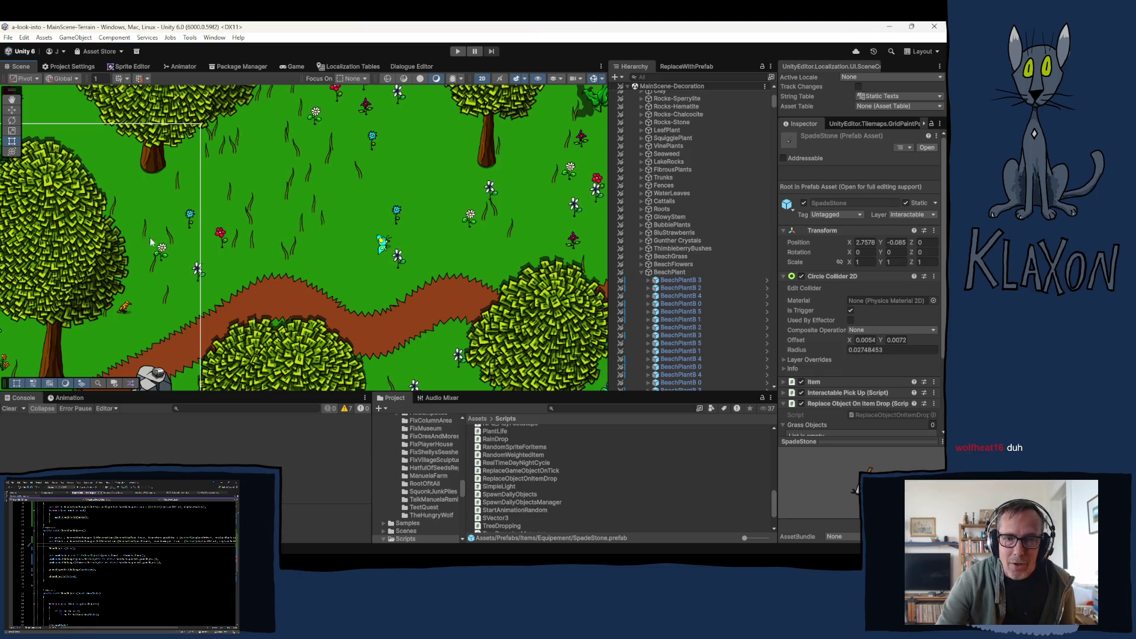
{"action": "left_click", "coordinate": [458, 51]}
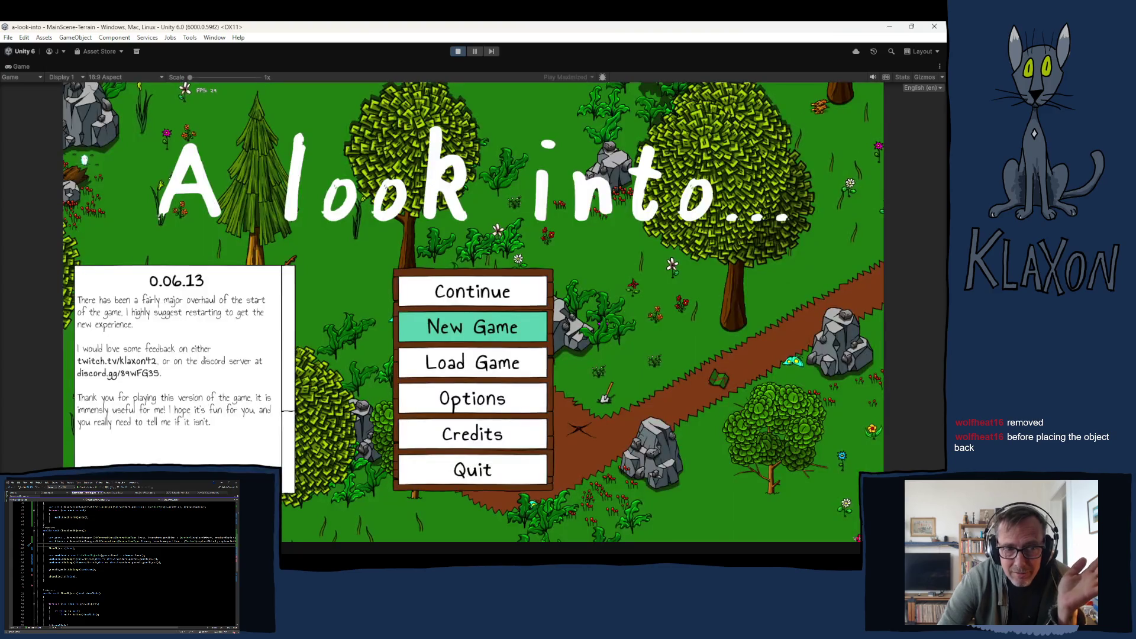
Start a new game save and accept the character to enter the world.
{"action": "left_click", "coordinate": [485, 330]}
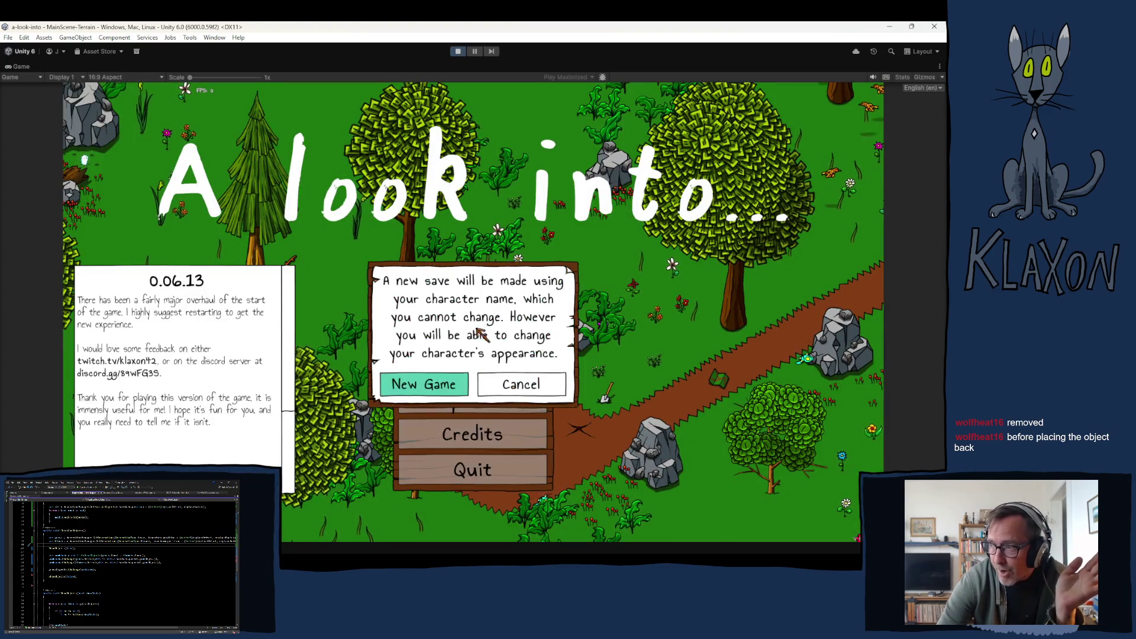
{"action": "left_click", "coordinate": [423, 383]}
{"action": "type", "text": "rwt"}
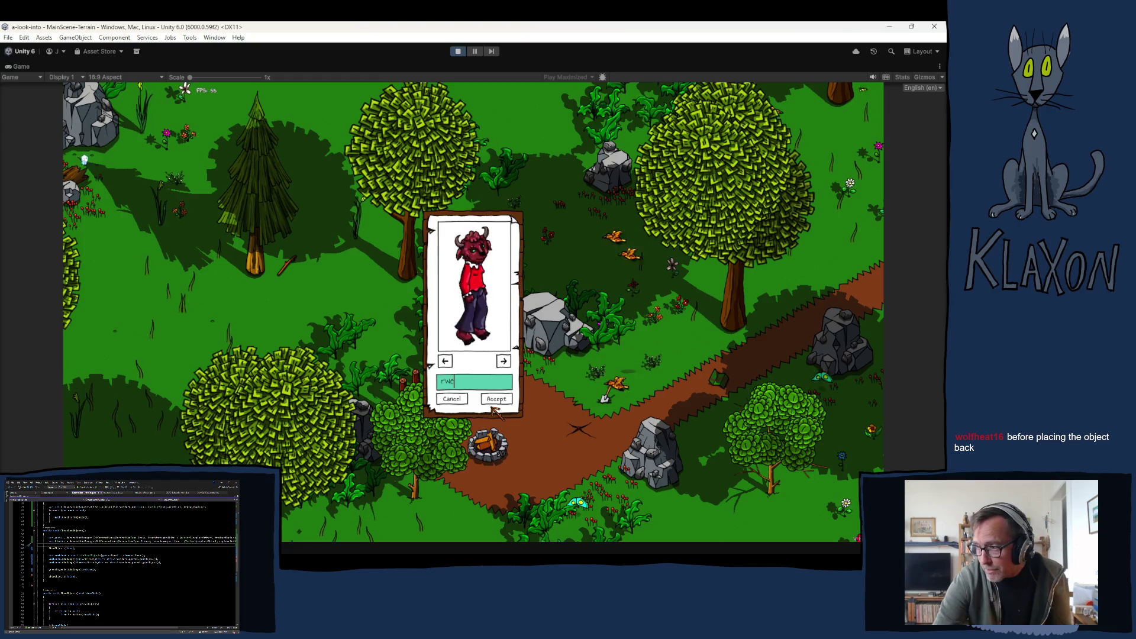
{"action": "left_click", "coordinate": [493, 399]}
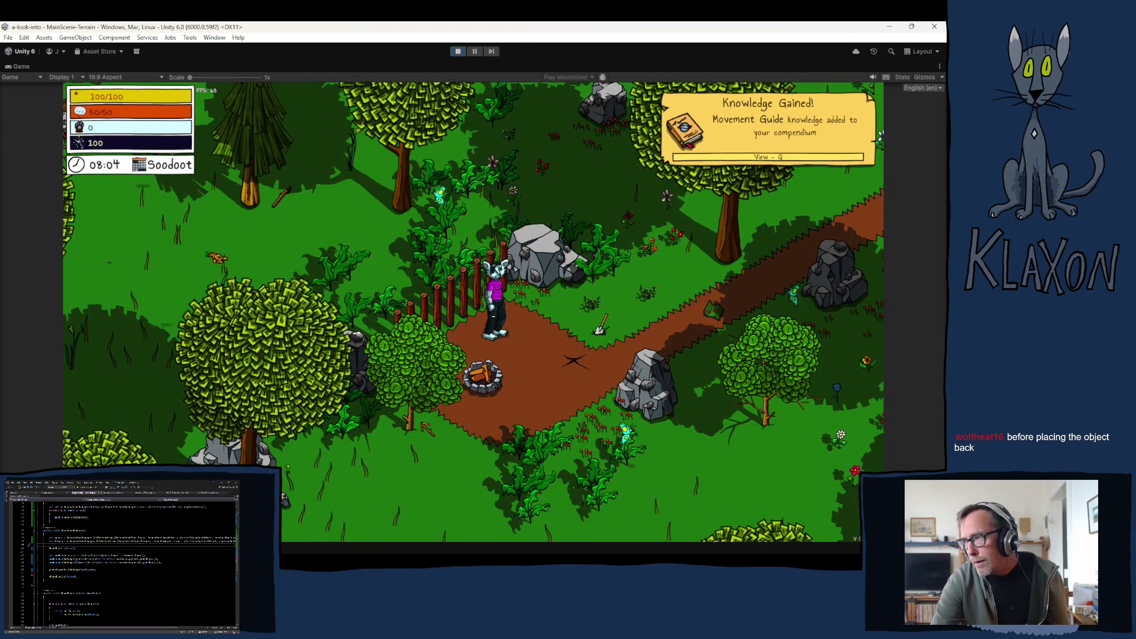
Walk up to the nearby chest, take the table and chair, and close it.
{"action": "key", "text": "w"}
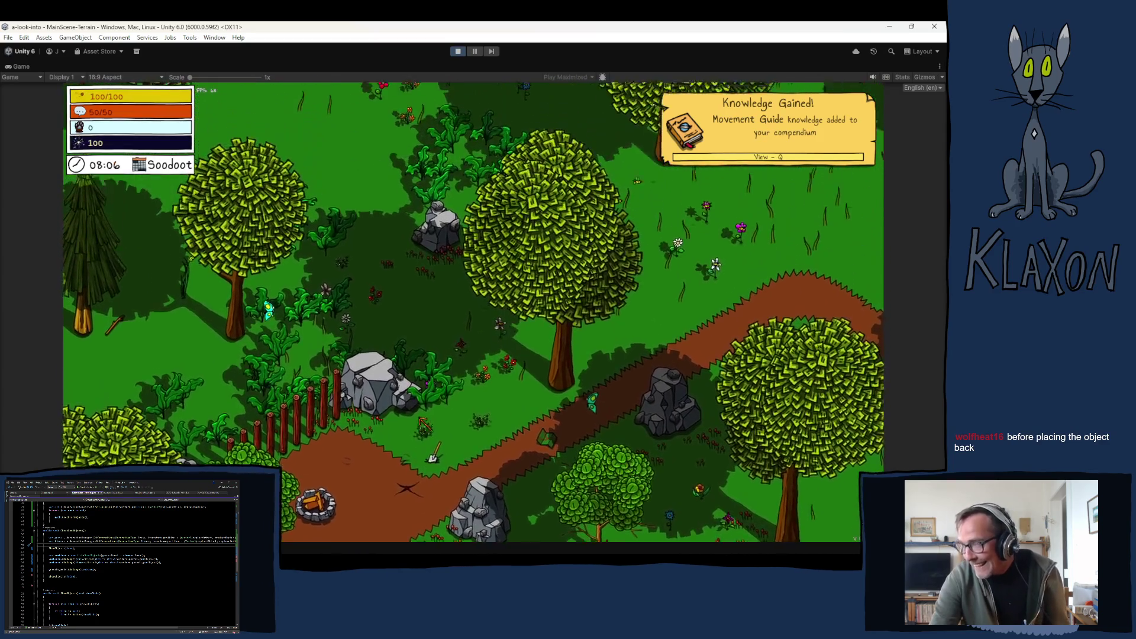
{"action": "key", "text": "e"}
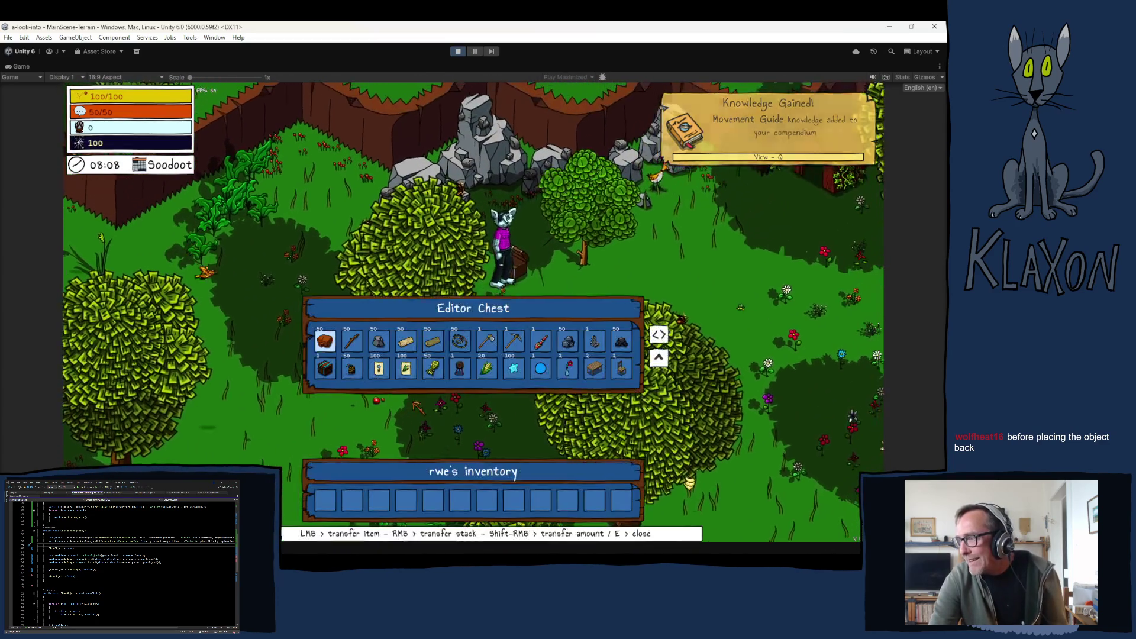
{"action": "left_click", "coordinate": [594, 368]}
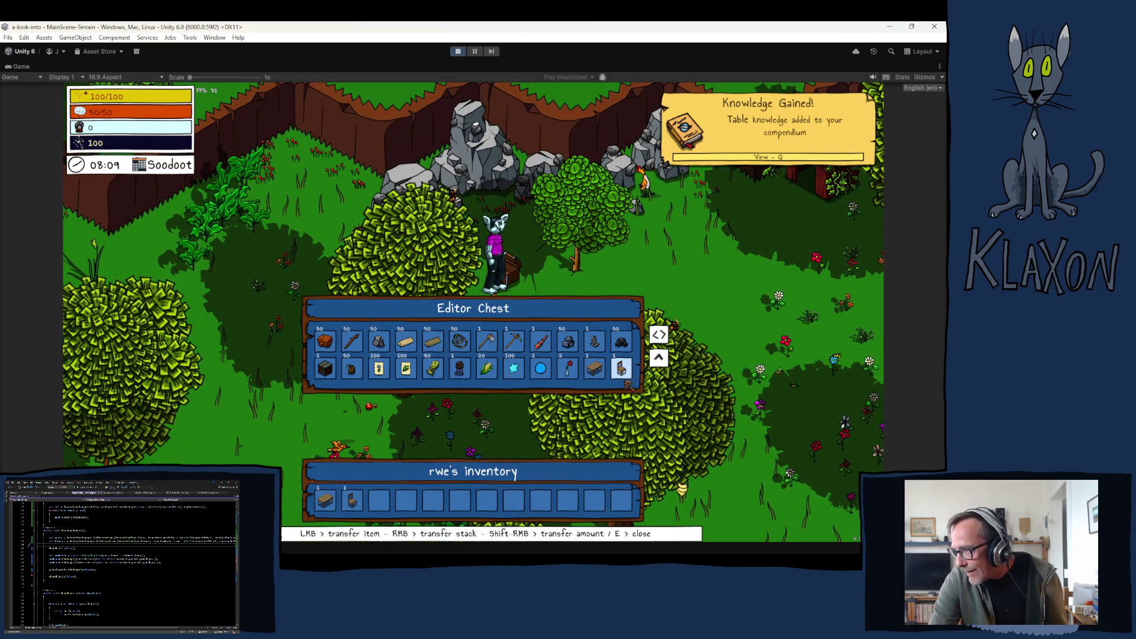
{"action": "key", "text": "e"}
Walk south past the rock, then up into a forest clearing and open the inventory.
{"action": "key", "text": "s"}
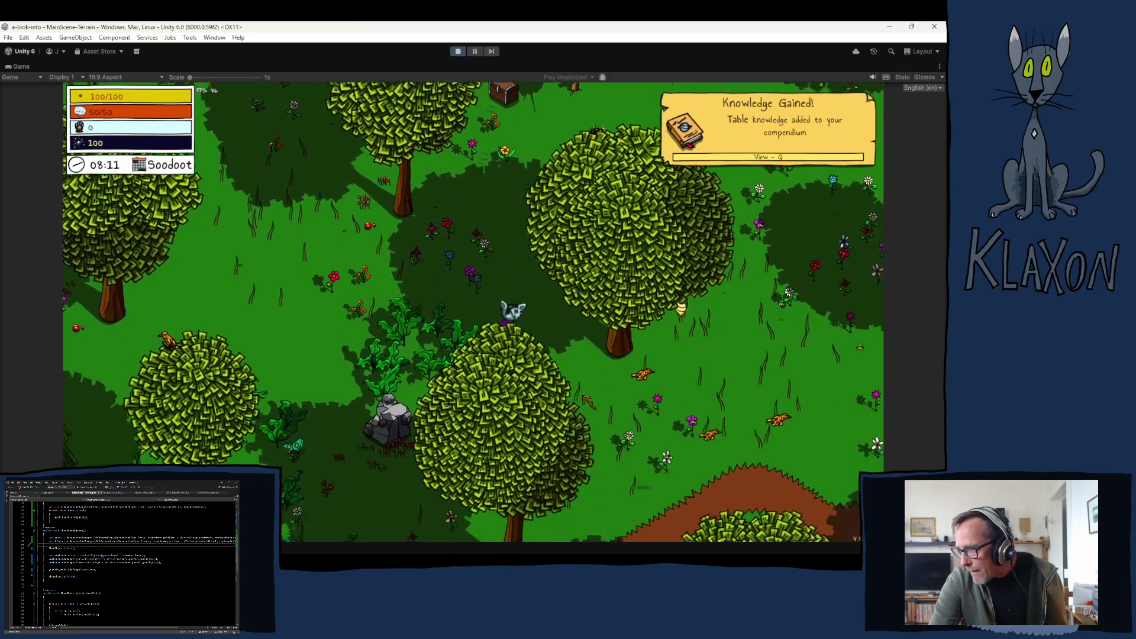
{"action": "key", "text": "s"}
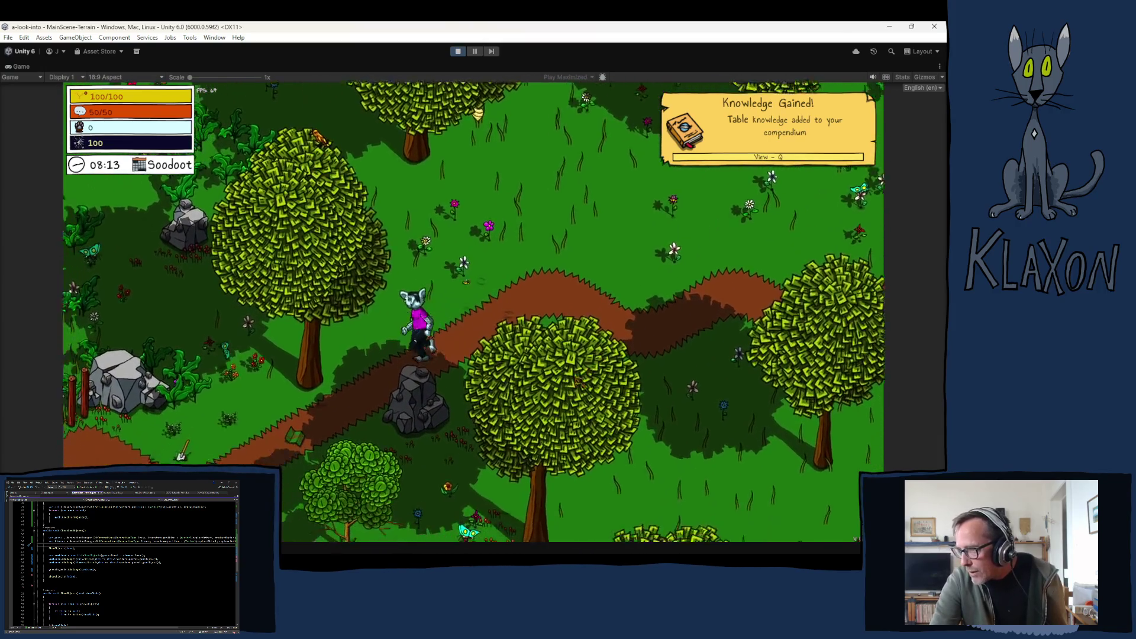
{"action": "key", "text": "s"}
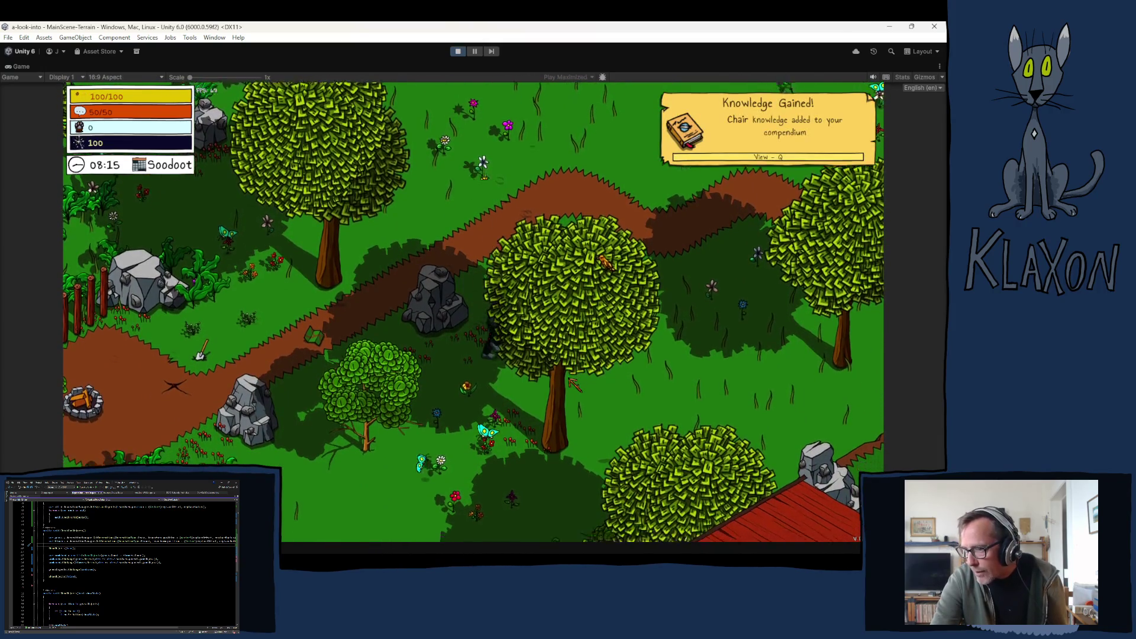
{"action": "key", "text": "a"}
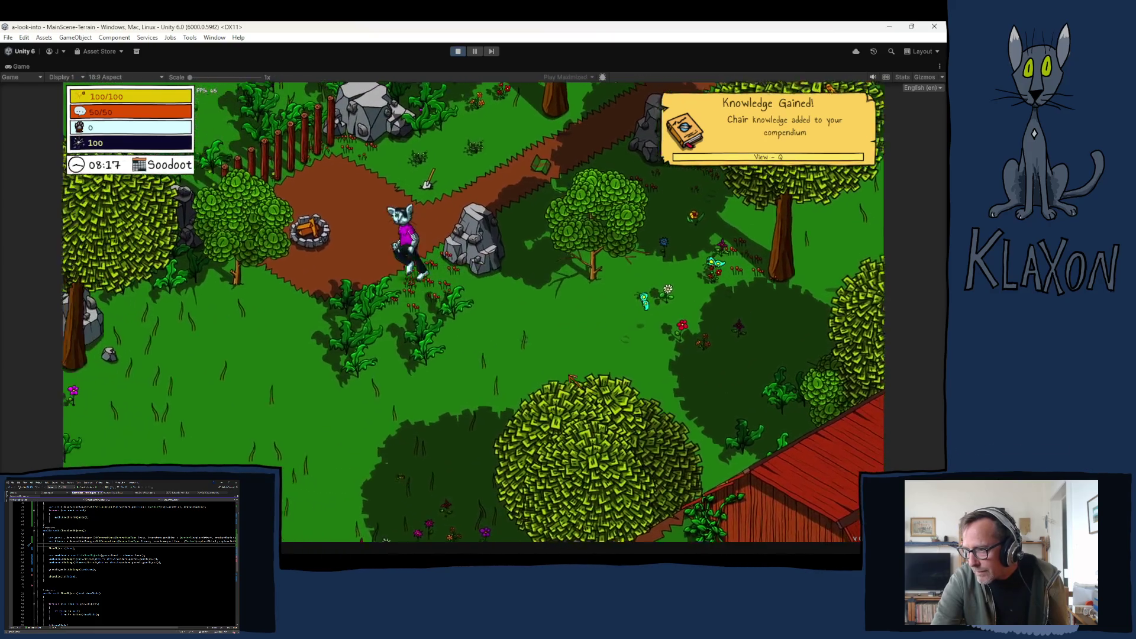
{"action": "key", "text": "w"}
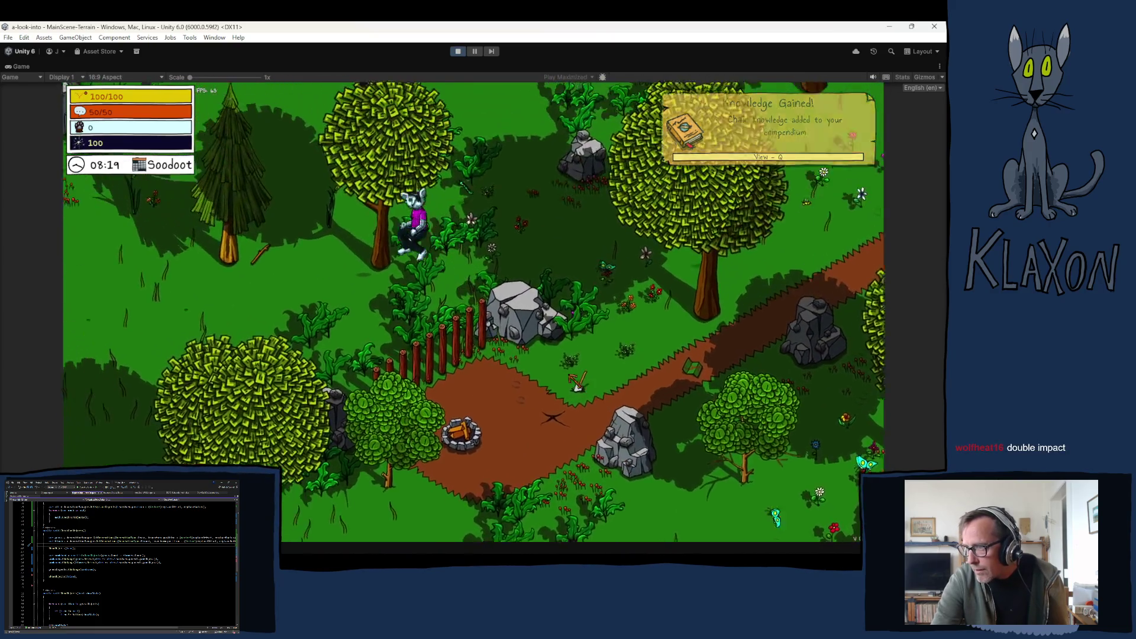
{"action": "key", "text": "w"}
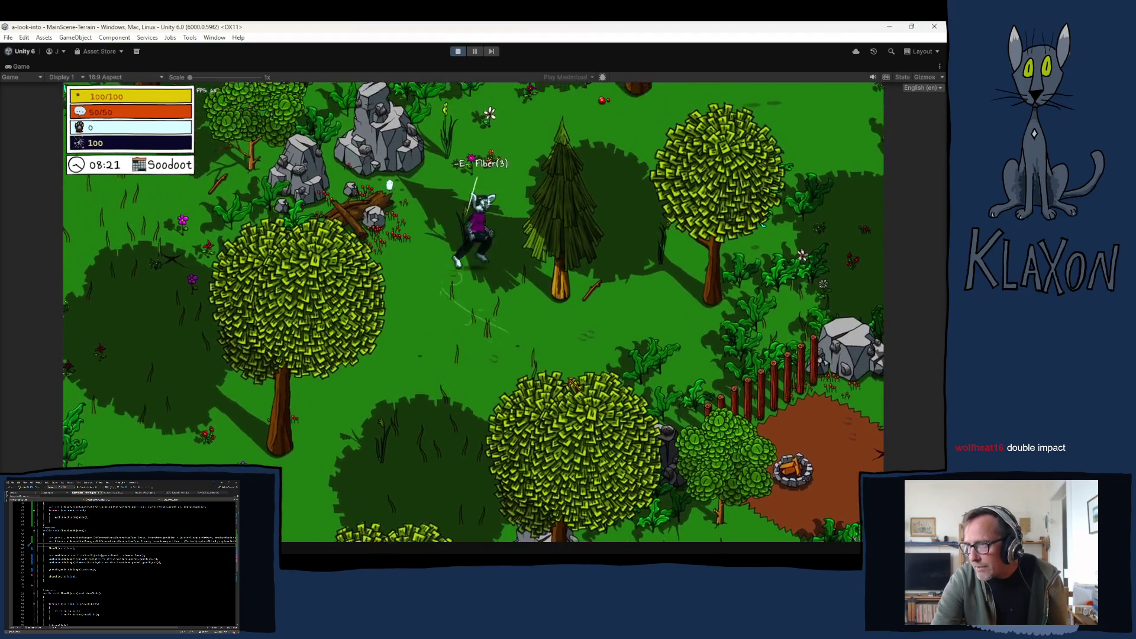
{"action": "key", "text": "w"}
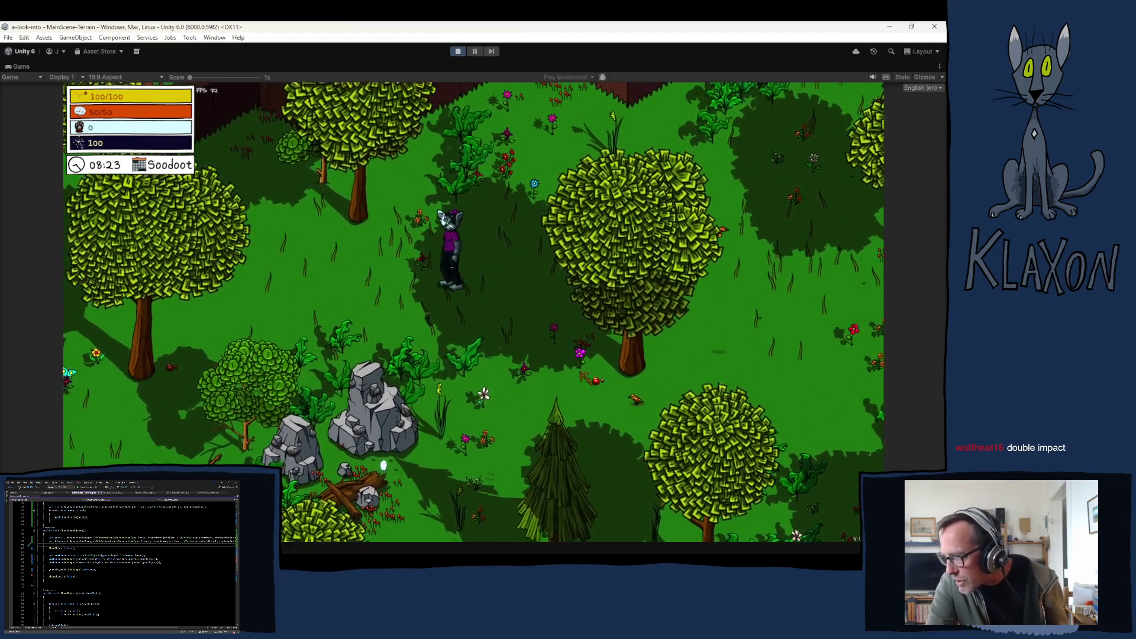
{"action": "key", "text": "Tab"}
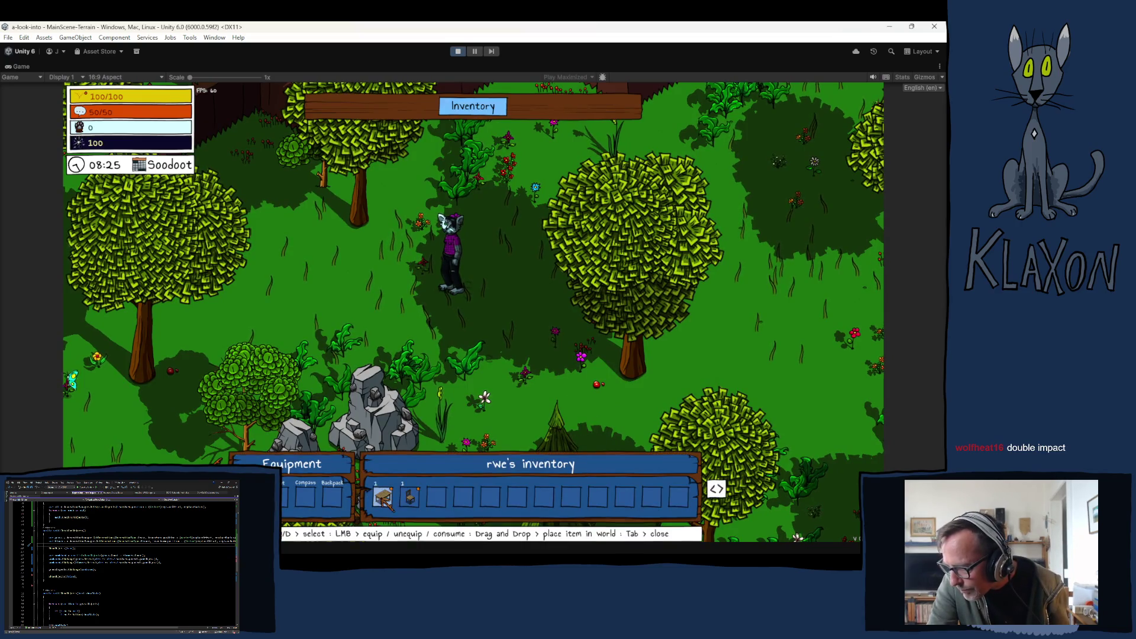
Place the table beside the character, pick it back up, then place it again in the forest.
{"action": "left_click_drag", "start_coordinate": [382, 497], "coordinate": [407, 317]}
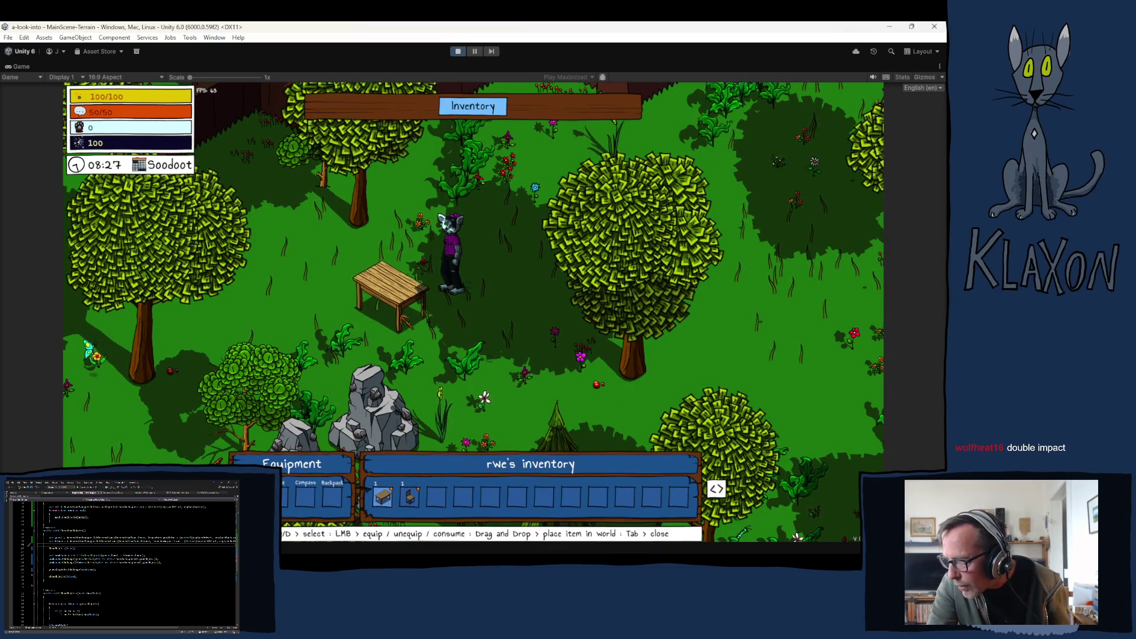
{"action": "key", "text": "Tab"}
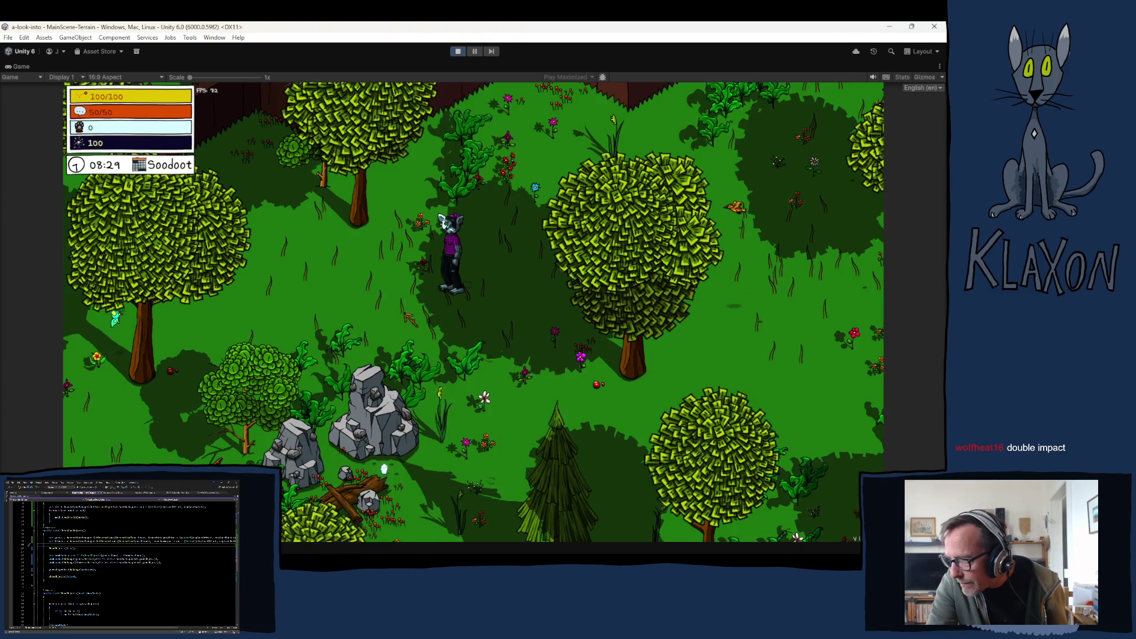
{"action": "key", "text": "Tab"}
{"action": "mouse_move", "coordinate": [382, 497]}
{"action": "left_mouse_down"}
{"action": "mouse_move", "coordinate": [408, 282]}
{"action": "mouse_move", "coordinate": [413, 304]}
{"action": "mouse_move", "coordinate": [463, 338]}
{"action": "left_mouse_up"}
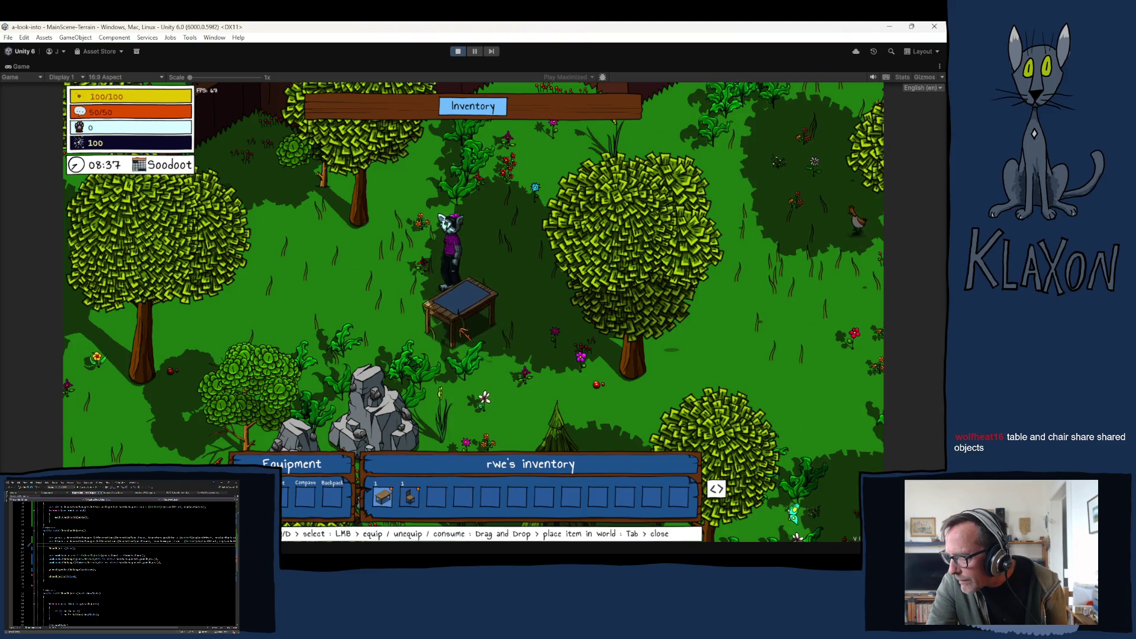
{"action": "mouse_move", "coordinate": [462, 339]}
{"action": "left_mouse_down"}
{"action": "mouse_move", "coordinate": [401, 315]}
{"action": "mouse_move", "coordinate": [404, 283]}
{"action": "left_mouse_up"}
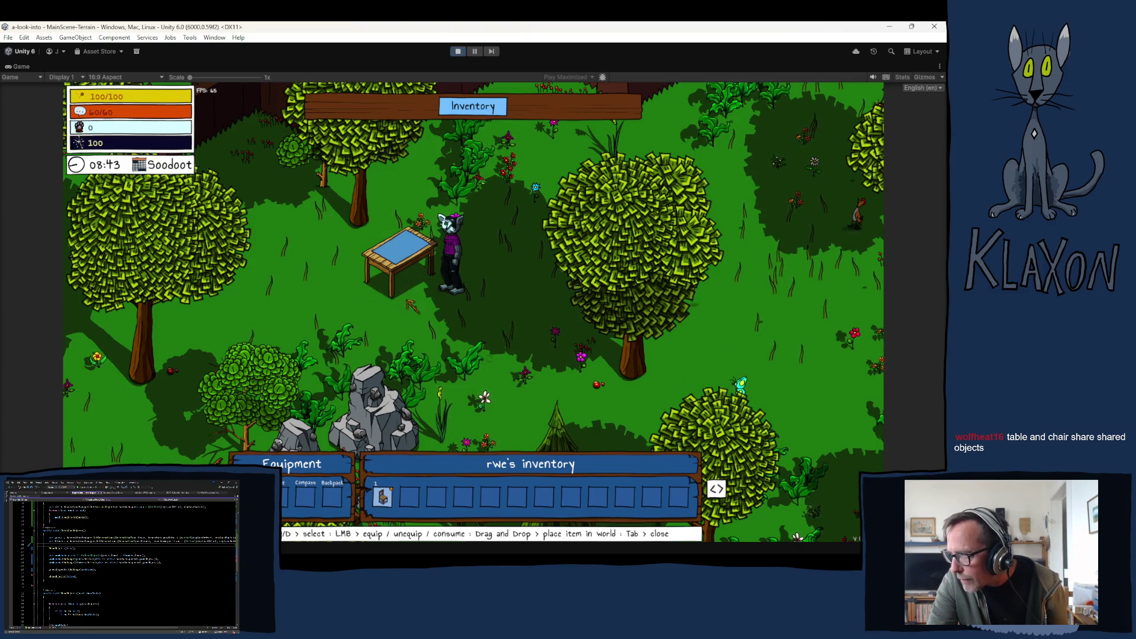
Set the chair down beside the placed table.
{"action": "left_click", "coordinate": [387, 308]}
{"action": "left_click", "coordinate": [381, 310]}
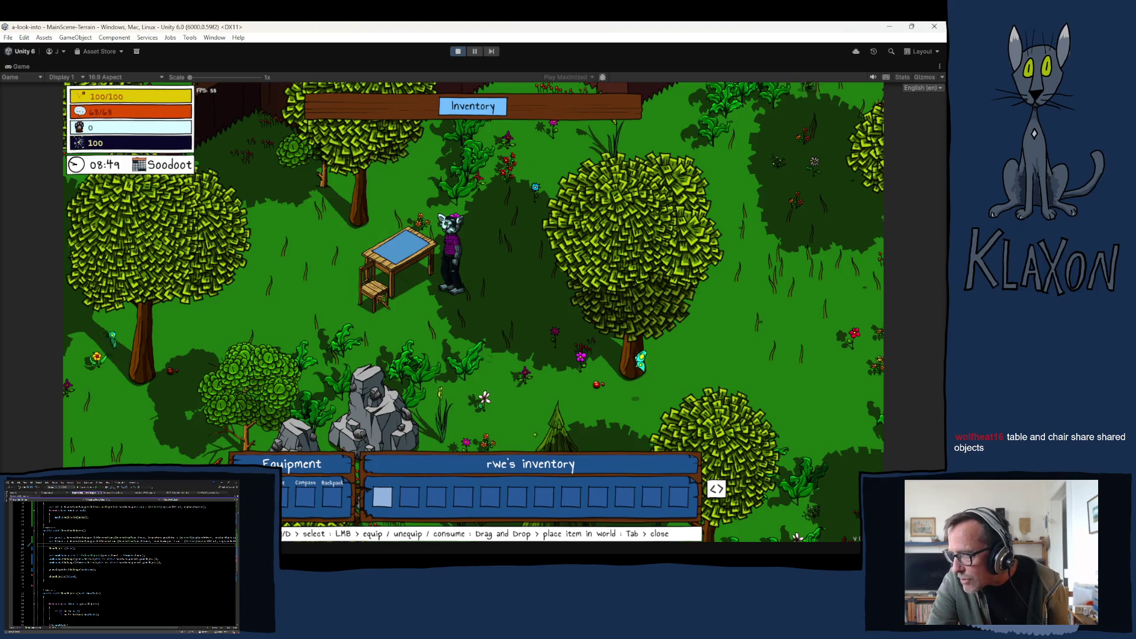
Close the inventory, walk round and sit on the chair, then get up and walk away.
{"action": "key", "text": "Tab"}
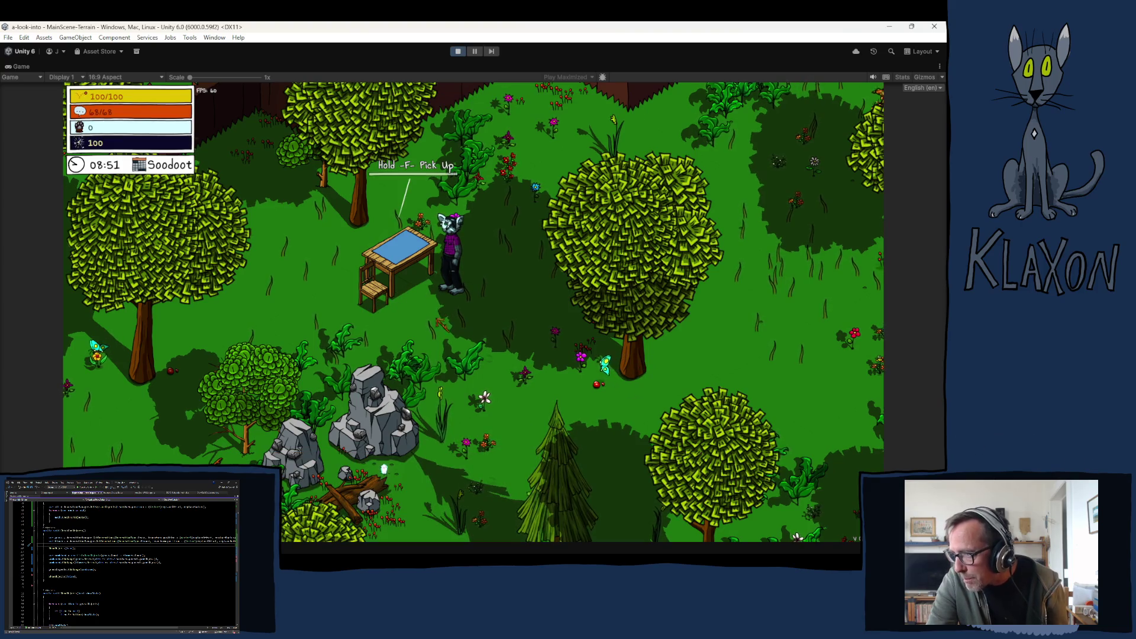
{"action": "key", "text": "a"}
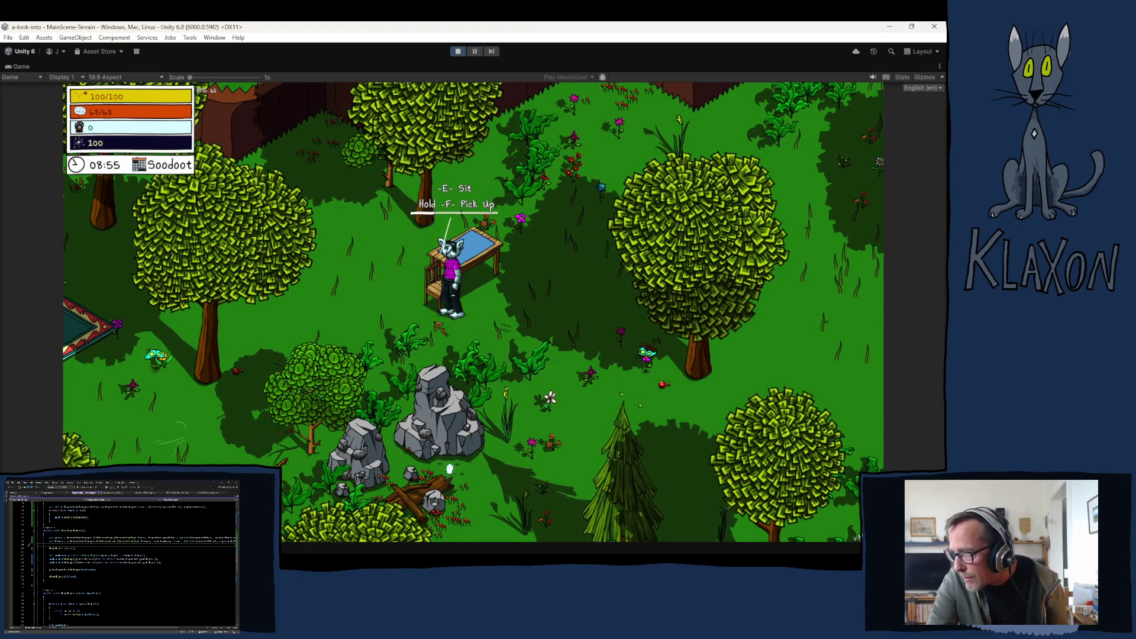
{"action": "key", "text": "e"}
{"action": "key", "text": "d"}
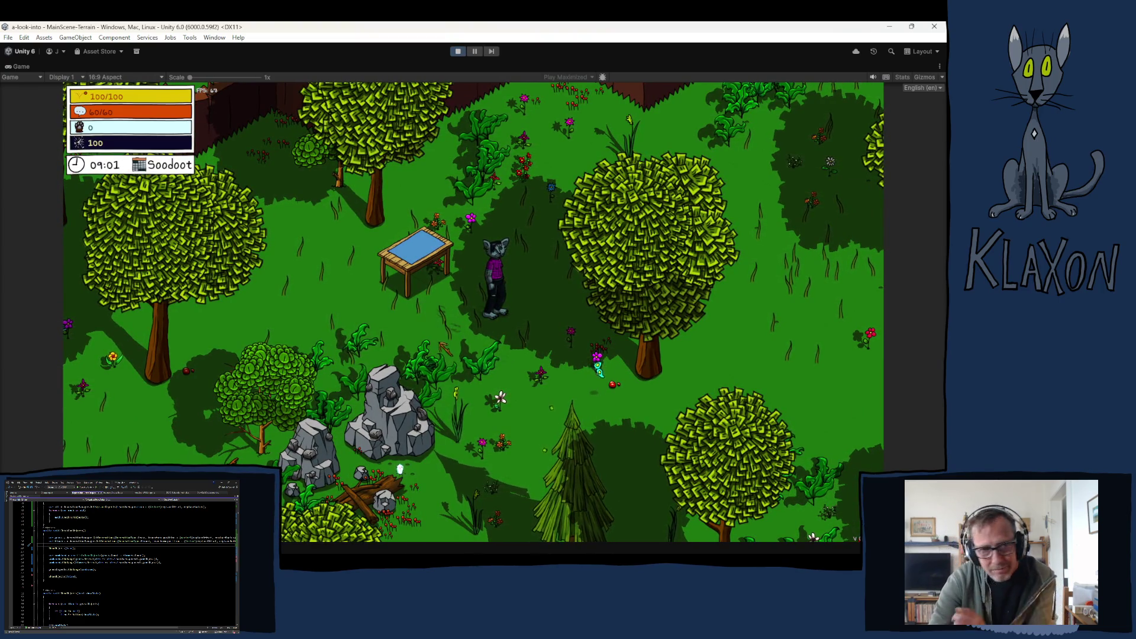
{"action": "key", "text": "a"}
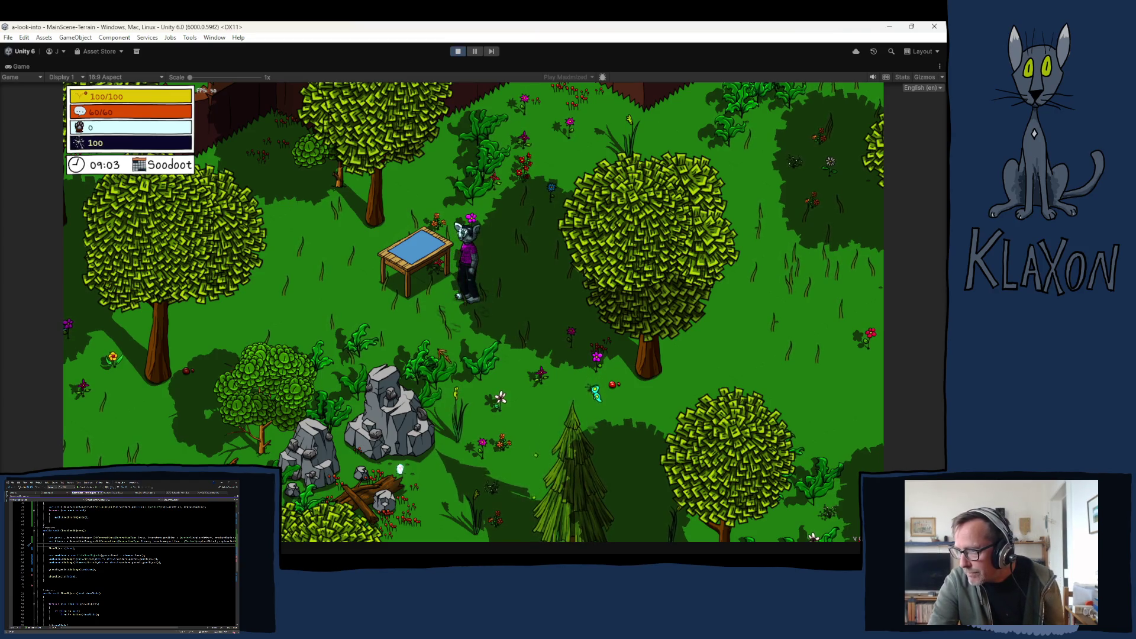
Place the chair next to the table, then walk up and pick the table back up.
{"action": "key", "text": "Tab"}
{"action": "left_click_drag", "start_coordinate": [384, 493], "coordinate": [397, 311]}
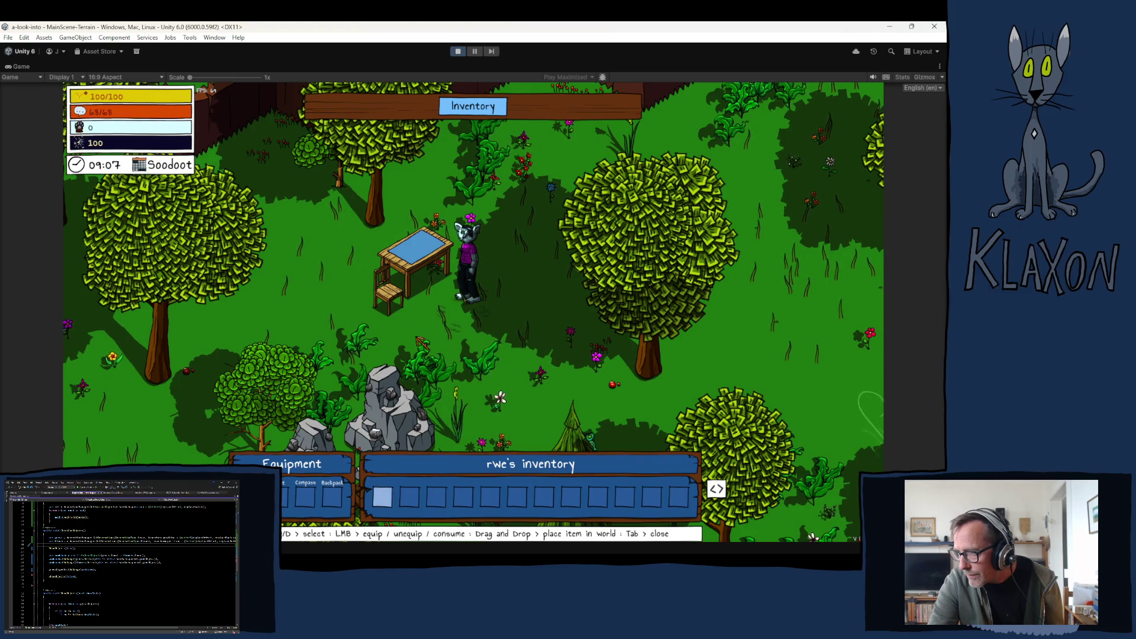
{"action": "key", "text": "Tab"}
{"action": "key", "text": "a"}
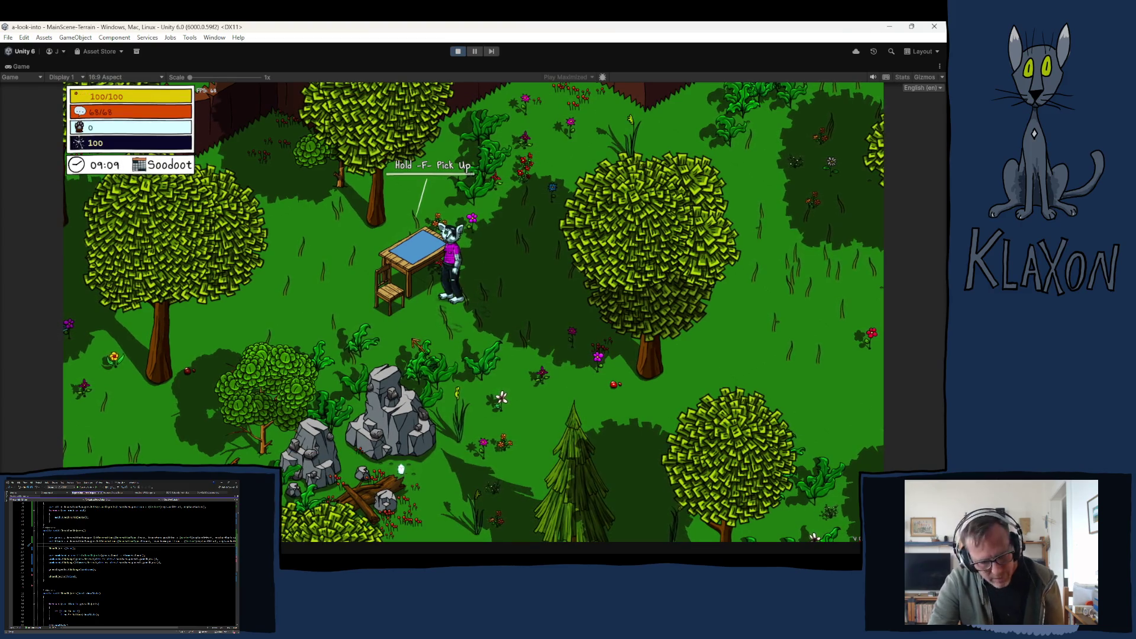
{"action": "key", "text": "f"}
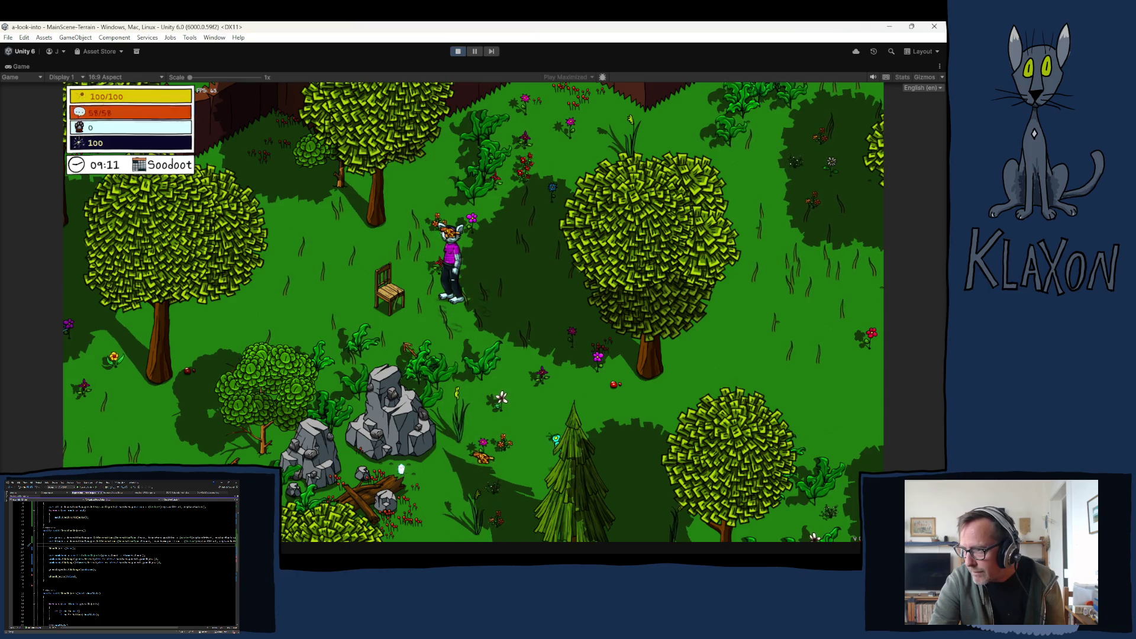
{"action": "key", "text": "d"}
Place the table beside the chair, then pick up the chair and the table again.
{"action": "key", "text": "a"}
{"action": "key", "text": "Tab"}
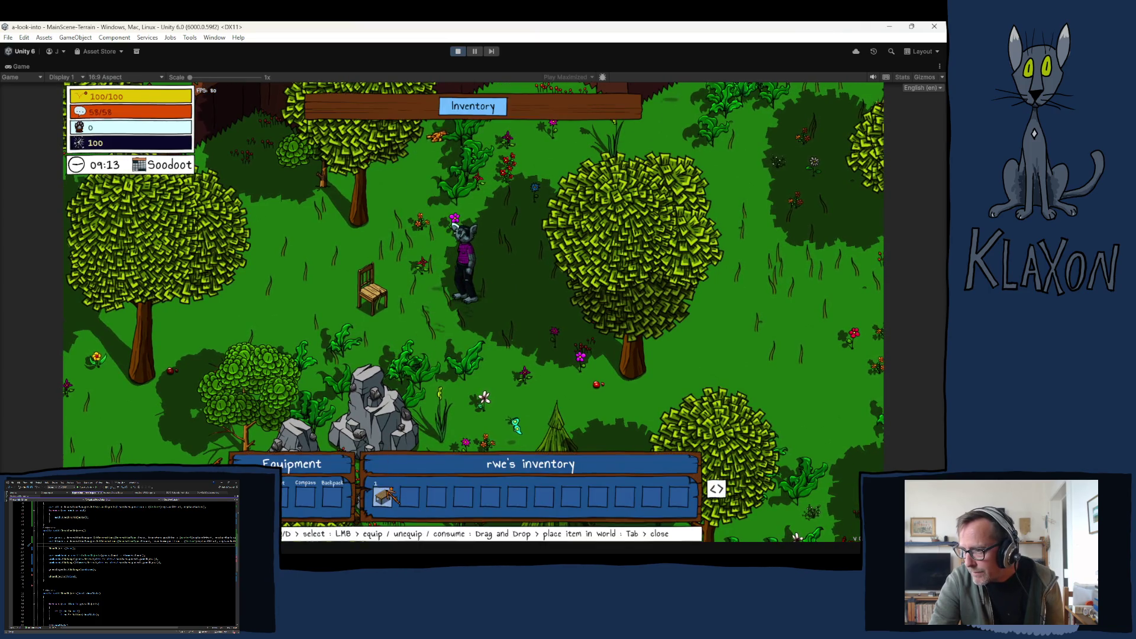
{"action": "left_click_drag", "start_coordinate": [505, 420], "coordinate": [493, 409]}
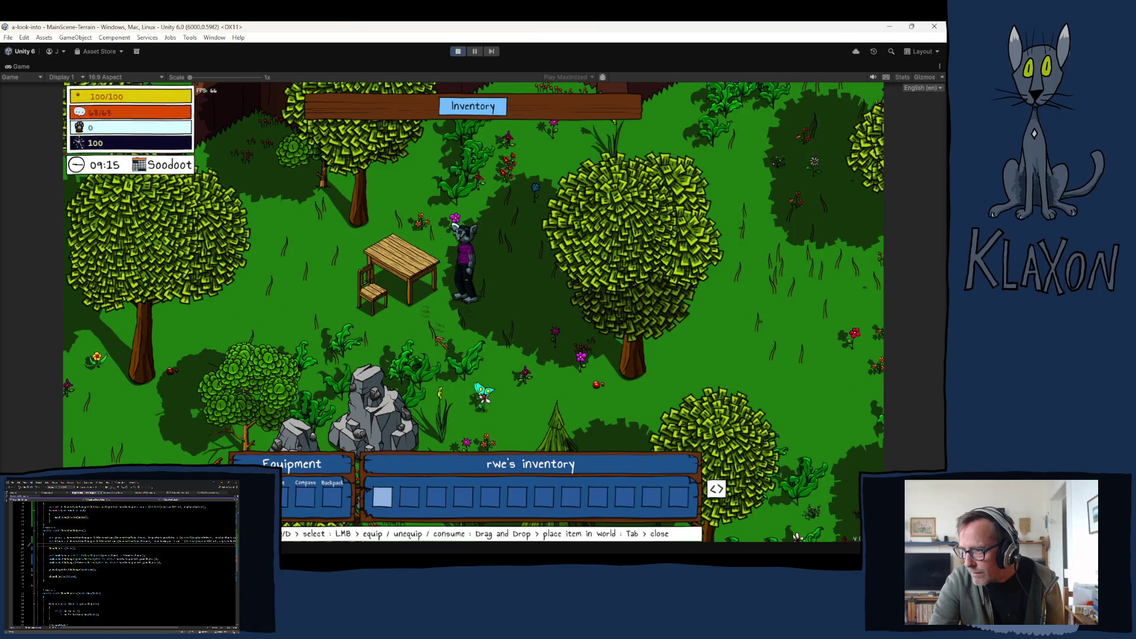
{"action": "key", "text": "Tab"}
{"action": "key", "text": "a"}
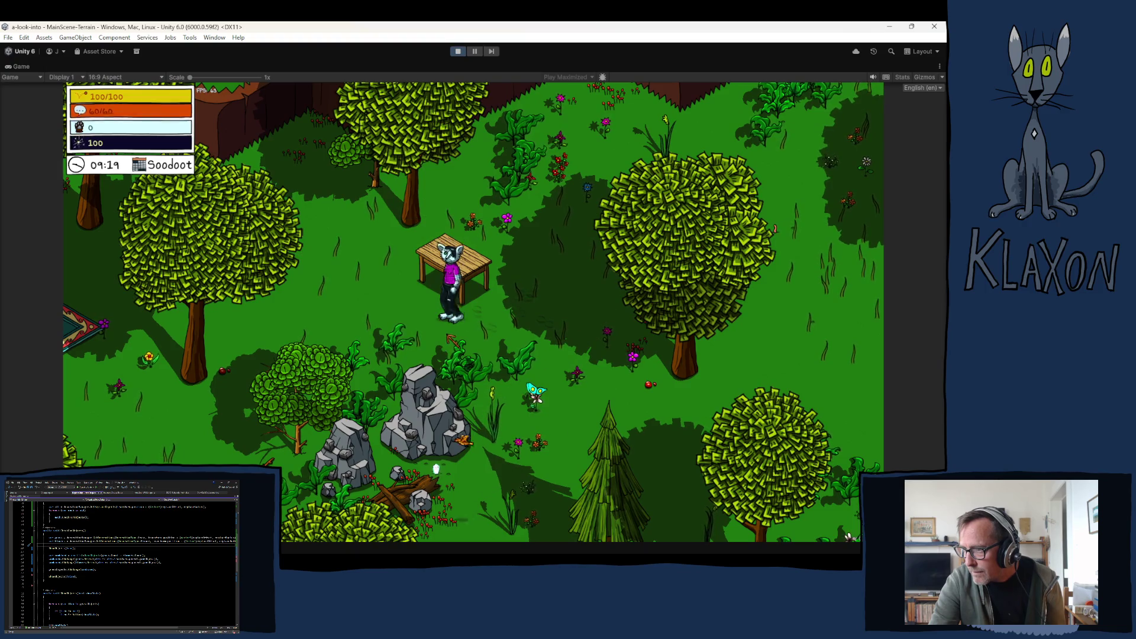
{"action": "key", "text": "w"}
{"action": "key", "text": "a"}
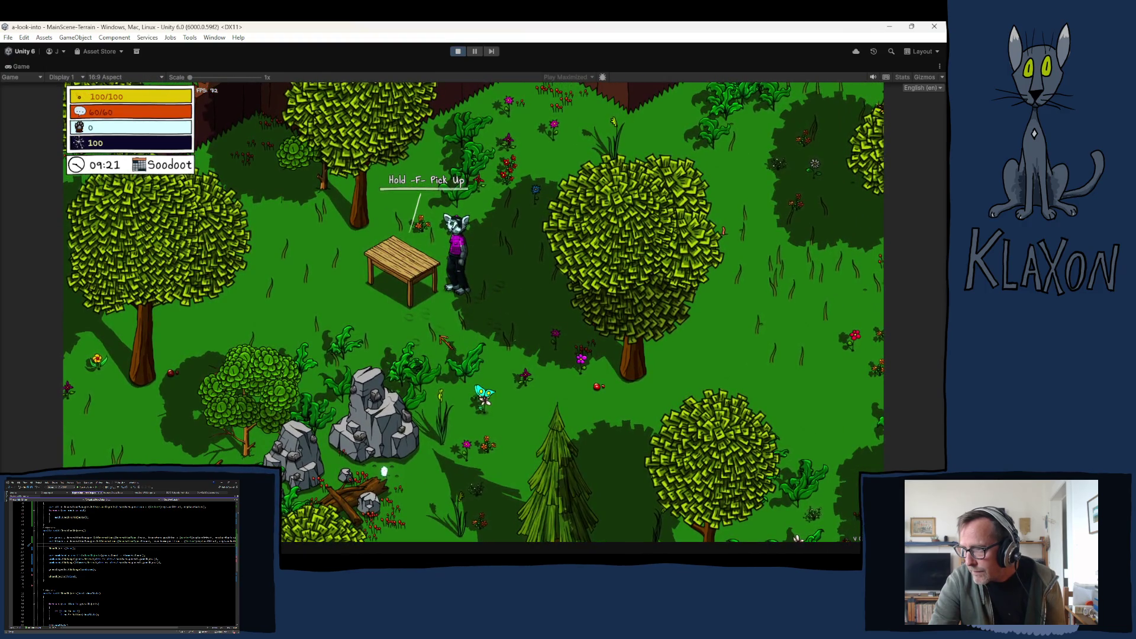
{"action": "key", "text": "f"}
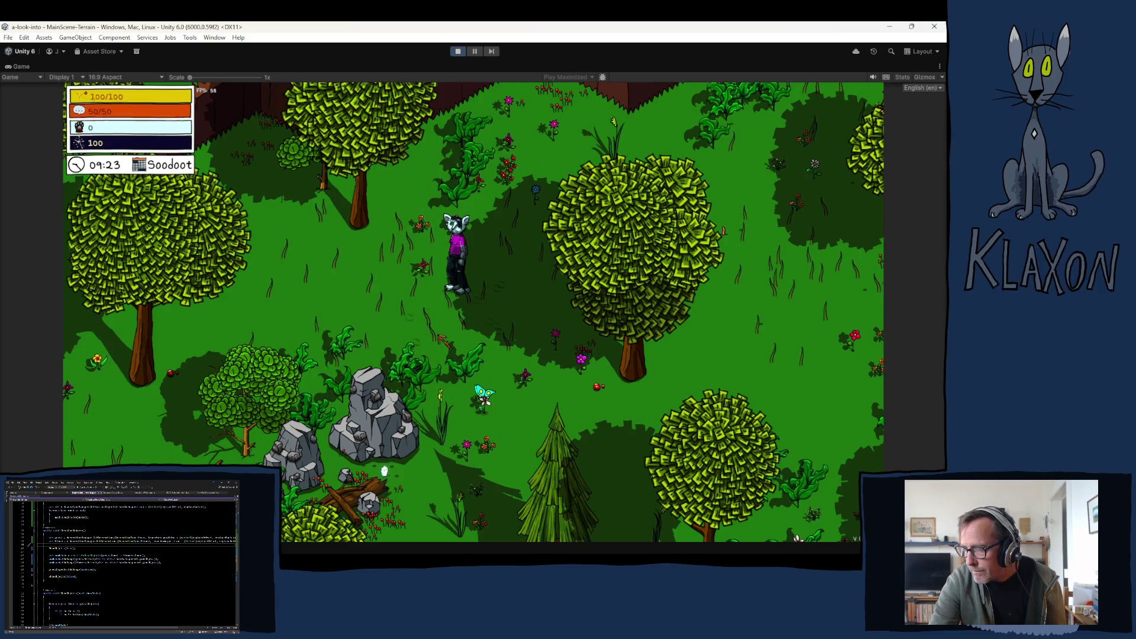
Put the table and chair back down together, then pick both up and walk east.
{"action": "key", "text": "Tab"}
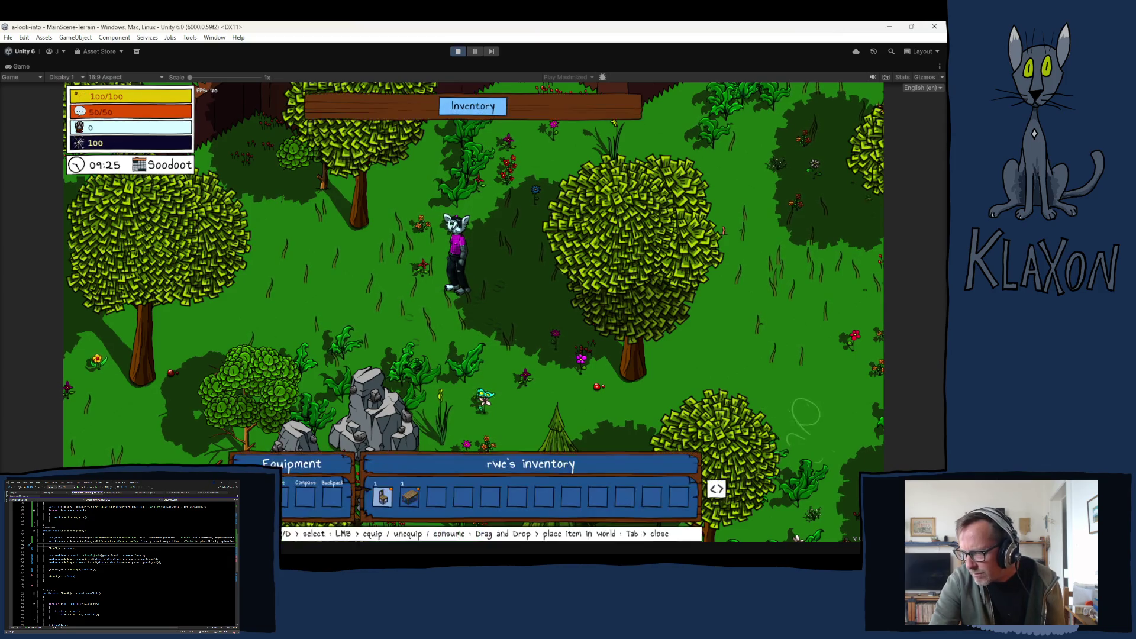
{"action": "left_click_drag", "start_coordinate": [414, 504], "coordinate": [420, 301]}
{"action": "left_click_drag", "start_coordinate": [390, 381], "coordinate": [390, 318]}
{"action": "key", "text": "Tab"}
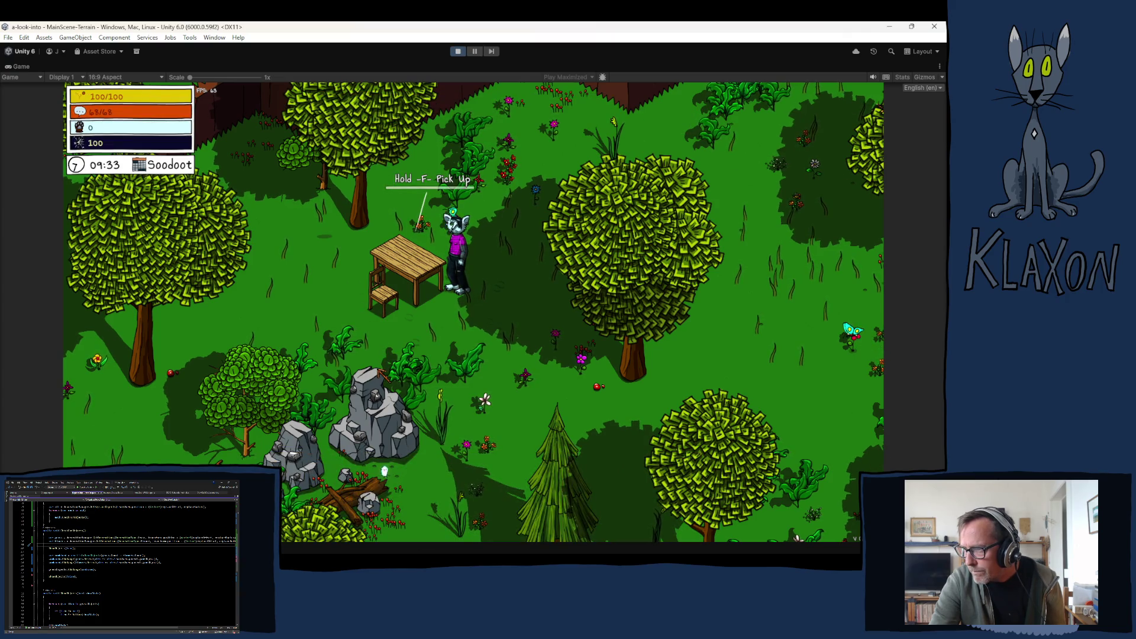
{"action": "key", "text": "f"}
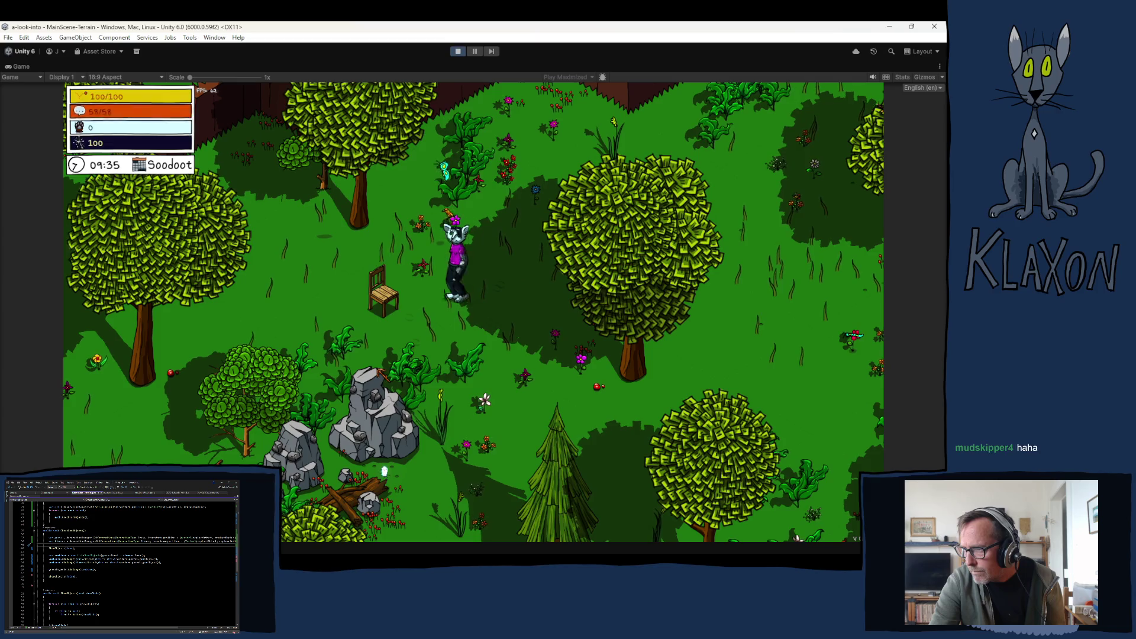
{"action": "key", "text": "s"}
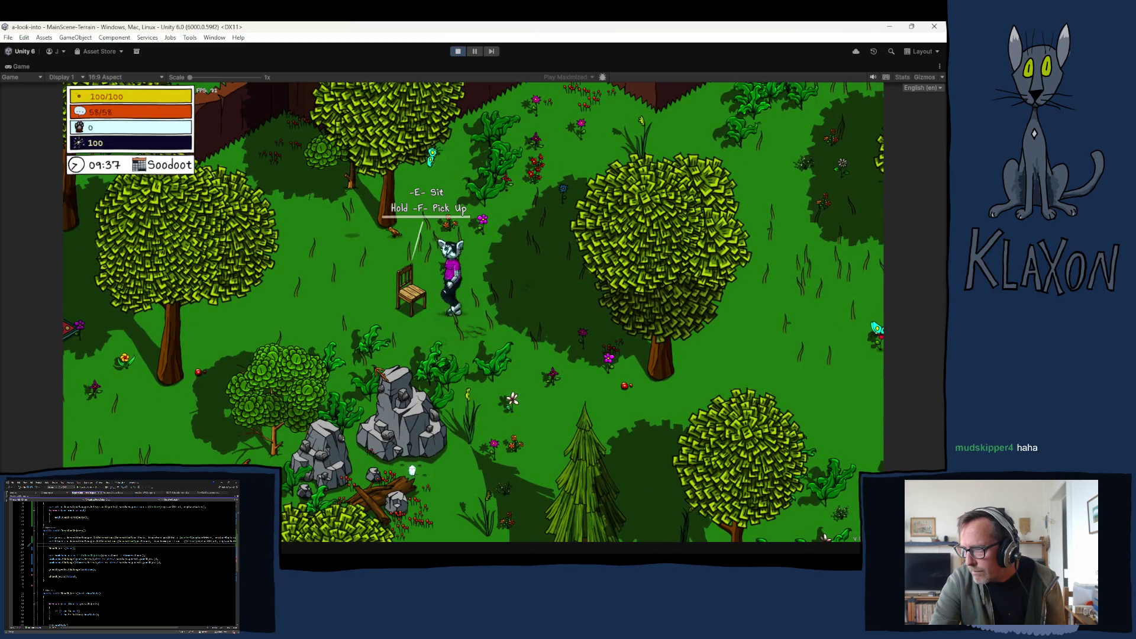
{"action": "key", "text": "f"}
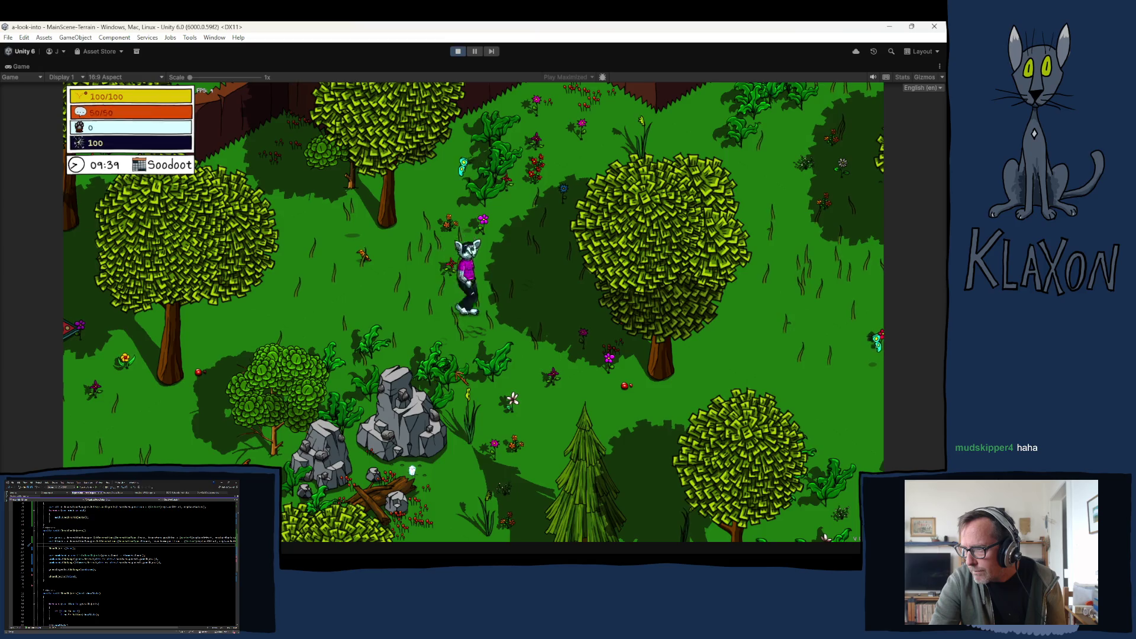
{"action": "key", "text": "d"}
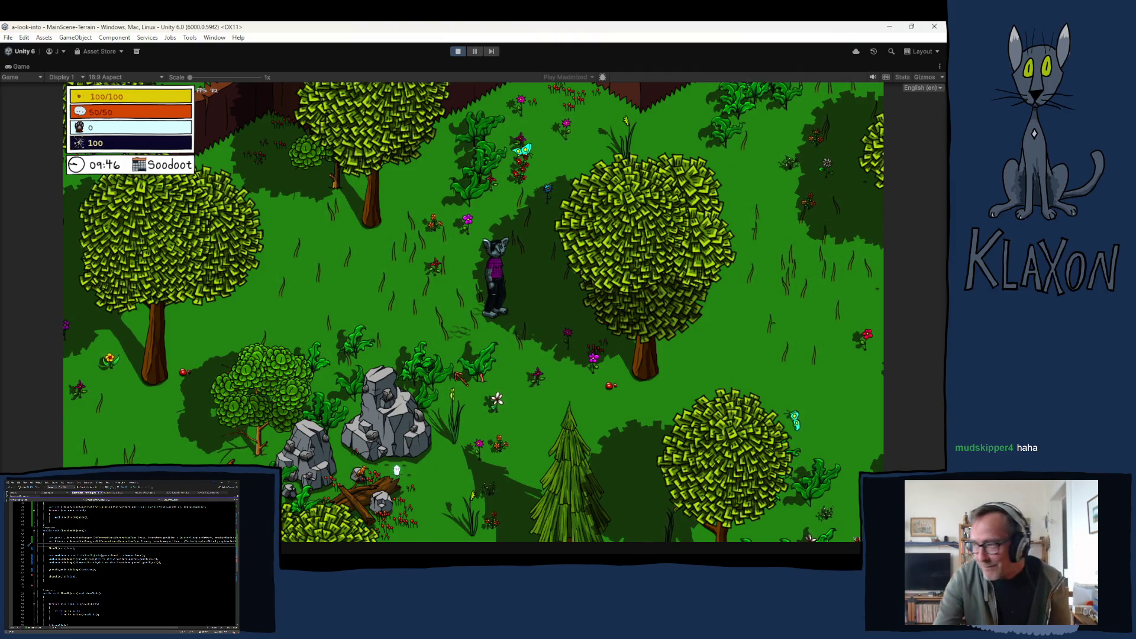
Place the table near the character with the chair beside it and walk up to the table.
{"action": "key", "text": "Tab"}
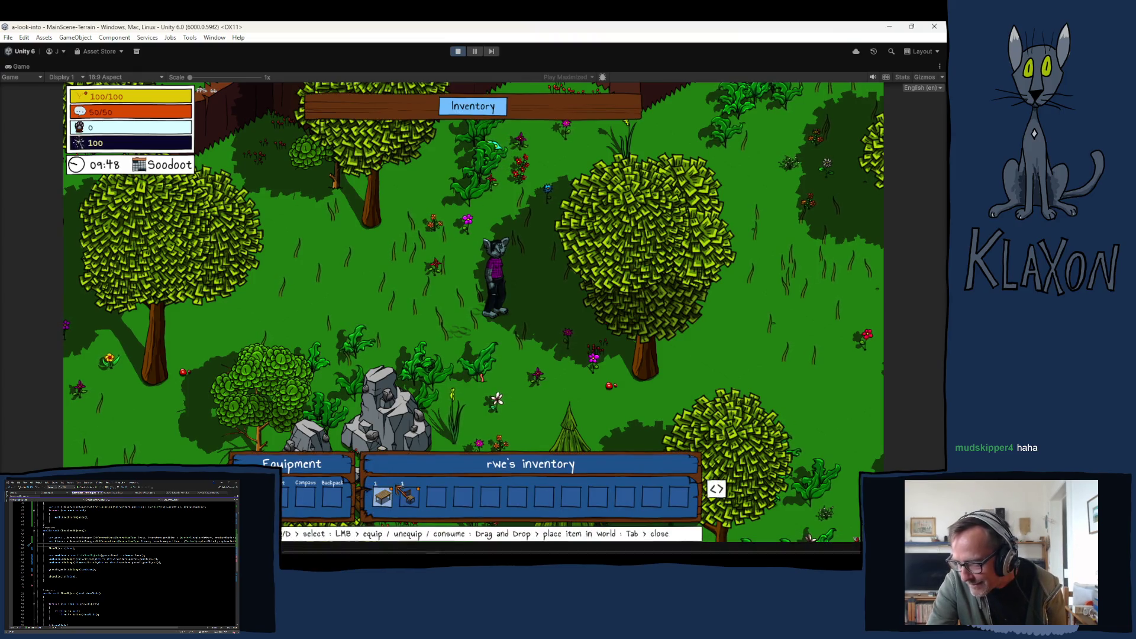
{"action": "mouse_move", "coordinate": [383, 496]}
{"action": "left_mouse_down"}
{"action": "mouse_move", "coordinate": [430, 292]}
{"action": "mouse_move", "coordinate": [441, 306]}
{"action": "left_mouse_up"}
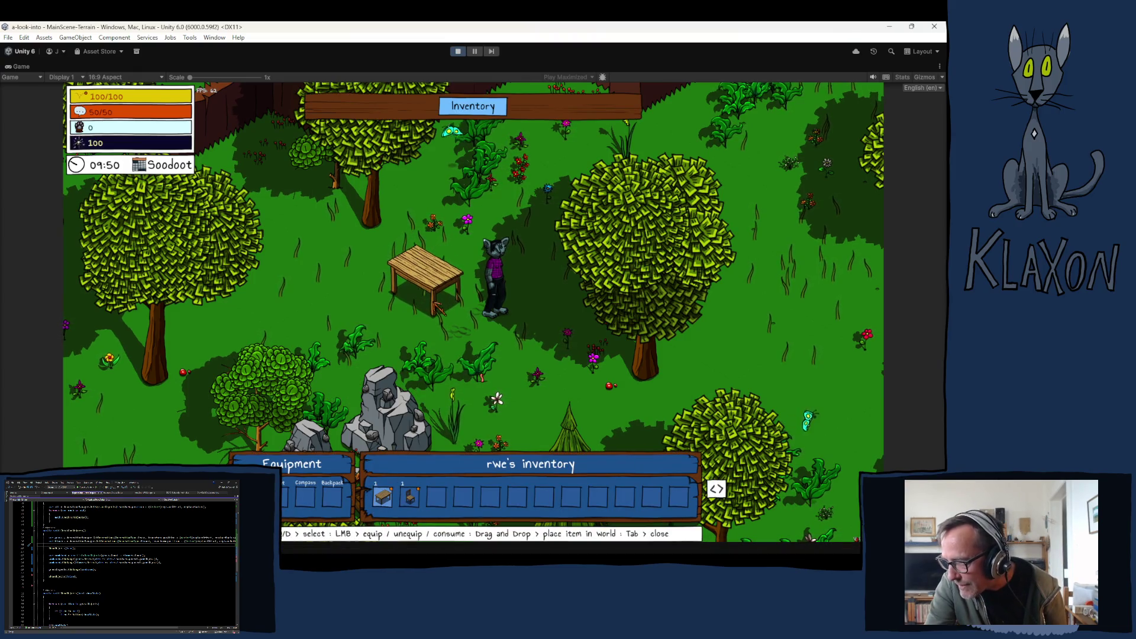
{"action": "left_click_drag", "start_coordinate": [440, 307], "coordinate": [441, 307]}
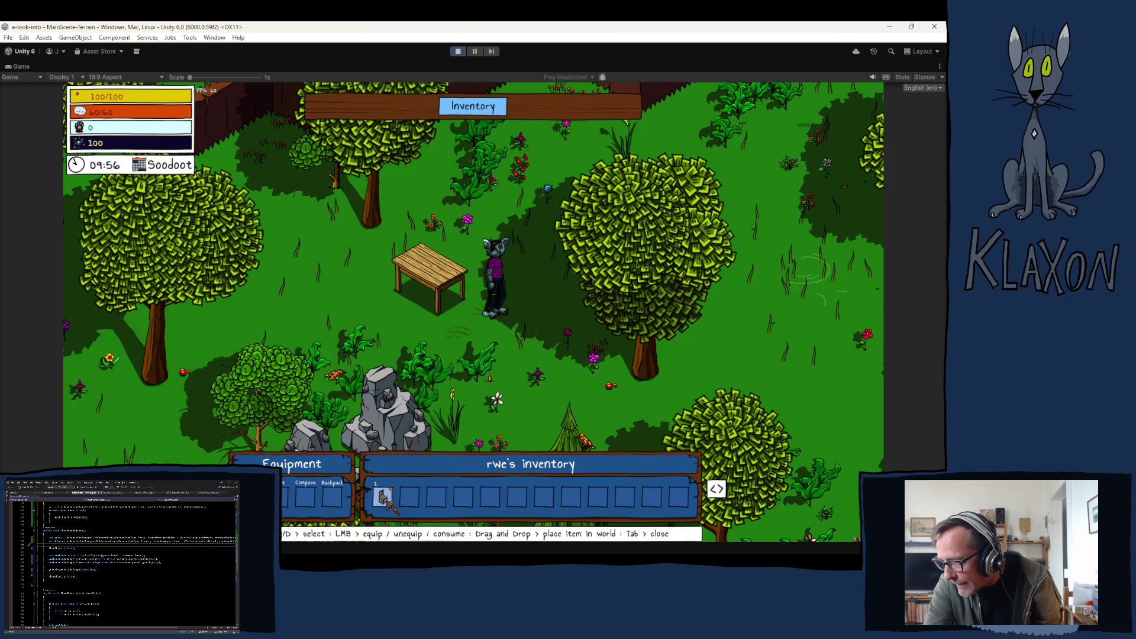
{"action": "left_click_drag", "start_coordinate": [383, 497], "coordinate": [404, 312]}
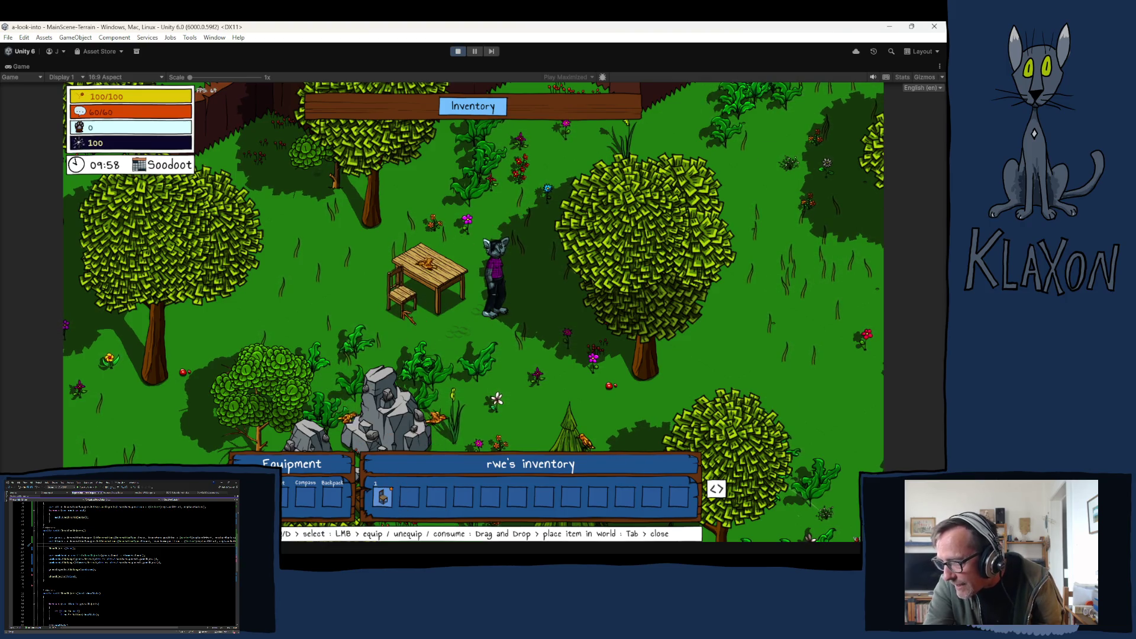
{"action": "key", "text": "Tab"}
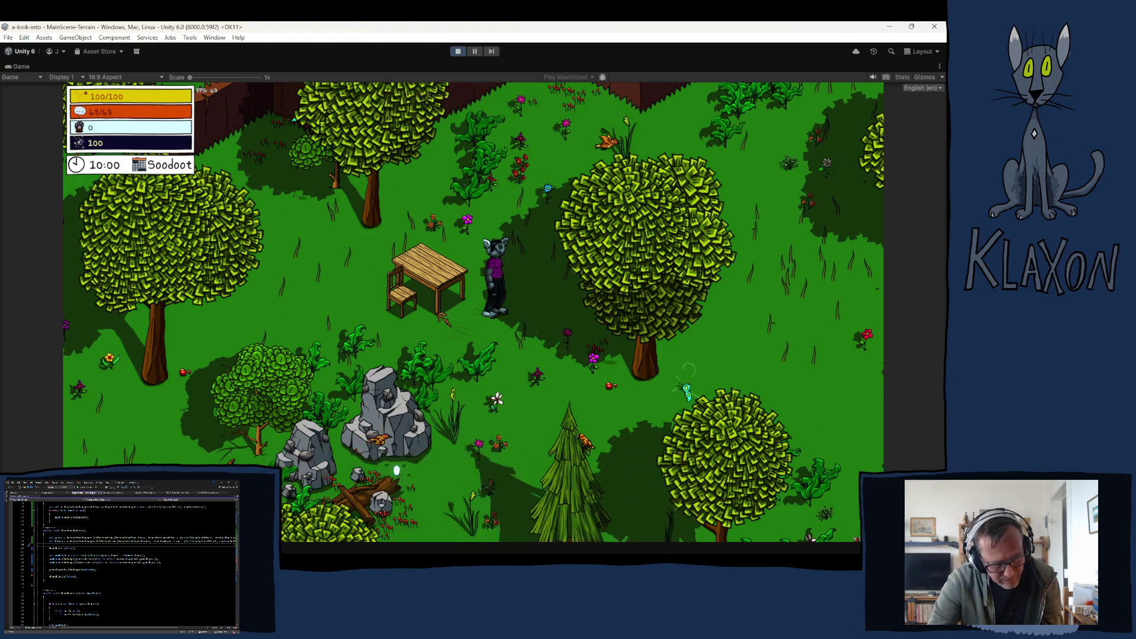
{"action": "key", "text": "w"}
Pick up the table, walk left and place the chair on the grass.
{"action": "key", "text": "f"}
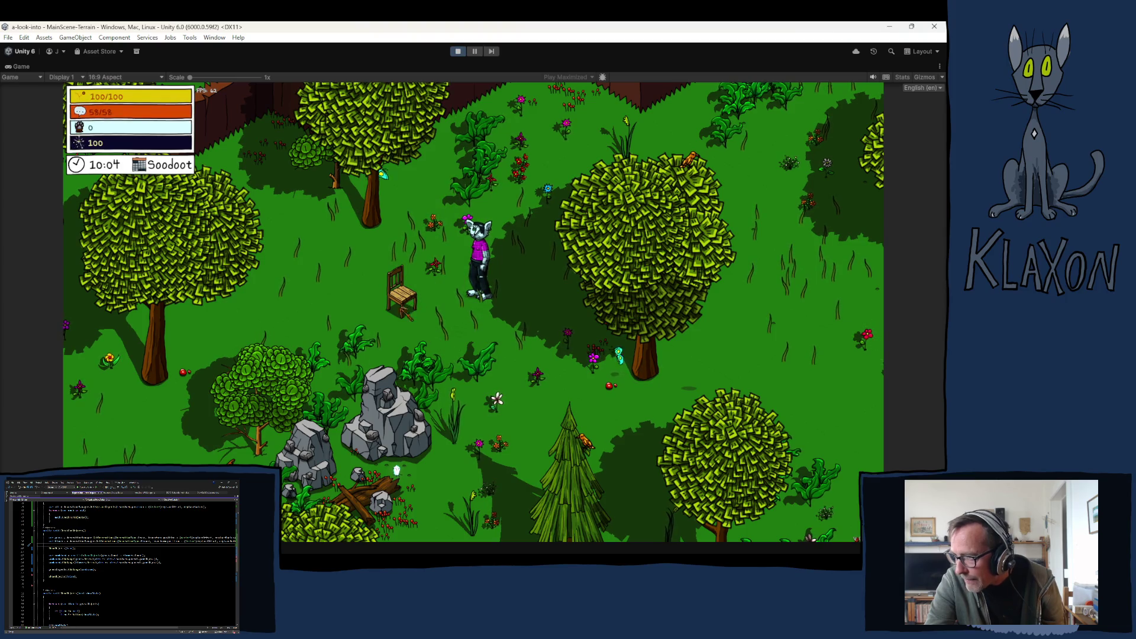
{"action": "key", "text": "a"}
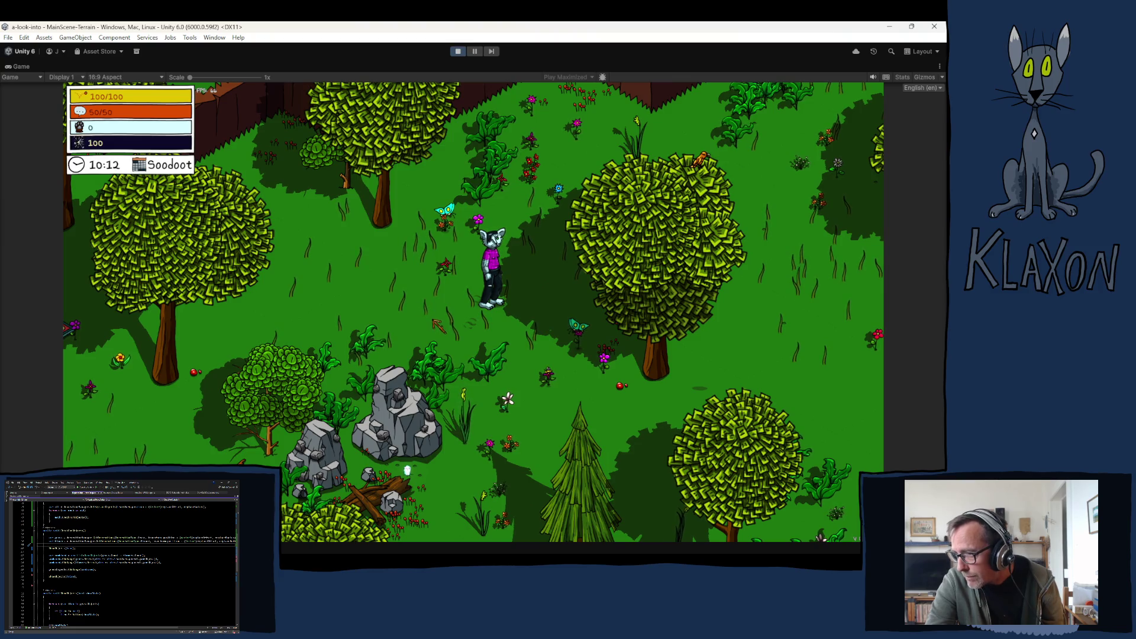
{"action": "key", "text": "Tab"}
{"action": "left_click_drag", "start_coordinate": [382, 496], "coordinate": [414, 322]}
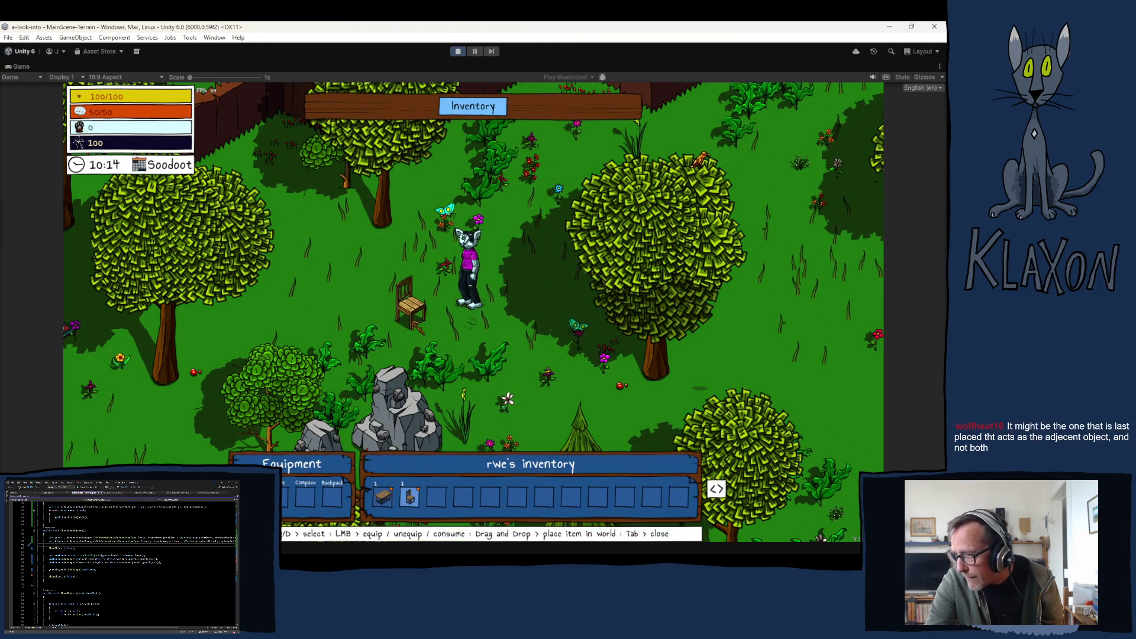
Place the table beside the chair, retrying after removing a misplaced one, and close the inventory.
{"action": "left_click_drag", "start_coordinate": [409, 495], "coordinate": [444, 295]}
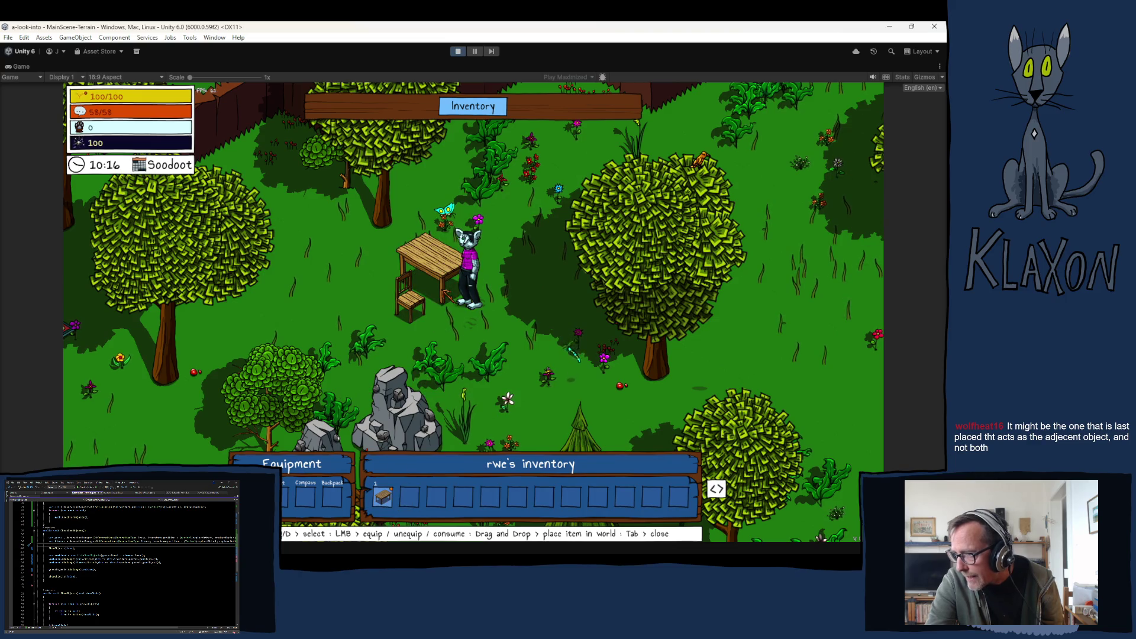
{"action": "left_click", "coordinate": [447, 293]}
{"action": "left_click", "coordinate": [437, 297]}
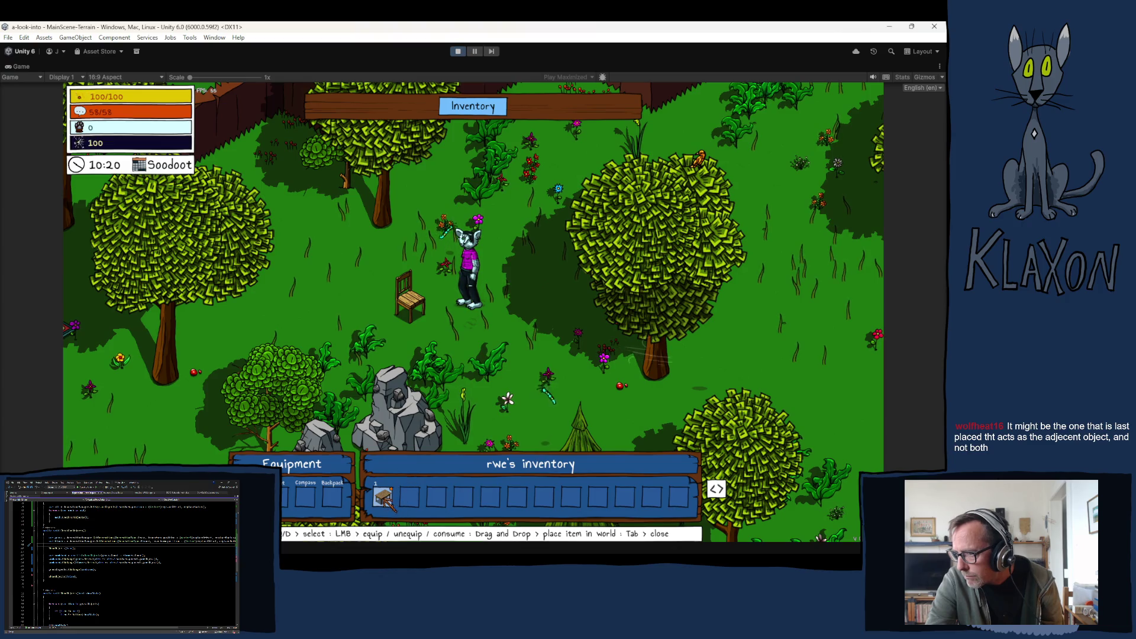
{"action": "left_click_drag", "start_coordinate": [384, 493], "coordinate": [439, 299]}
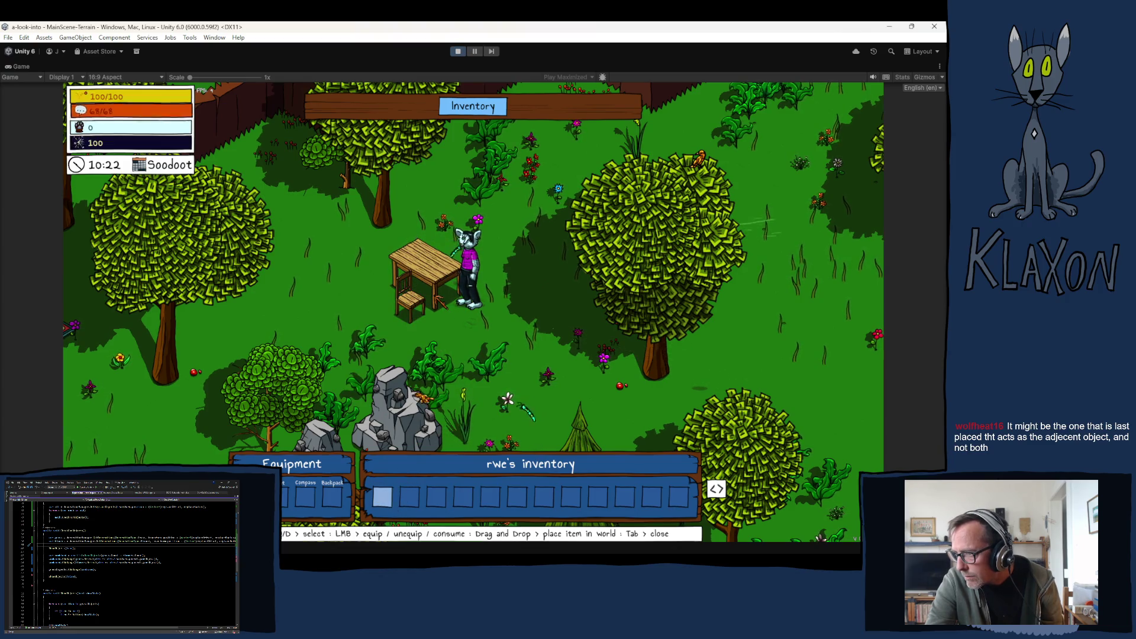
{"action": "key", "text": "Tab"}
Walk around the table, return to it and pick it up.
{"action": "key", "text": "a"}
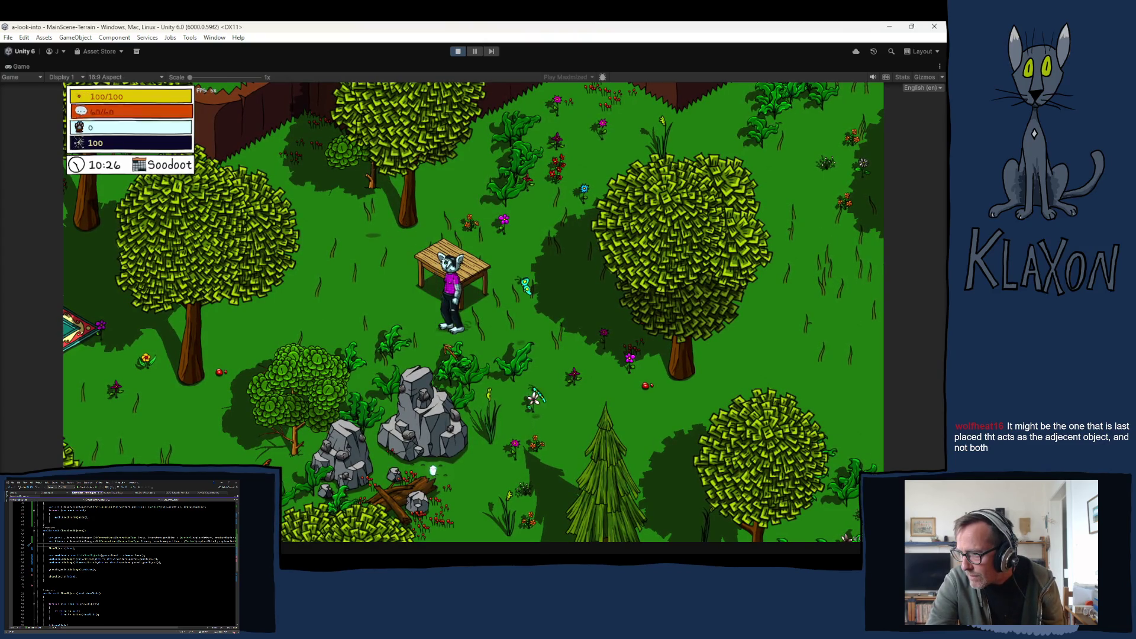
{"action": "key", "text": "d"}
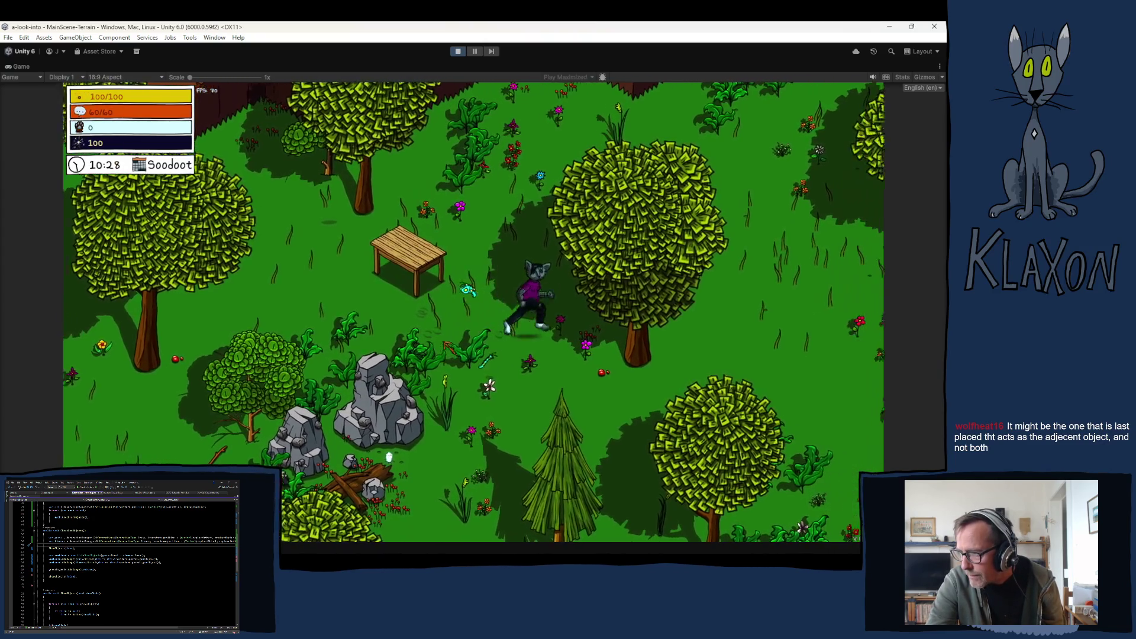
{"action": "key", "text": "w"}
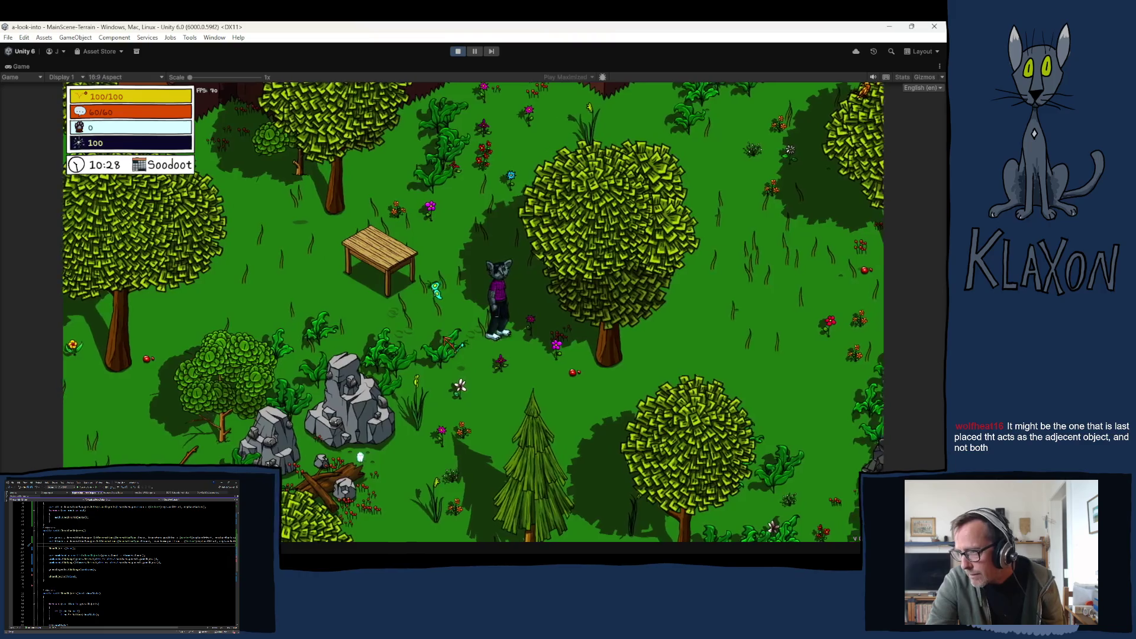
{"action": "key", "text": "f"}
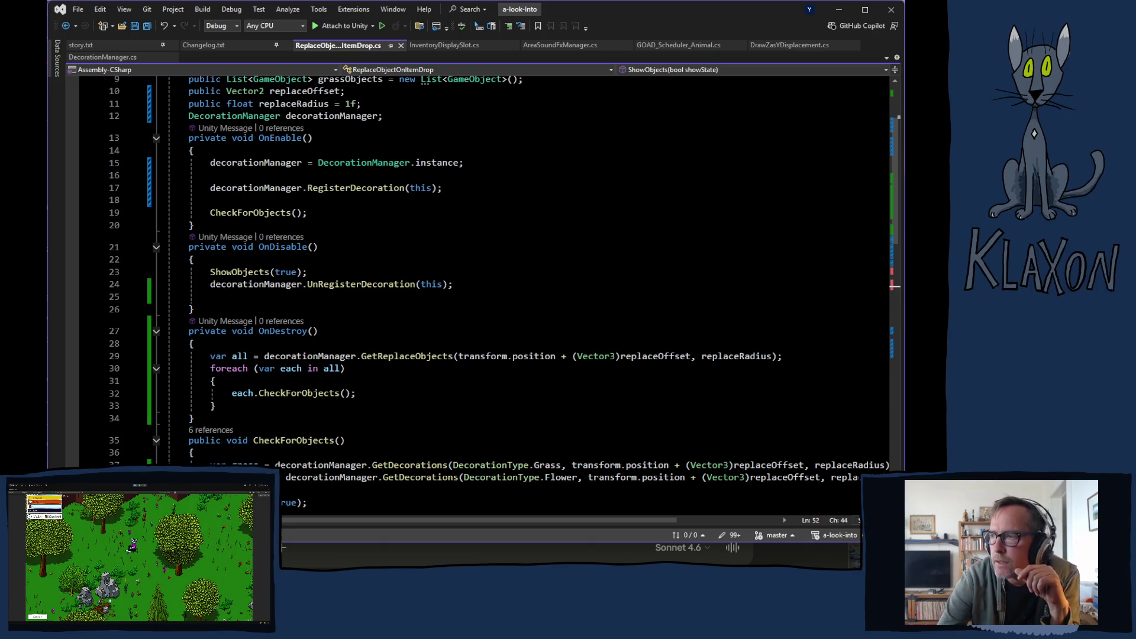
Switch back from Visual Studio to the running game after the OnDestroy fix.
{"action": "key", "text": "alt+Tab"}
Place the chair left of the character and the table beside it in the forest.
{"action": "key", "text": "Tab"}
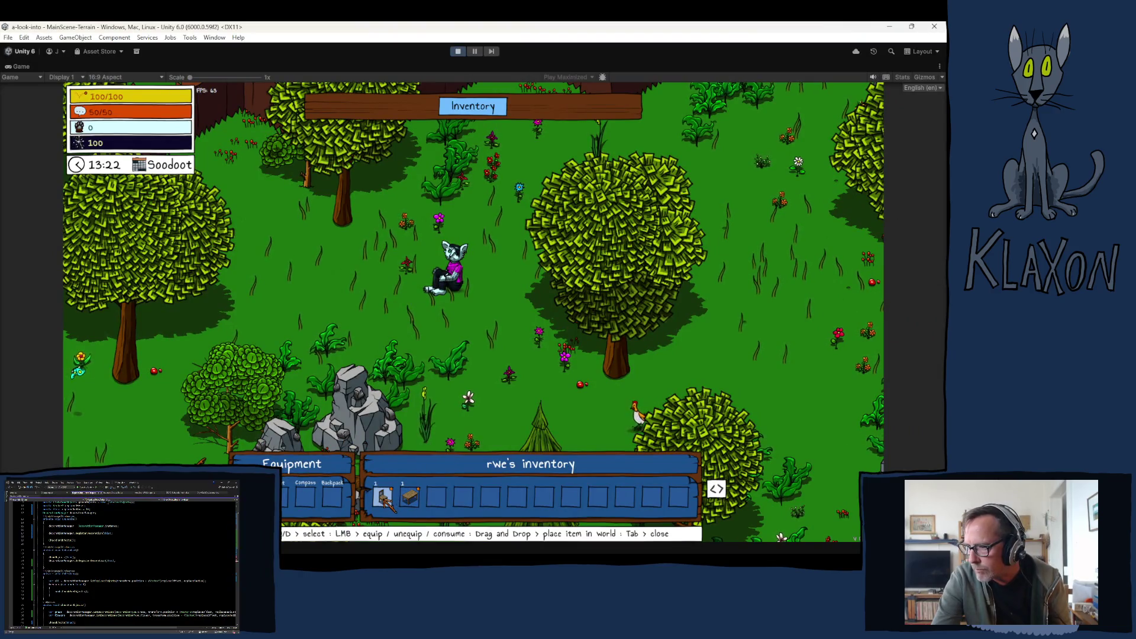
{"action": "left_click_drag", "start_coordinate": [410, 511], "coordinate": [380, 293]}
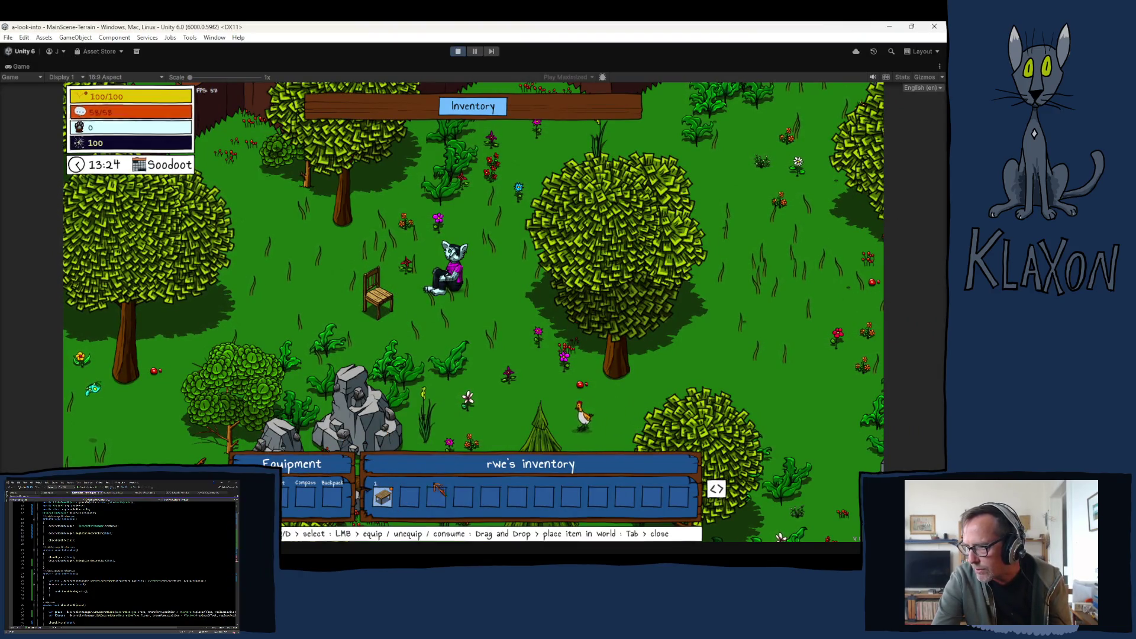
{"action": "mouse_move", "coordinate": [409, 497]}
{"action": "left_mouse_down"}
{"action": "mouse_move", "coordinate": [395, 394]}
{"action": "mouse_move", "coordinate": [408, 232]}
{"action": "left_mouse_up"}
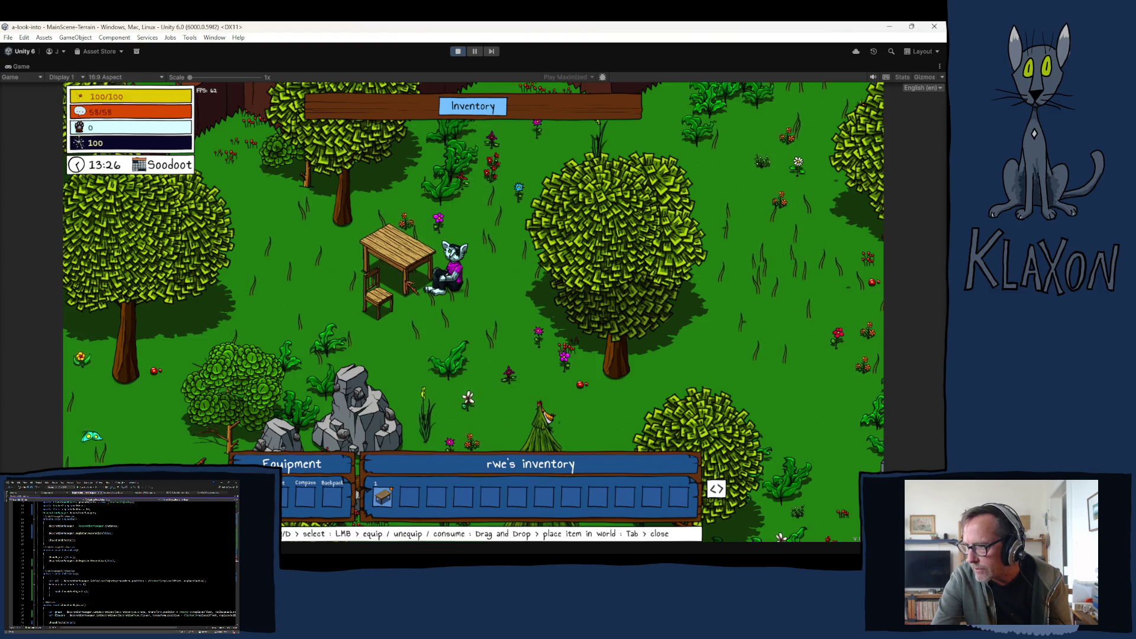
{"action": "key", "text": "Tab"}
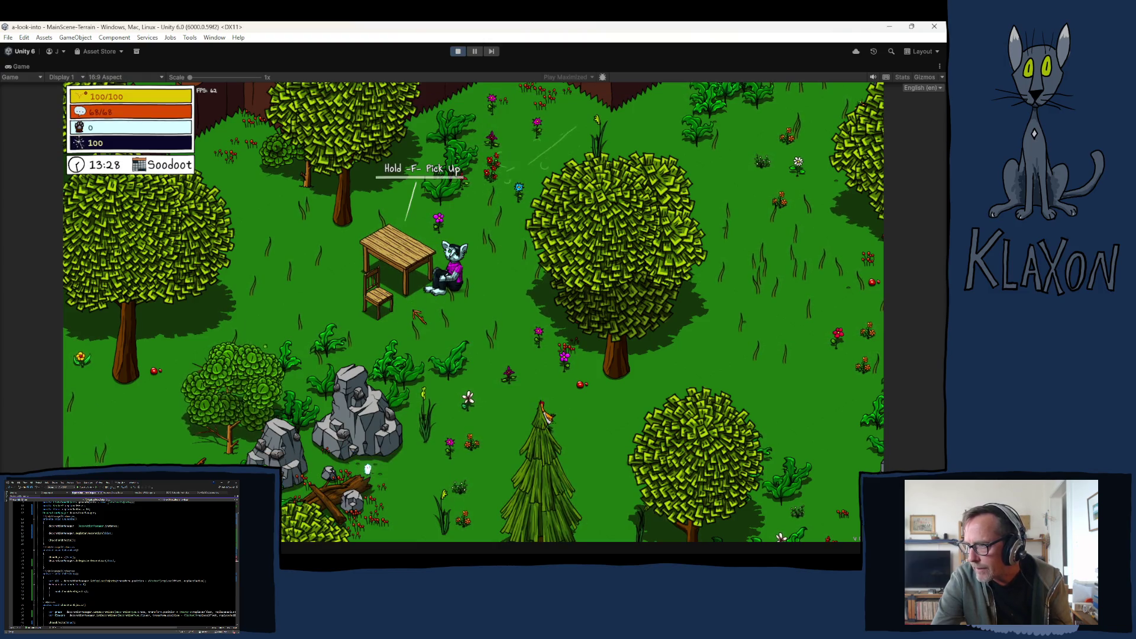
Walk away from the table, come back to it and pick it up.
{"action": "key", "text": "a"}
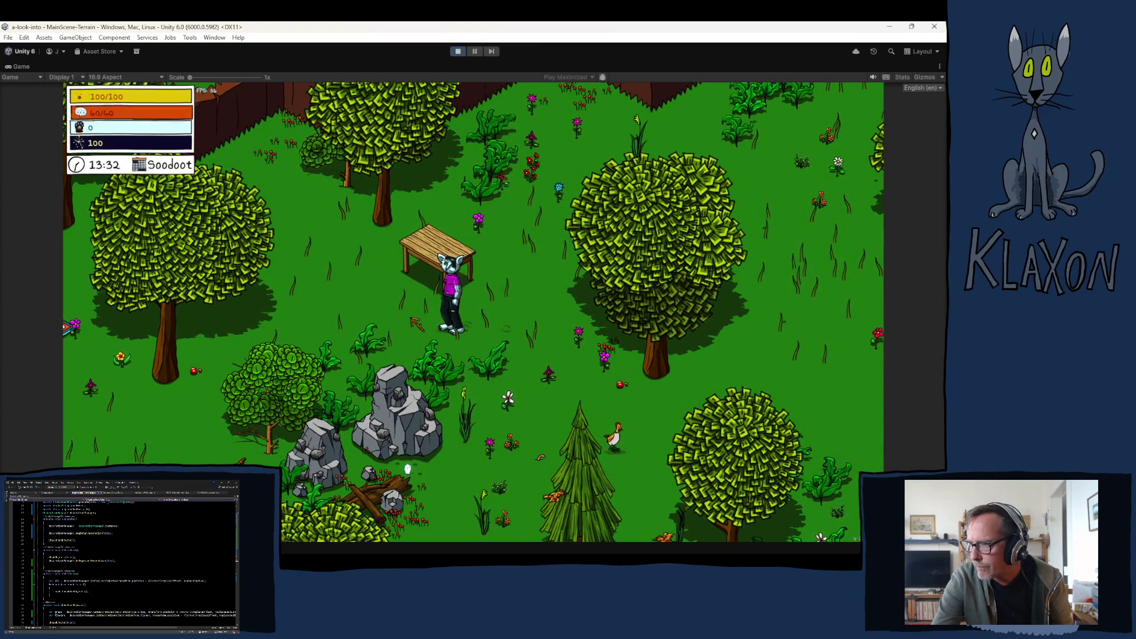
{"action": "key", "text": "d"}
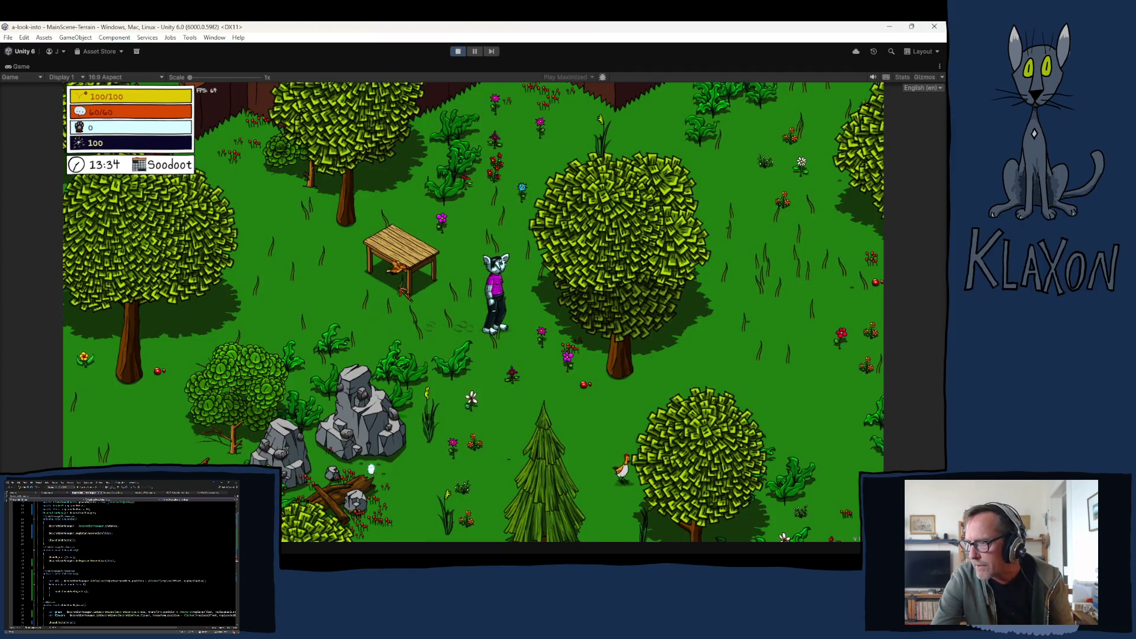
{"action": "key", "text": "w"}
{"action": "key", "text": "a"}
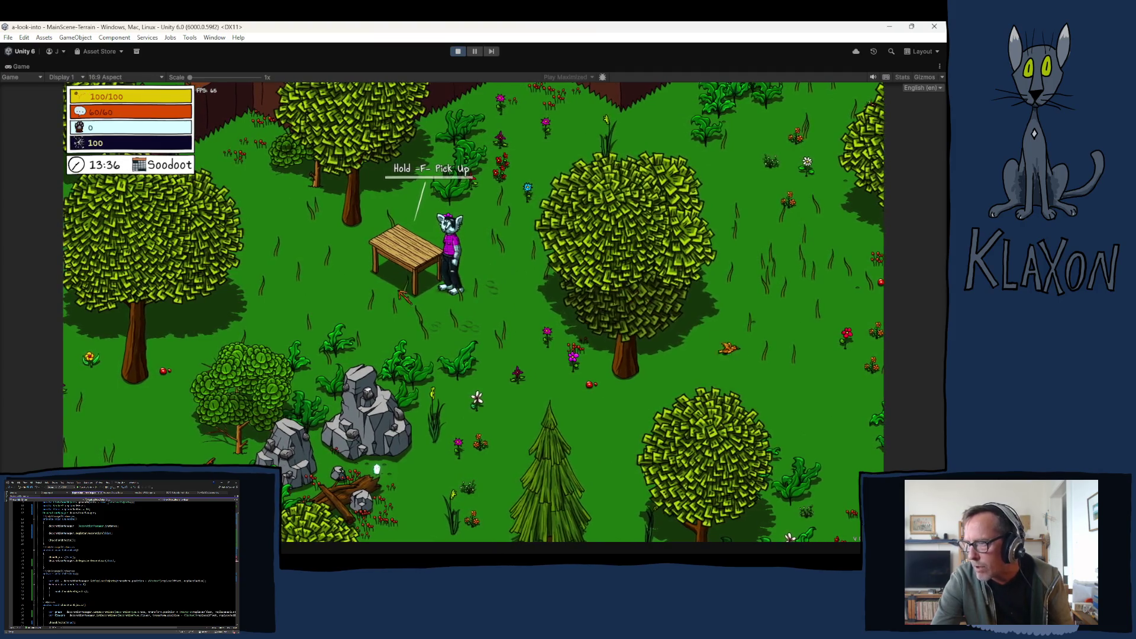
{"action": "key", "text": "f"}
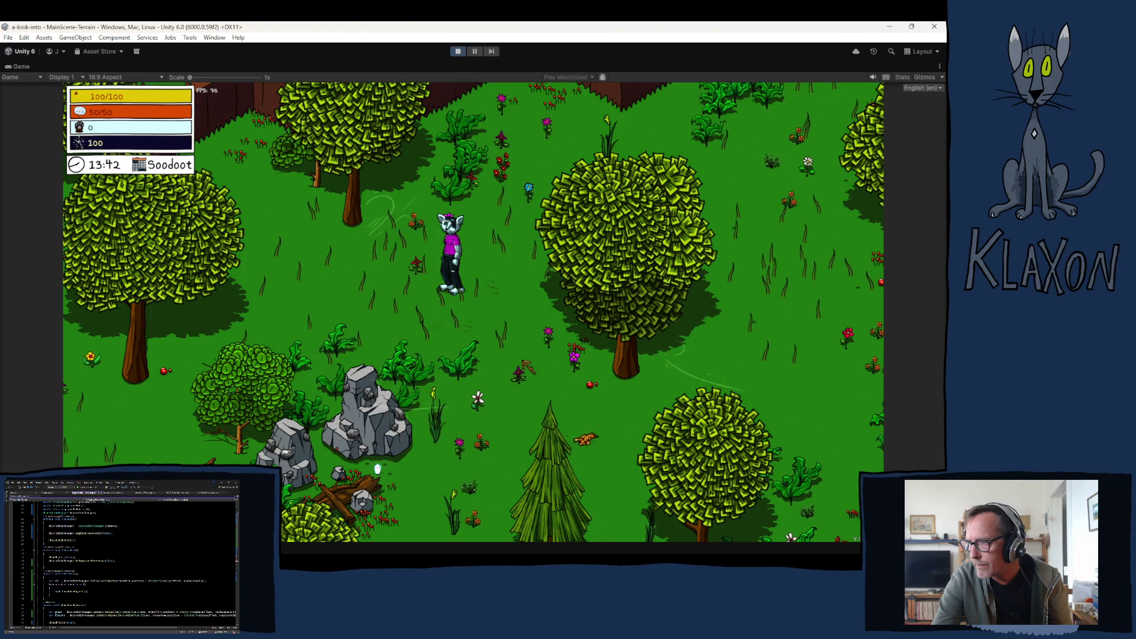
Place the table beside the character, then pick it straight back up.
{"action": "key", "text": "Tab"}
{"action": "left_click_drag", "start_coordinate": [409, 497], "coordinate": [420, 286]}
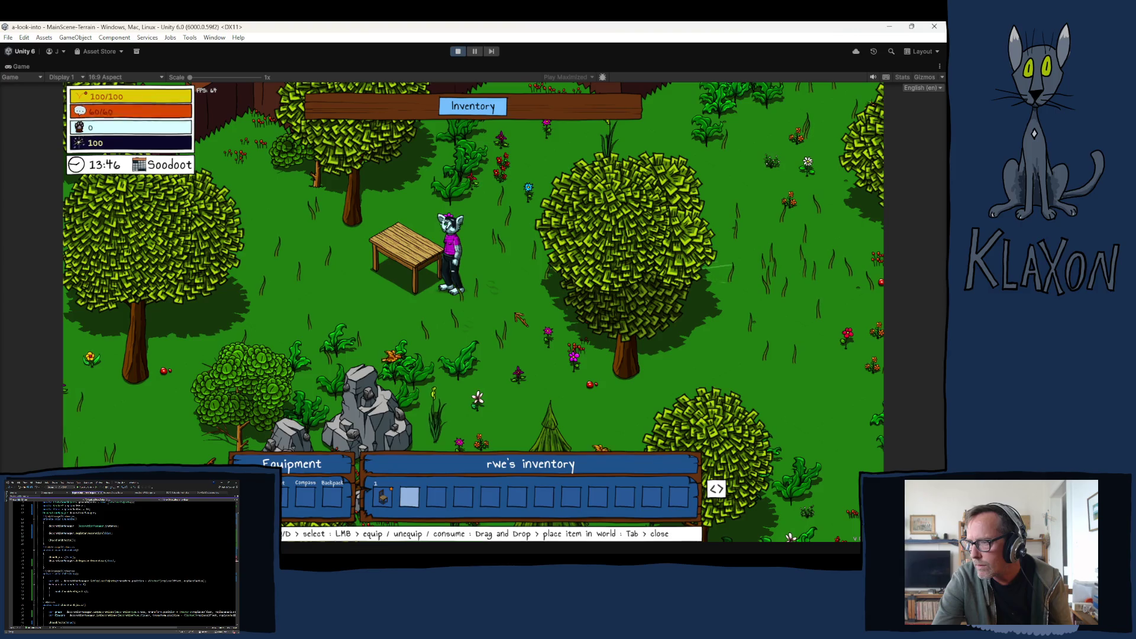
{"action": "key", "text": "Tab"}
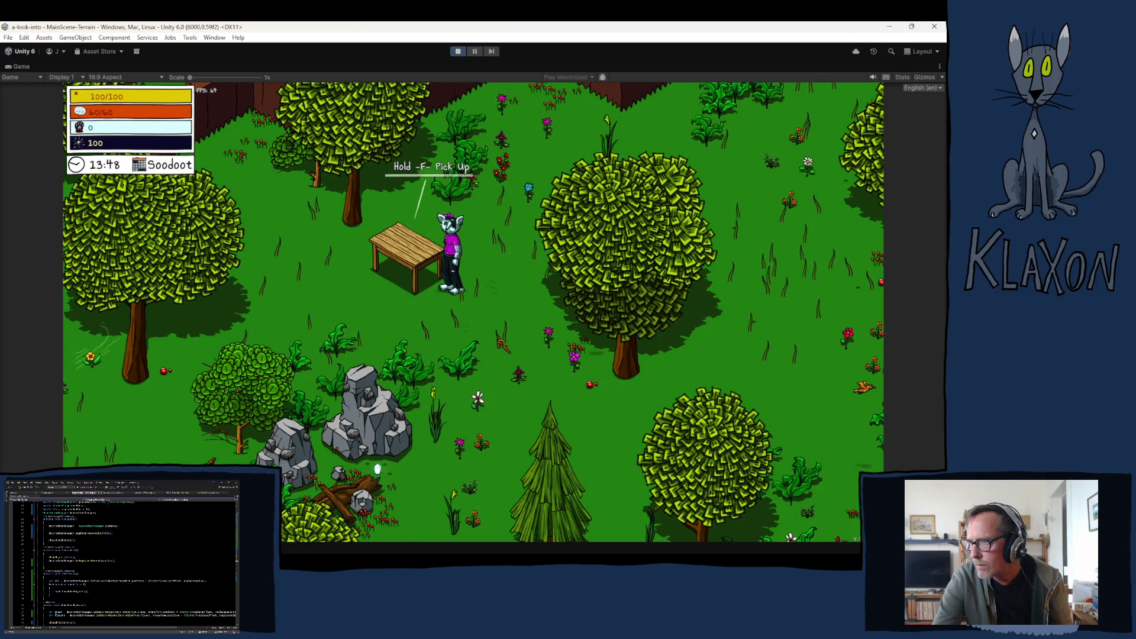
{"action": "key", "text": "f"}
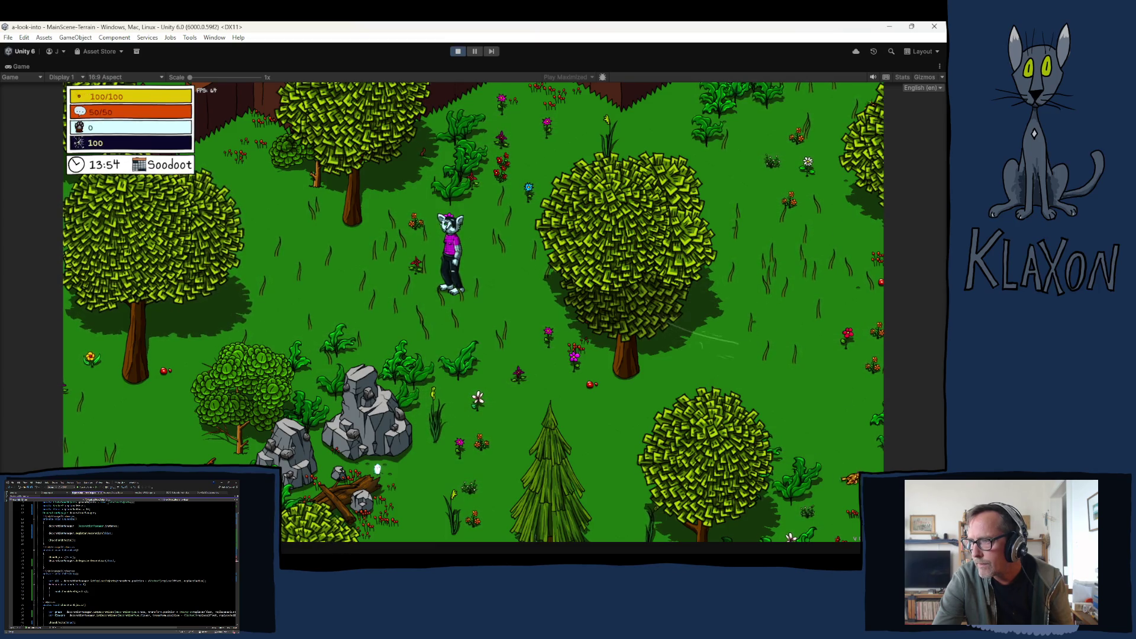
{"action": "key", "text": "d"}
Place the table again with the chair next to it, then pick up the chair.
{"action": "key", "text": "Tab"}
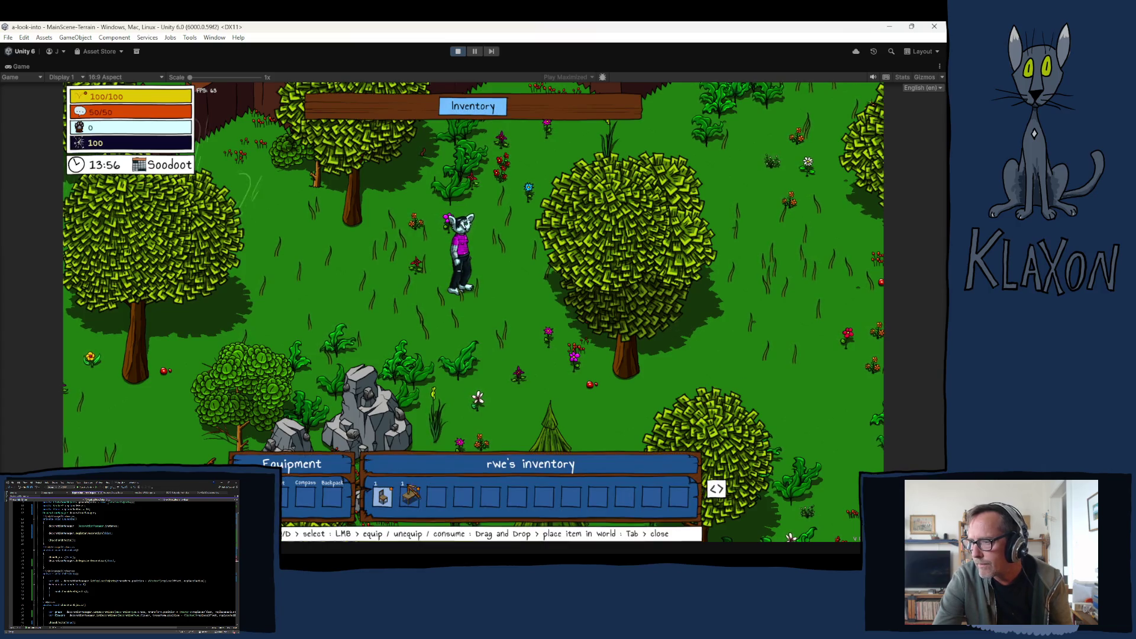
{"action": "left_click_drag", "start_coordinate": [382, 494], "coordinate": [409, 244]}
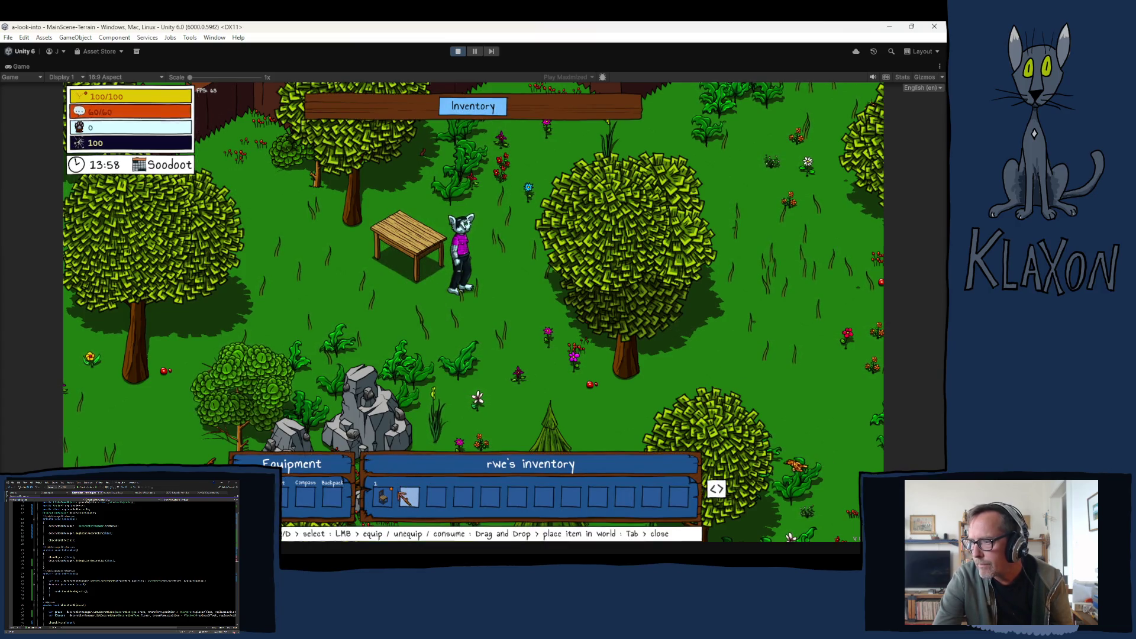
{"action": "left_click_drag", "start_coordinate": [382, 494], "coordinate": [390, 289]}
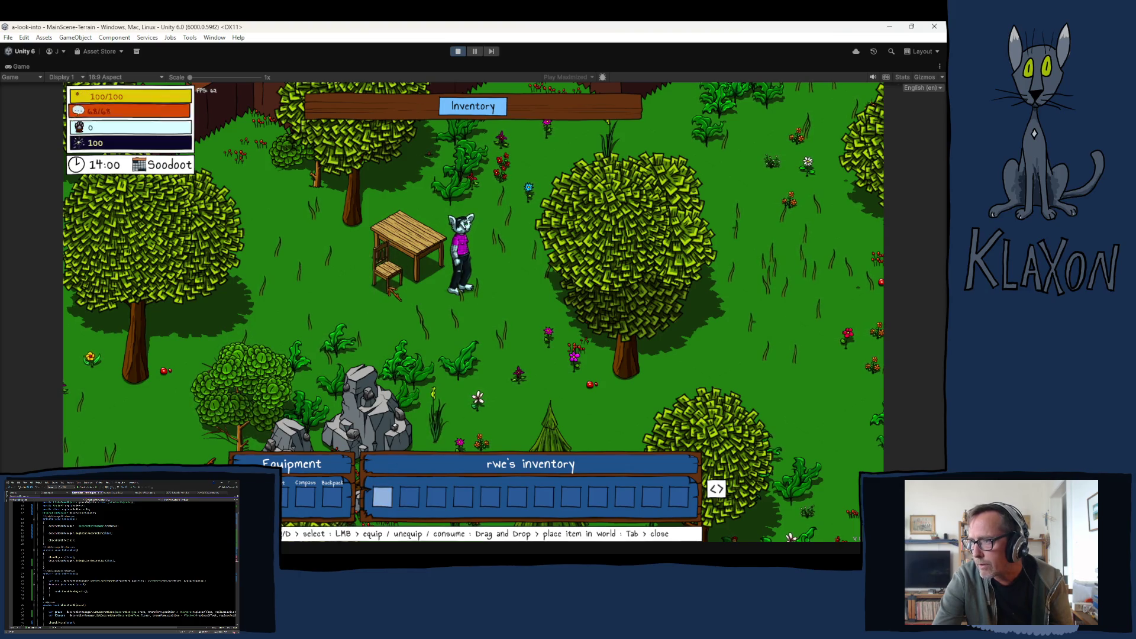
{"action": "key", "text": "Tab"}
{"action": "key", "text": "a"}
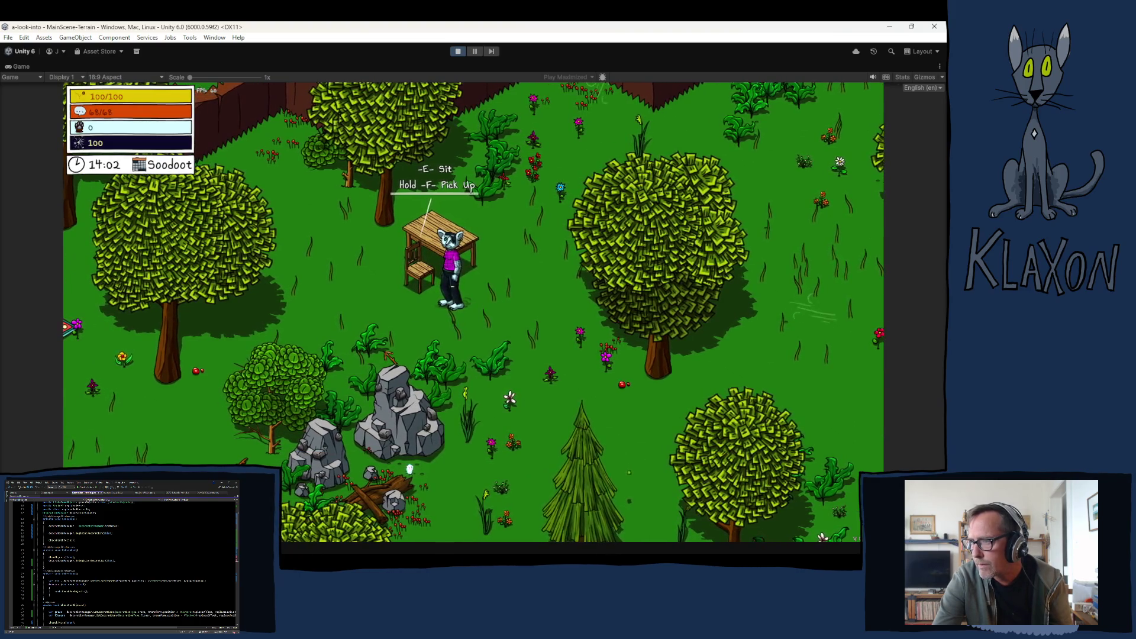
{"action": "key", "text": "f"}
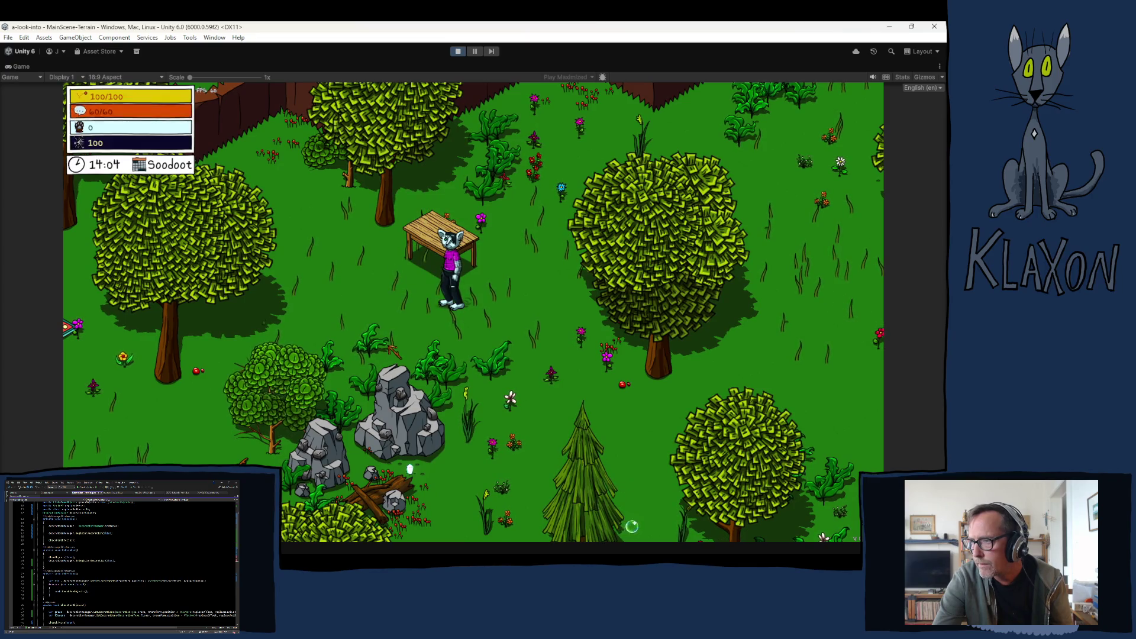